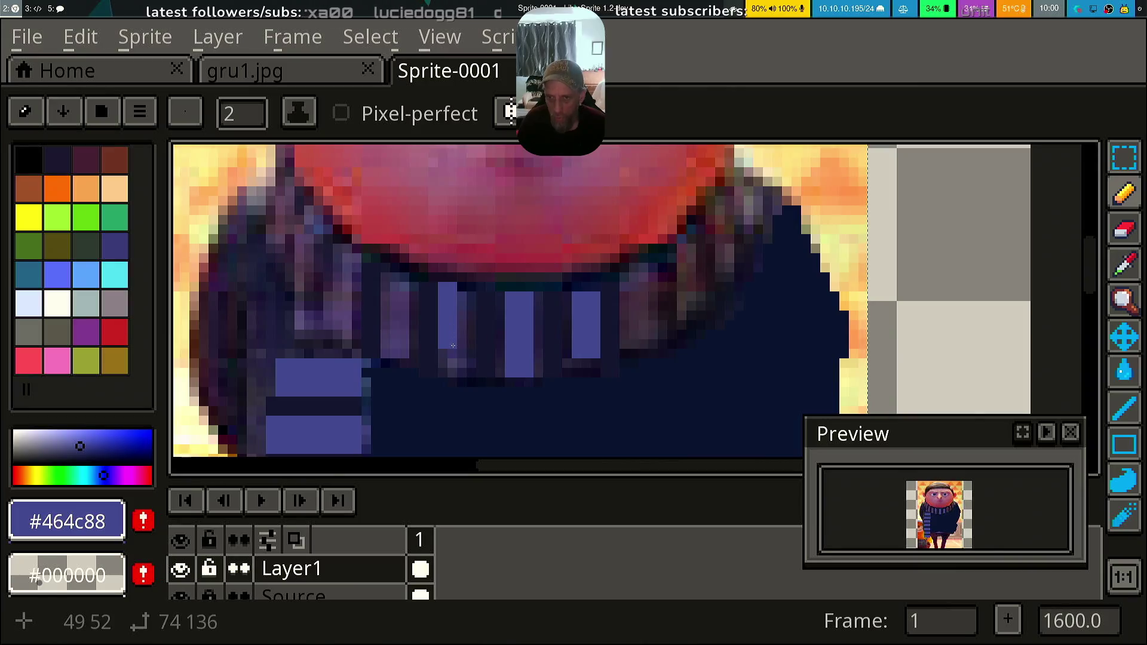
# Step: Paint two more #464c88 scarf stripe columns on Layer1, then zoom out
pyautogui.moveTo(449, 309)
pyautogui.mouseDown()
pyautogui.moveTo(445, 367)
pyautogui.moveTo(464, 348)
pyautogui.moveTo(463, 292)
pyautogui.mouseUp()
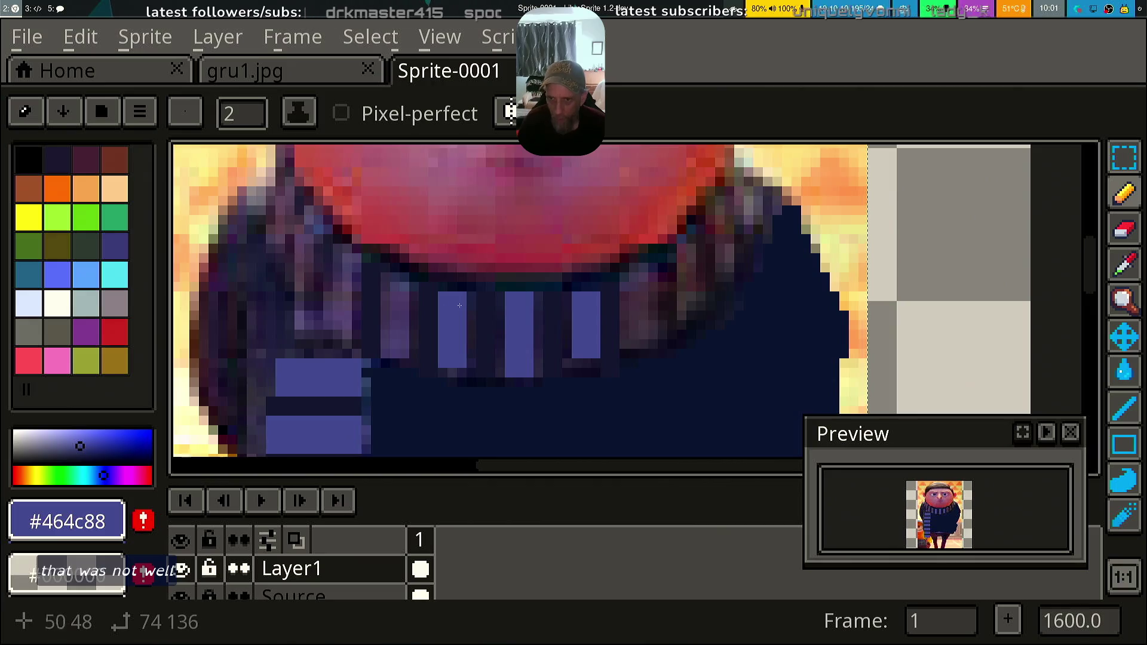
pyautogui.moveTo(395, 353); pyautogui.dragTo(398, 319)
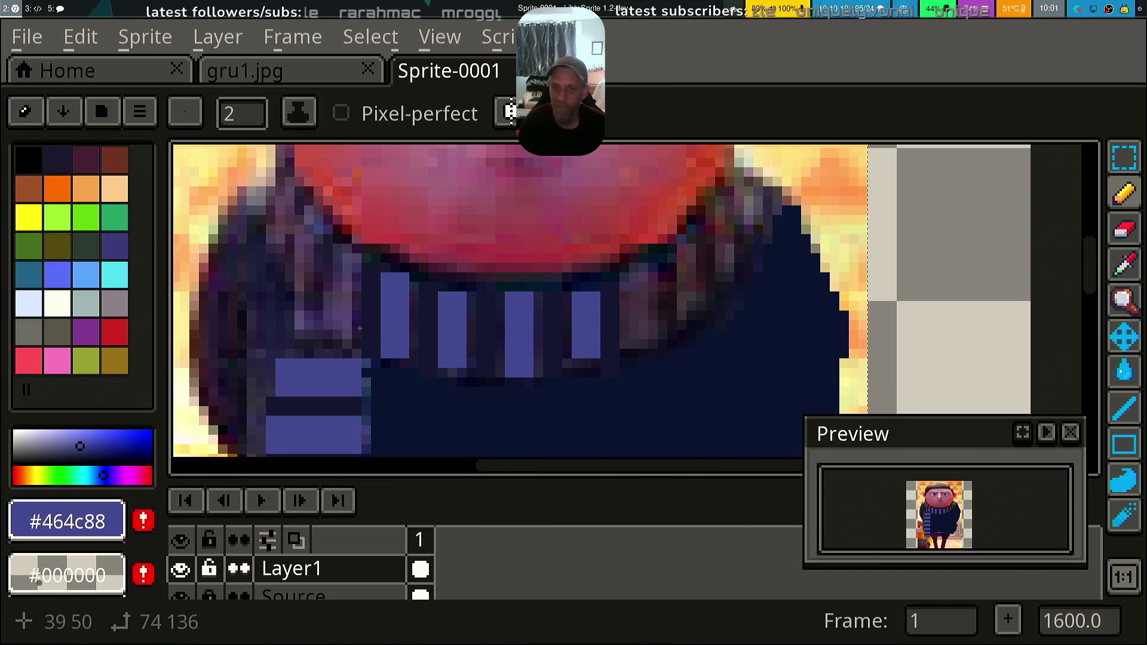
pyautogui.scroll(-1, 481, 341)
pyautogui.scroll(5, 714, 340)
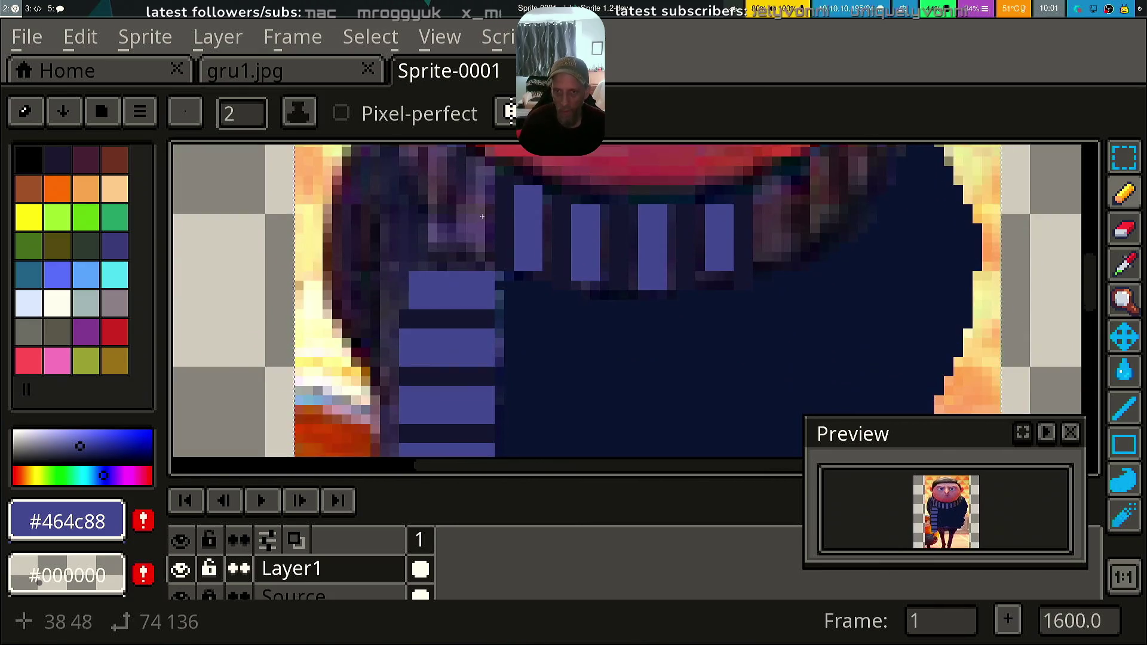
pyautogui.scroll(-14, 714, 340)
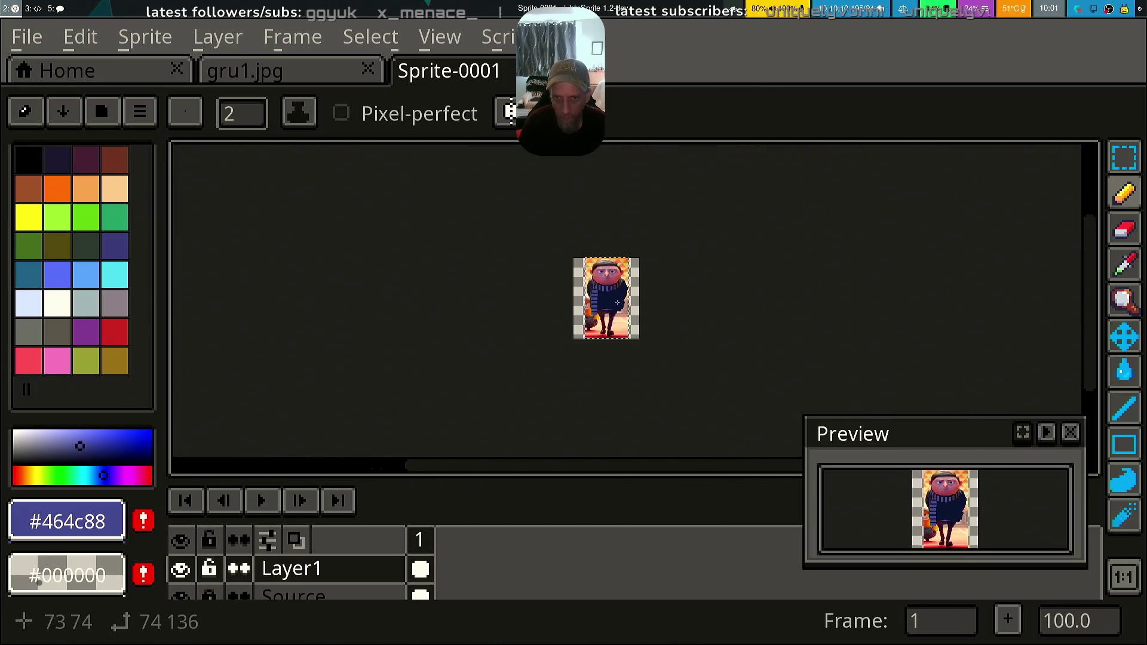
pyautogui.scroll(2, 662, 303)
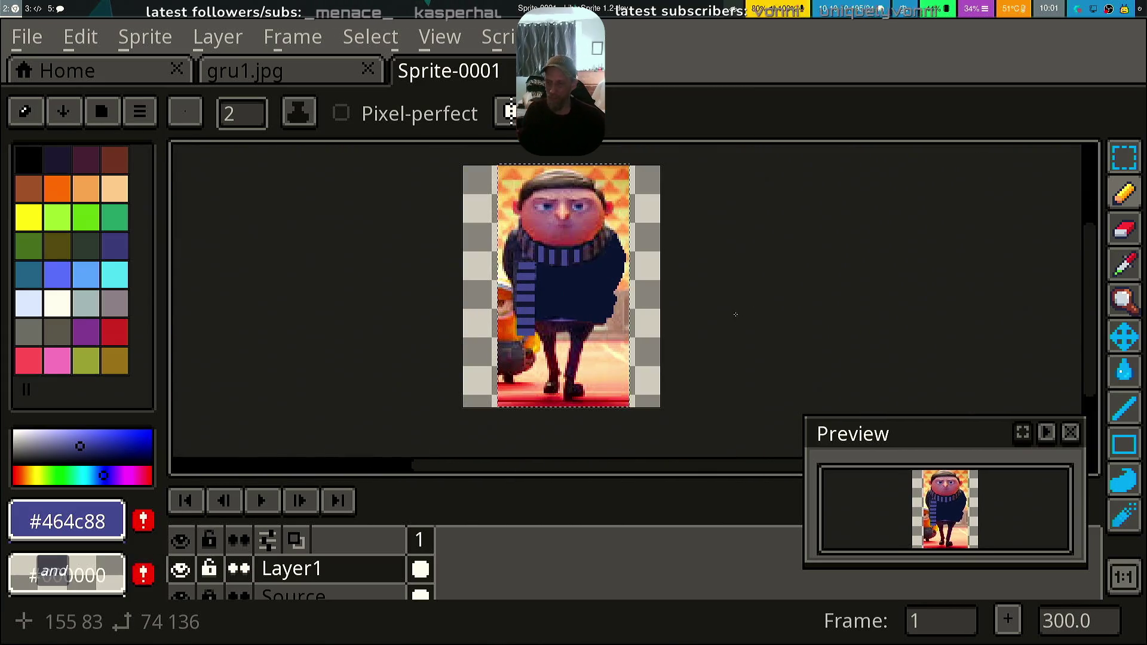
pyautogui.click(181, 569)
pyautogui.click(182, 595)
pyautogui.click(180, 569)
pyautogui.scroll(-4, 797, 362)
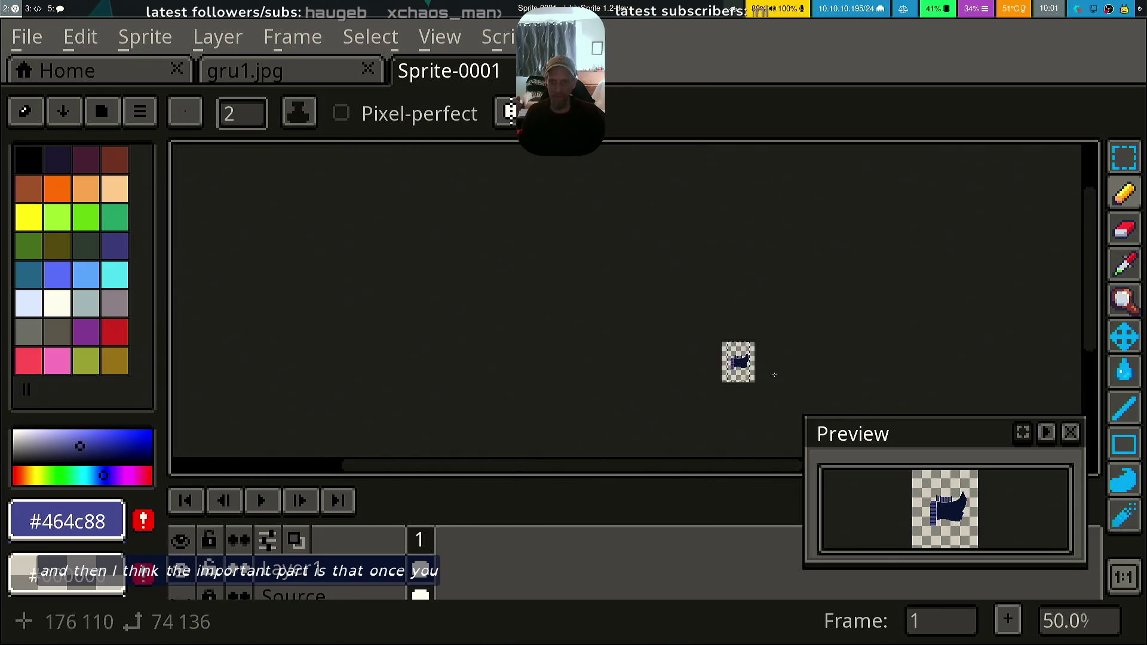
pyautogui.scroll(3, 796, 362)
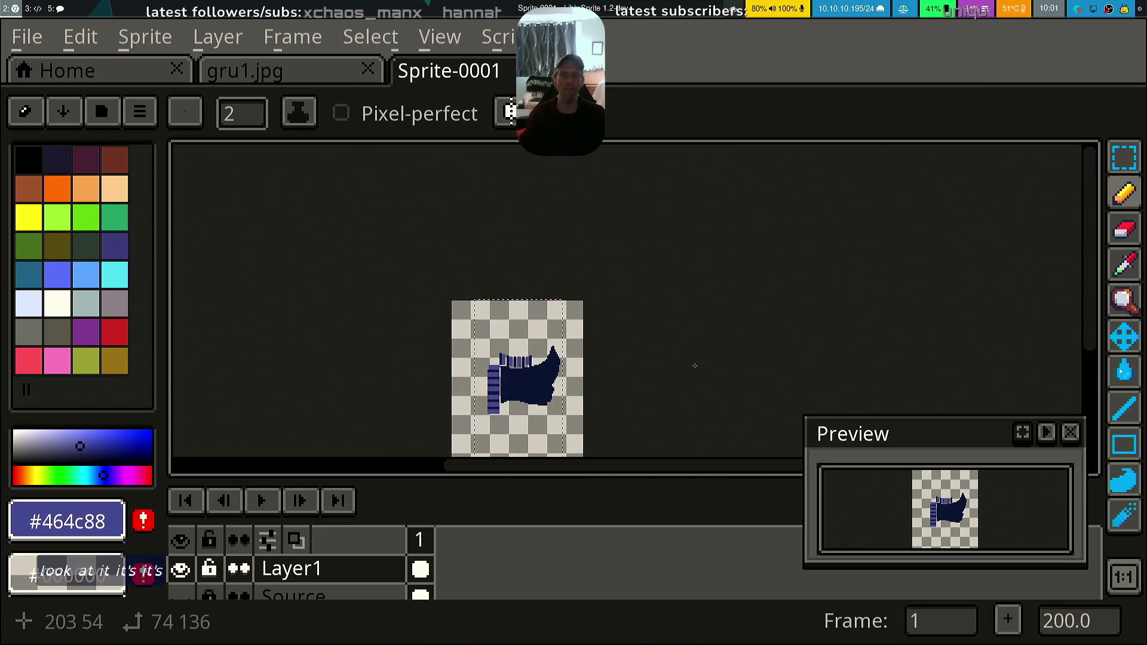
pyautogui.scroll(1, 559, 383)
pyautogui.scroll(1, 464, 416)
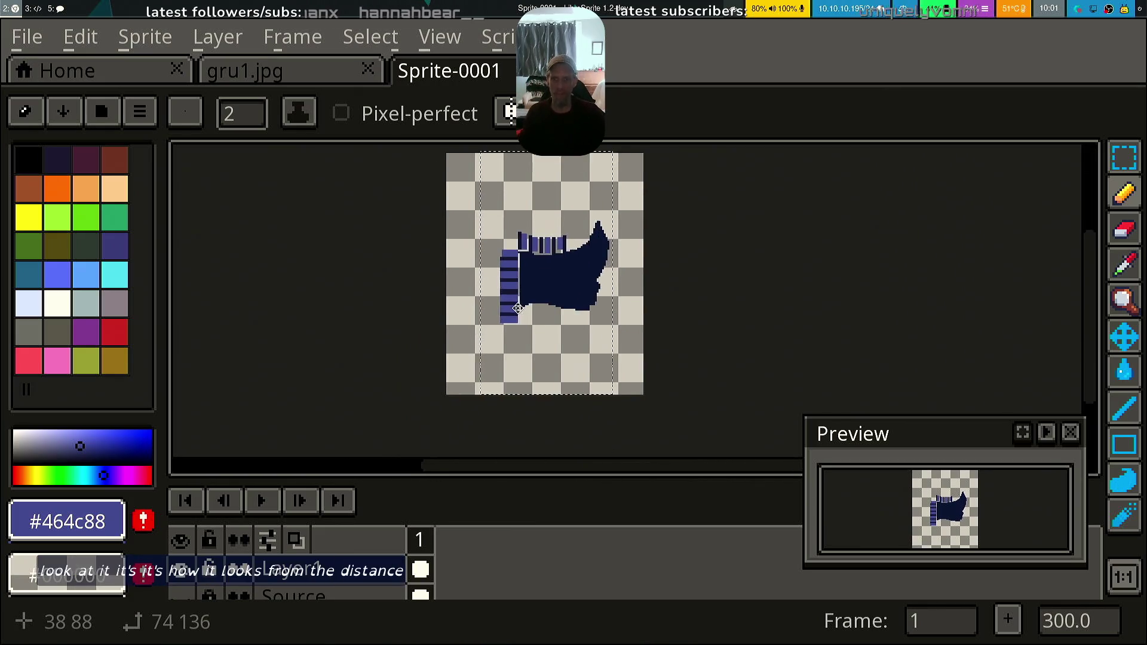
pyautogui.scroll(1, 543, 276)
pyautogui.moveTo(555, 257); pyautogui.dragTo(551, 283)
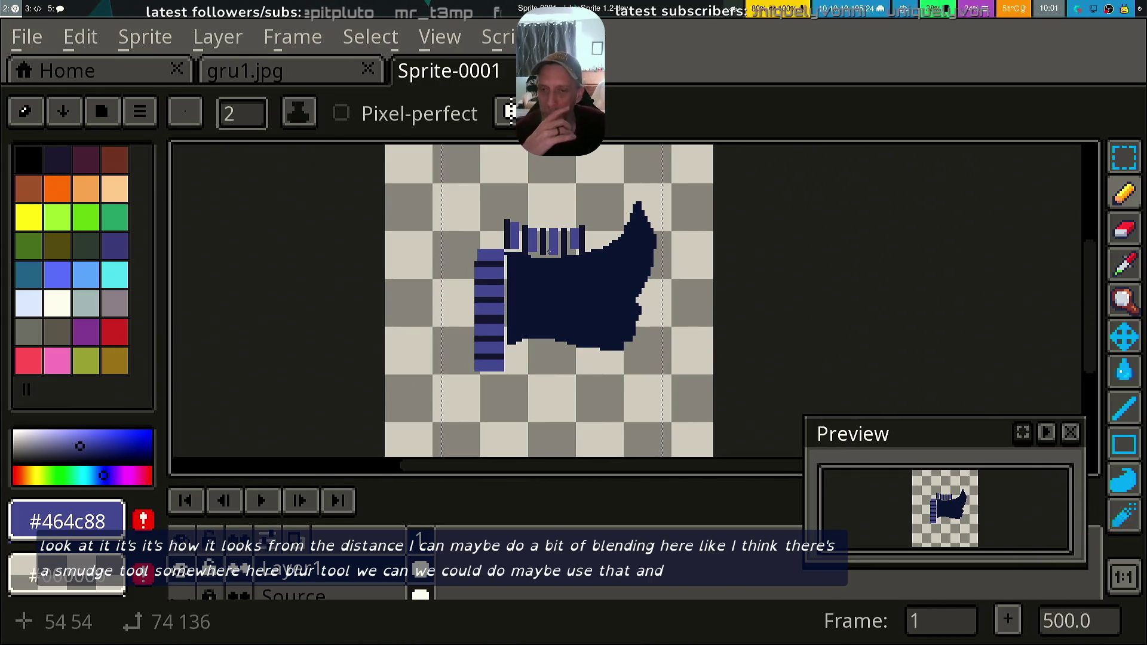
pyautogui.scroll(-1, 524, 552)
pyautogui.click(180, 586)
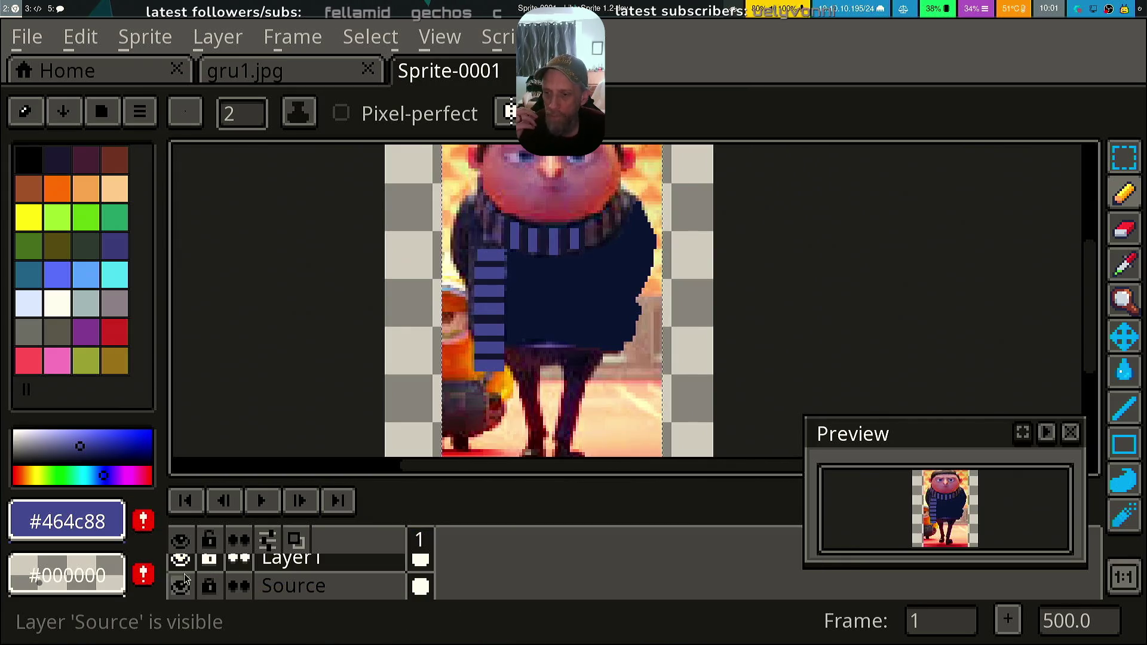
# Step: Toggle the painted layer to compare with the reference, then zoom in on the scarf's right end
pyautogui.click(181, 561)
pyautogui.click(181, 560)
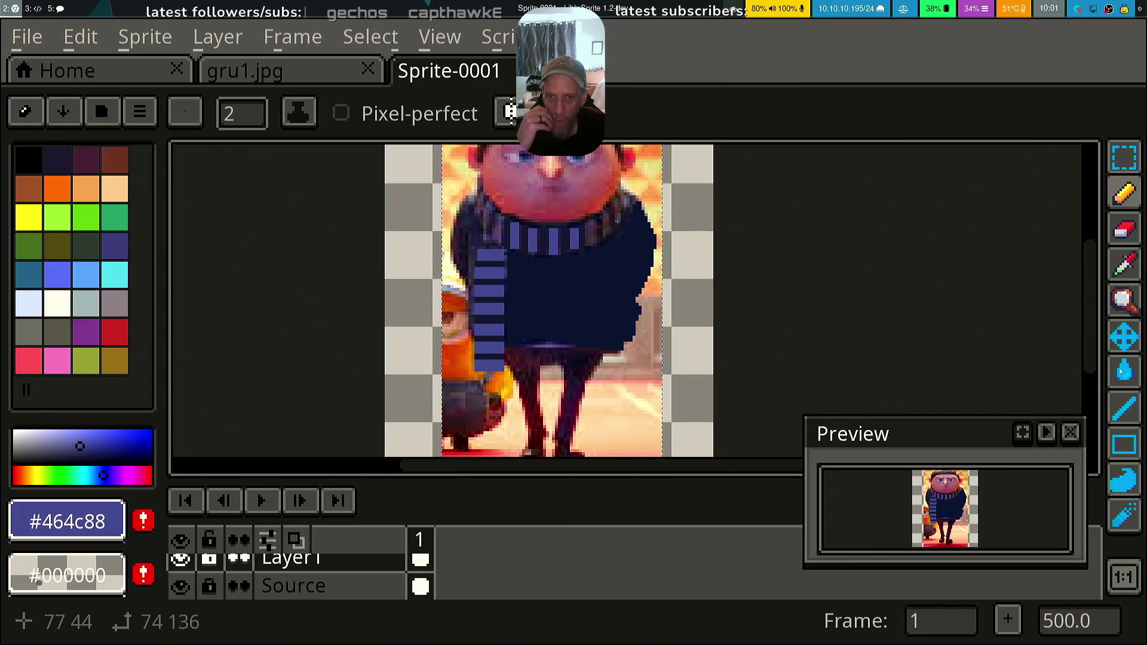
pyautogui.scroll(4, 625, 287)
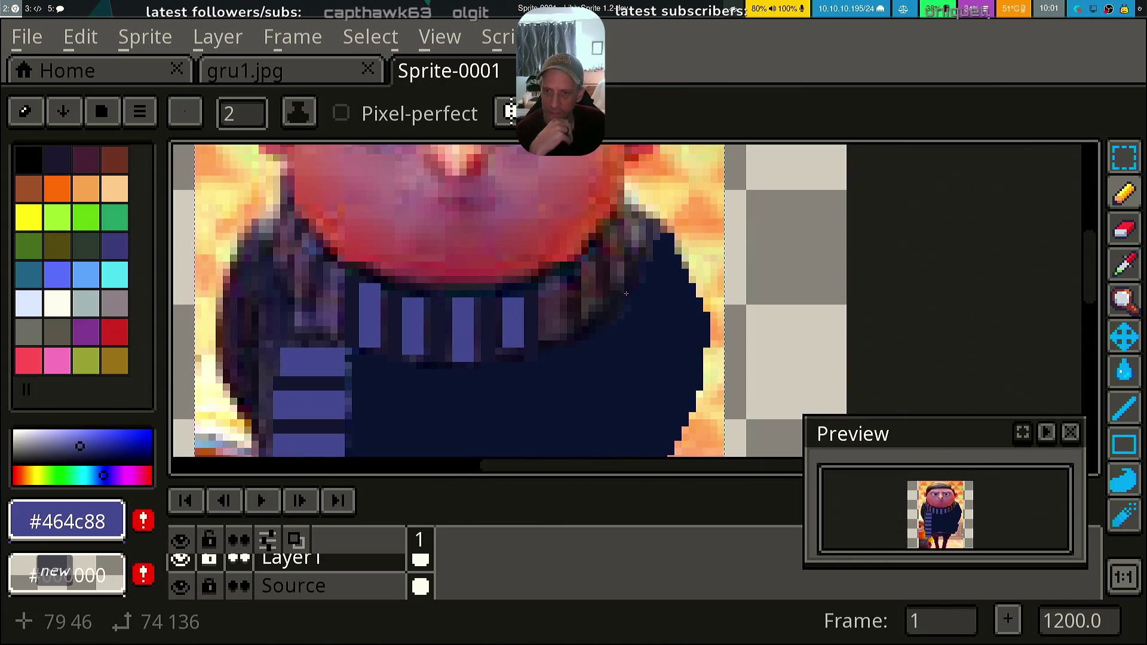
pyautogui.scroll(3, 577, 353)
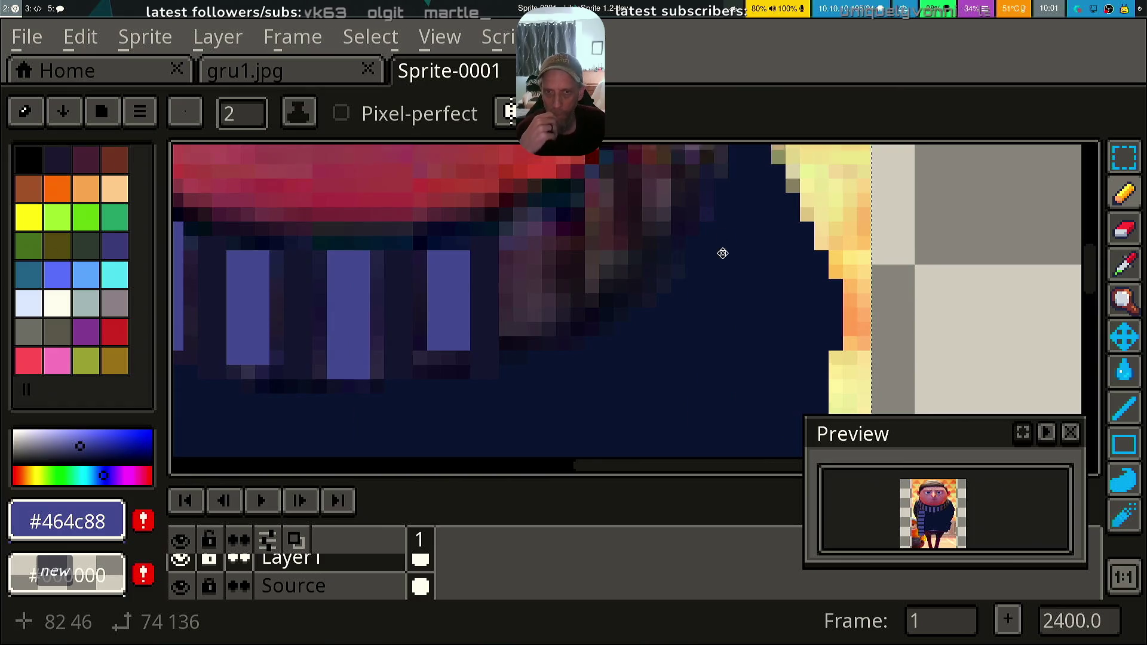
pyautogui.moveTo(723, 253); pyautogui.dragTo(717, 325)
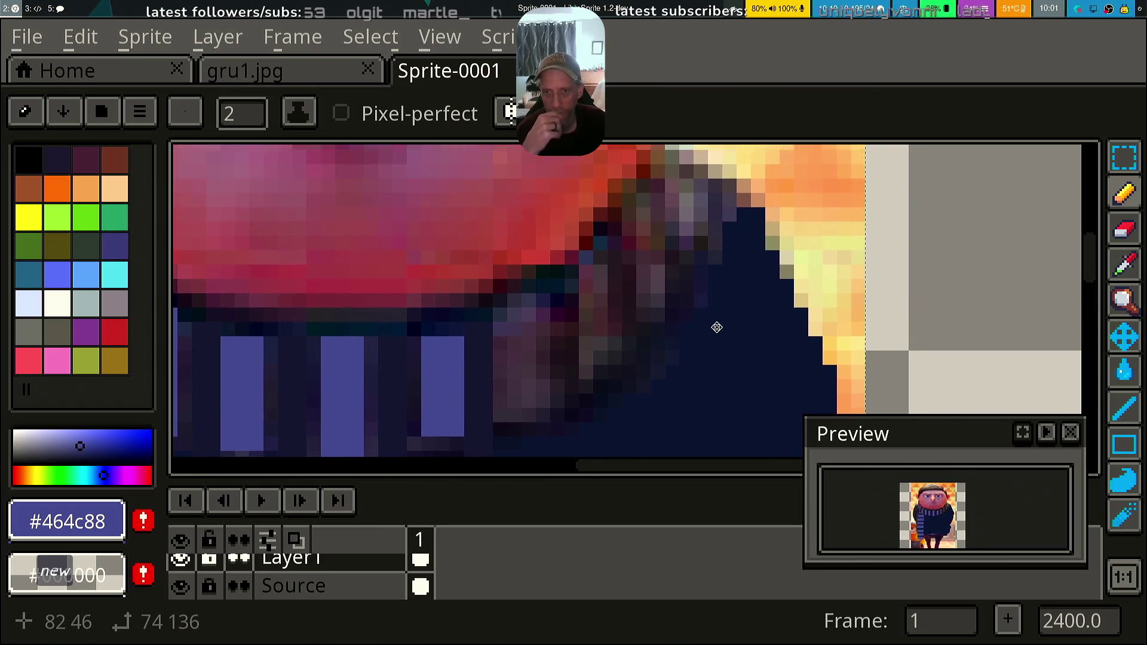
# Step: Sample #423443 from the scarf and pencil a vertical column plus two edge pixels
pyautogui.click(1126, 266)
pyautogui.click(532, 349)
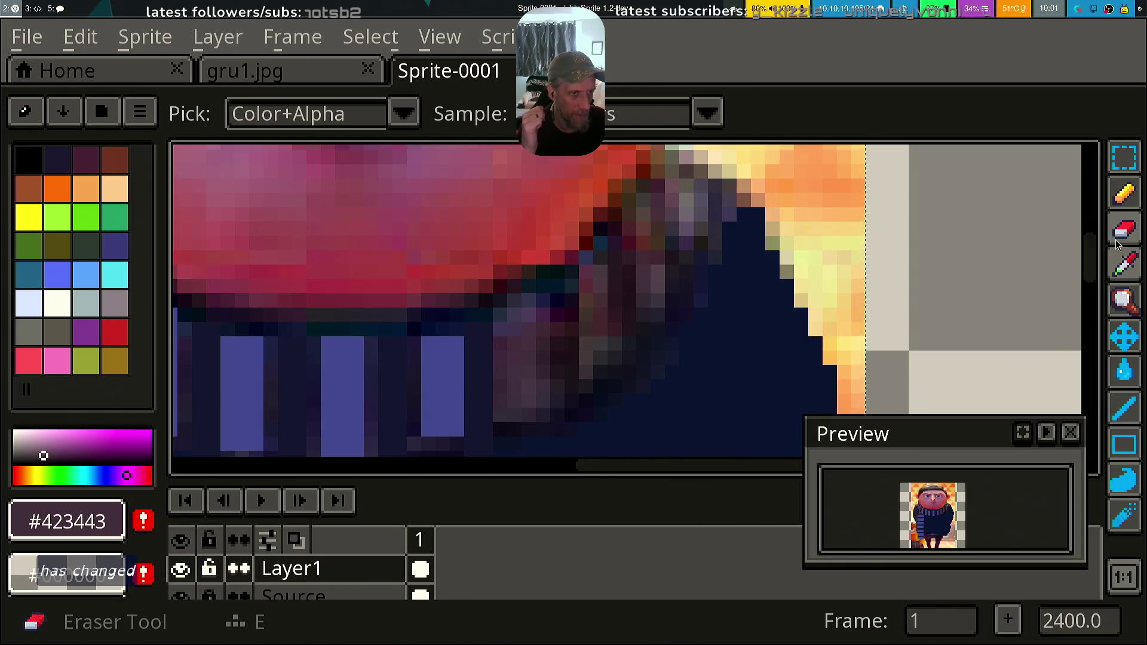
pyautogui.click(1125, 195)
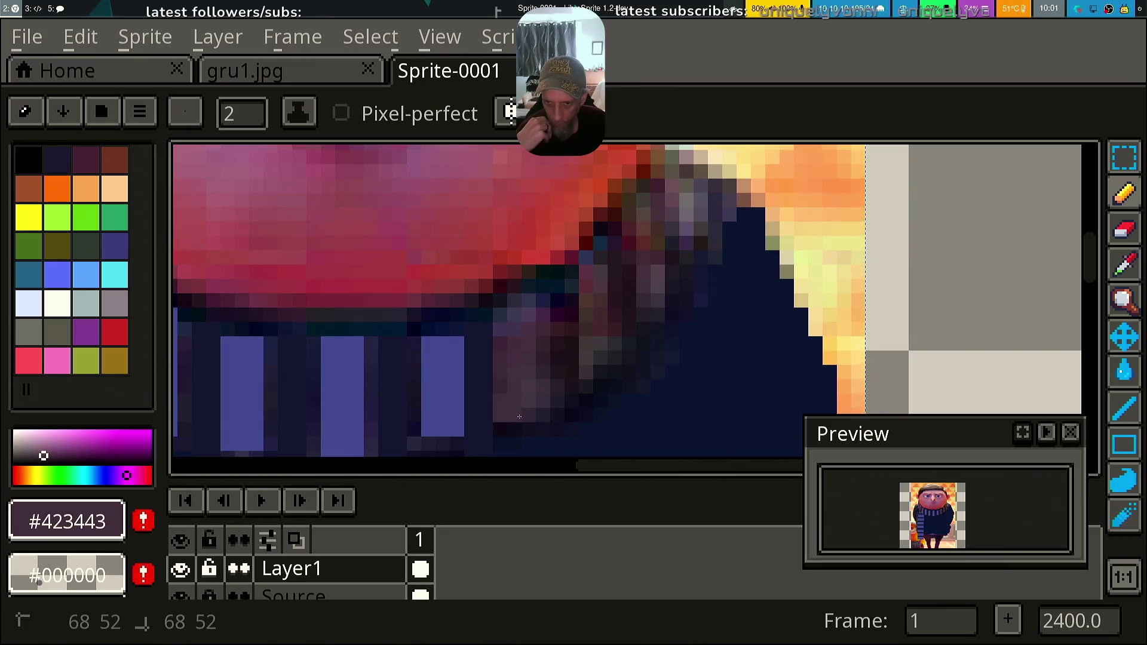
pyautogui.moveTo(545, 408)
pyautogui.mouseDown()
pyautogui.moveTo(544, 317)
pyautogui.moveTo(547, 345)
pyautogui.mouseUp()
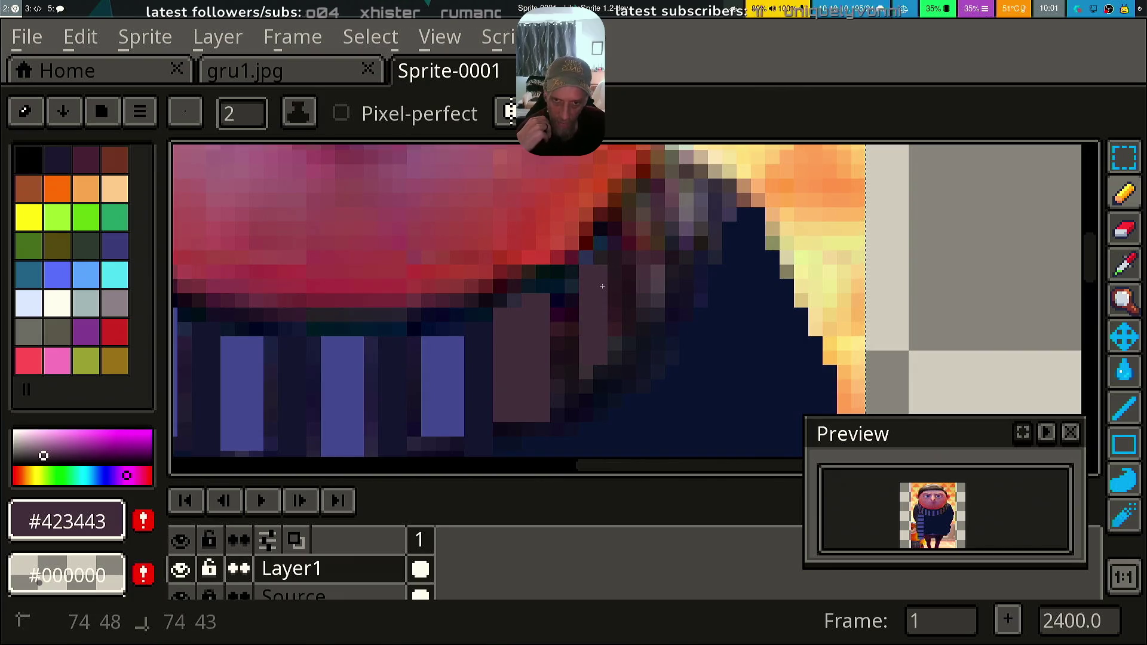
pyautogui.moveTo(656, 276); pyautogui.dragTo(657, 290)
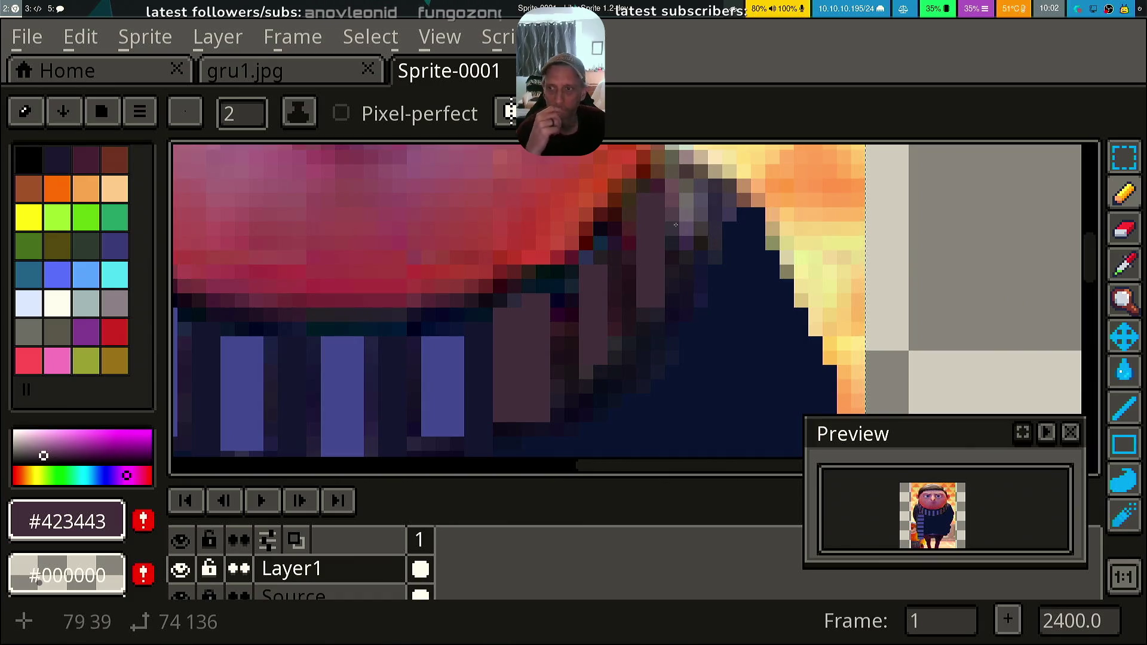
pyautogui.click(250, 122)
# Step: Set the pencil size to 1 pixel and paint a single scarf pixel
pyautogui.click(236, 155)
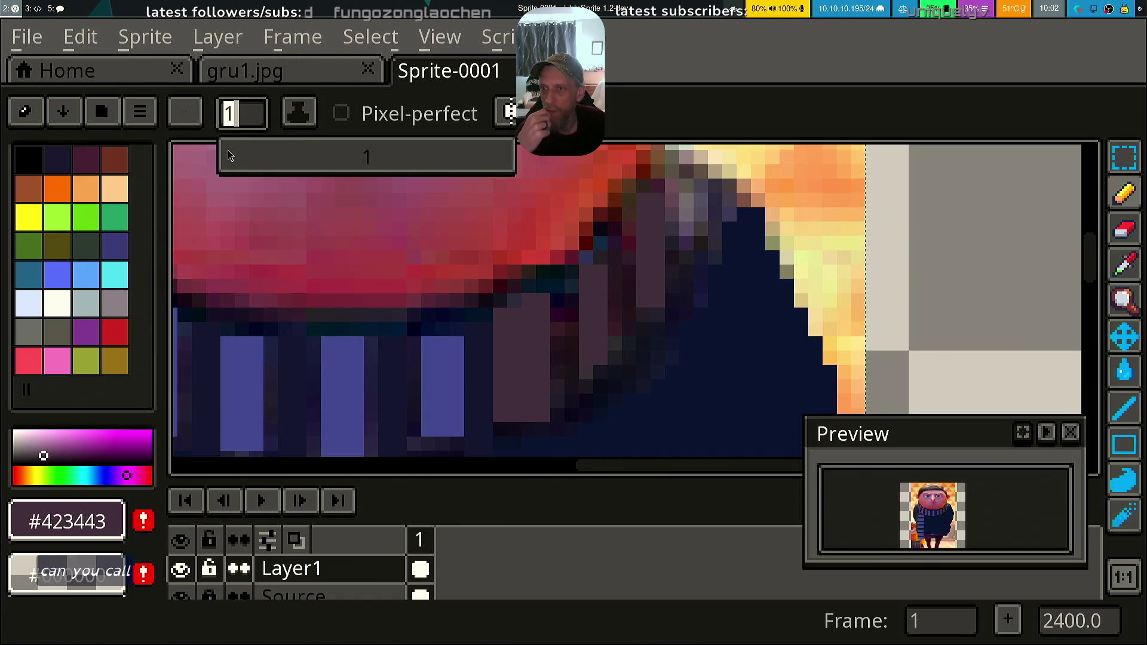
pyautogui.moveTo(717, 246); pyautogui.dragTo(717, 197)
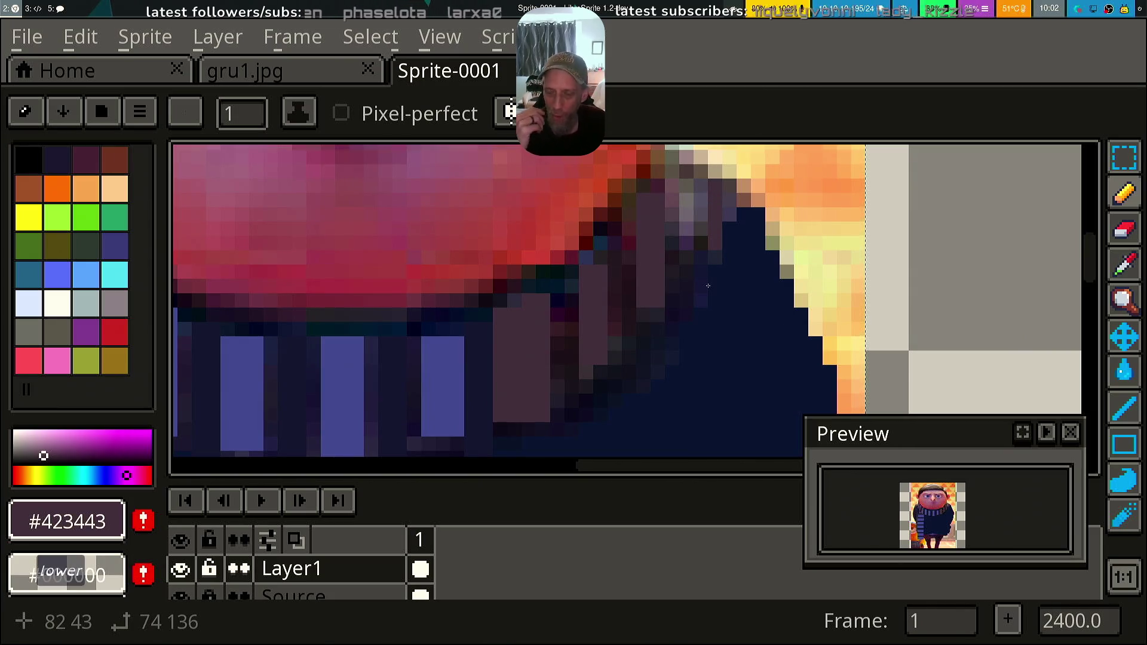
pyautogui.moveTo(445, 368)
pyautogui.mouseDown()
pyautogui.moveTo(609, 241)
pyautogui.moveTo(601, 234)
pyautogui.mouseUp()
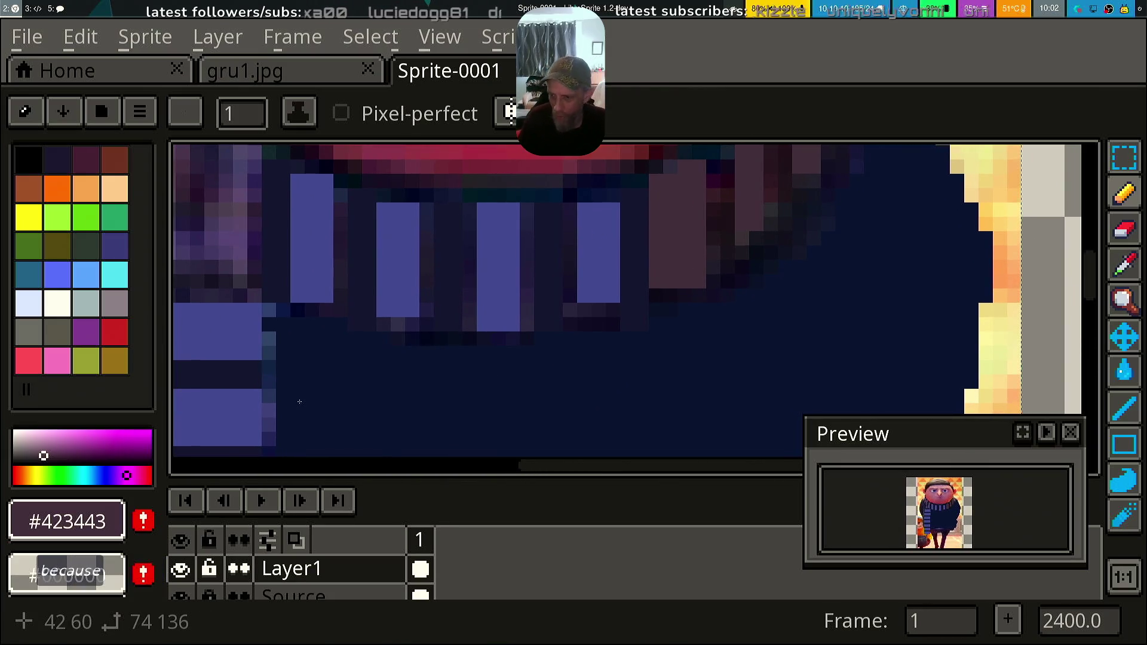
# Step: Sample dark navy #1c1e35 from the coat and draw a line beneath the collar stripes
pyautogui.click(1123, 263)
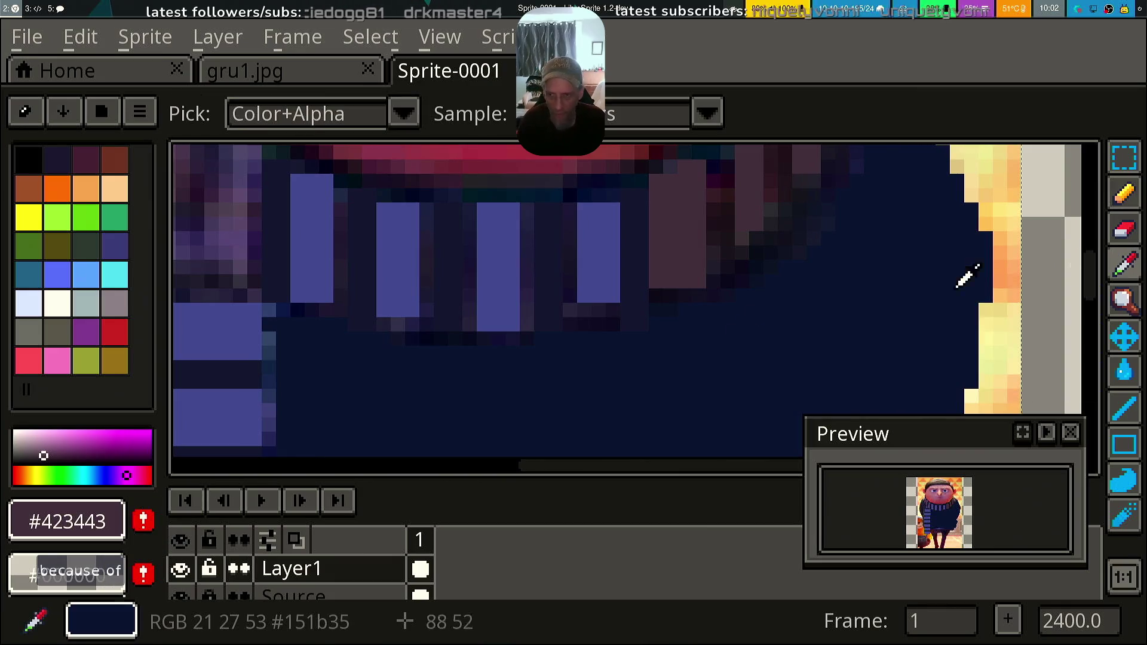
pyautogui.click(225, 375)
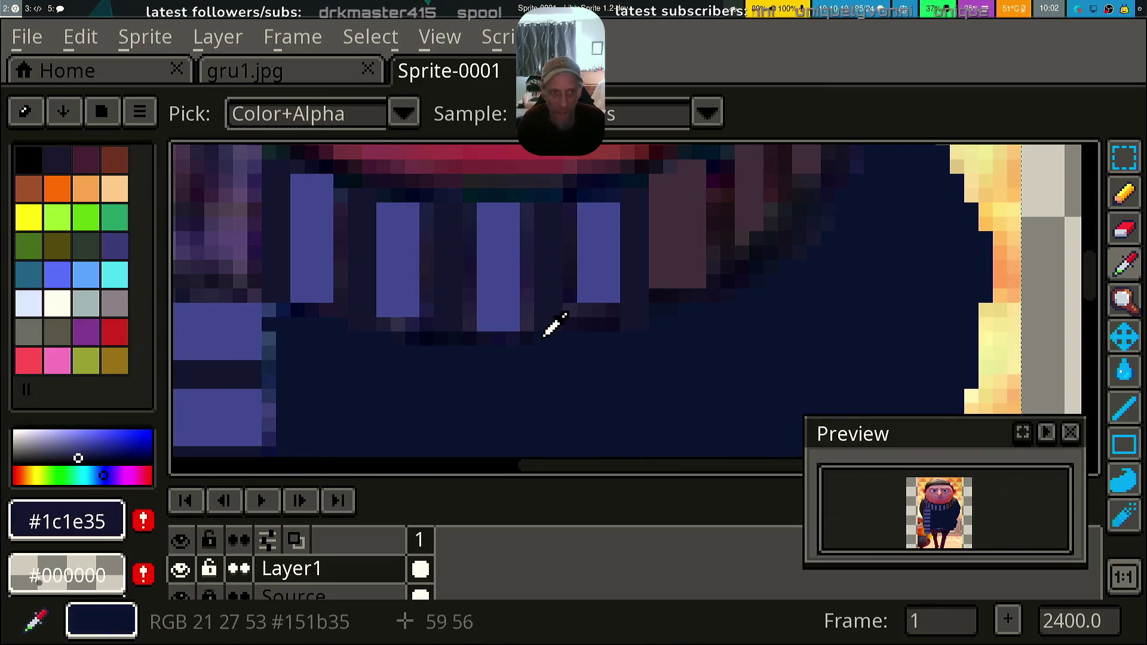
pyautogui.click(1124, 193)
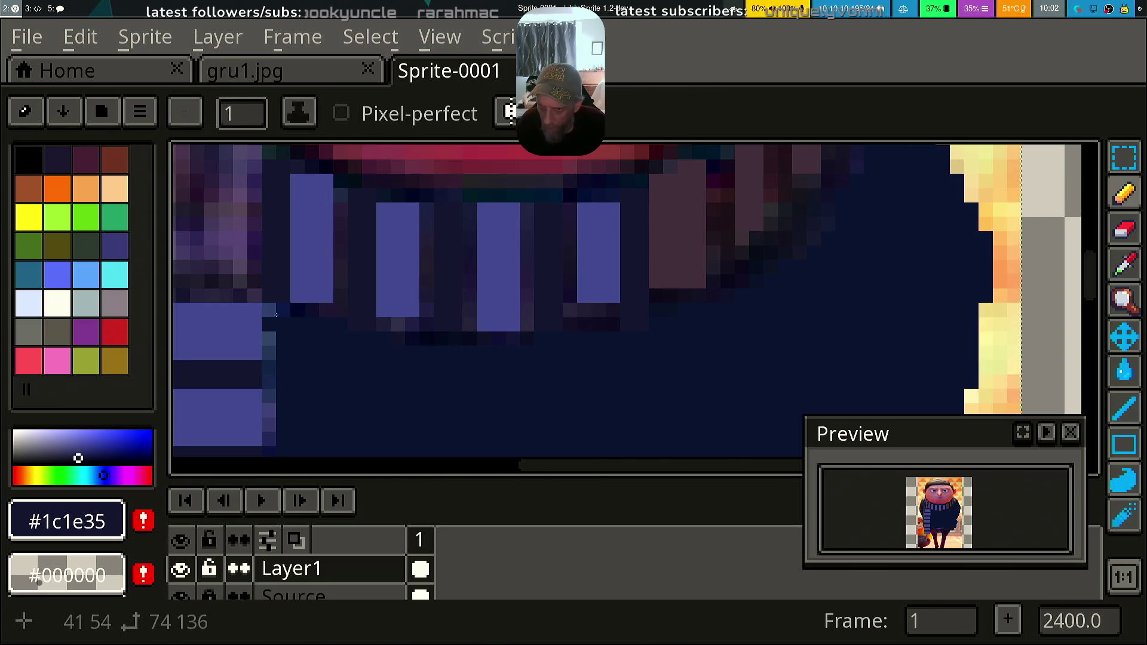
pyautogui.moveTo(287, 316); pyautogui.dragTo(304, 316)
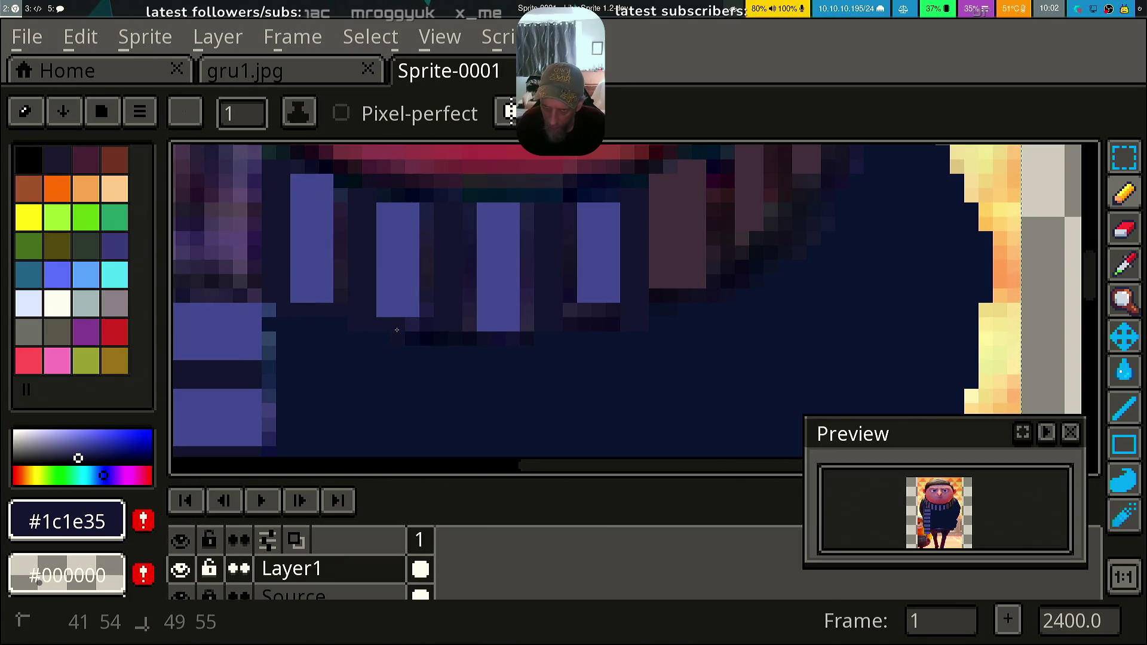
pyautogui.moveTo(401, 337)
pyautogui.mouseDown()
pyautogui.moveTo(630, 325)
pyautogui.moveTo(677, 305)
pyautogui.mouseUp()
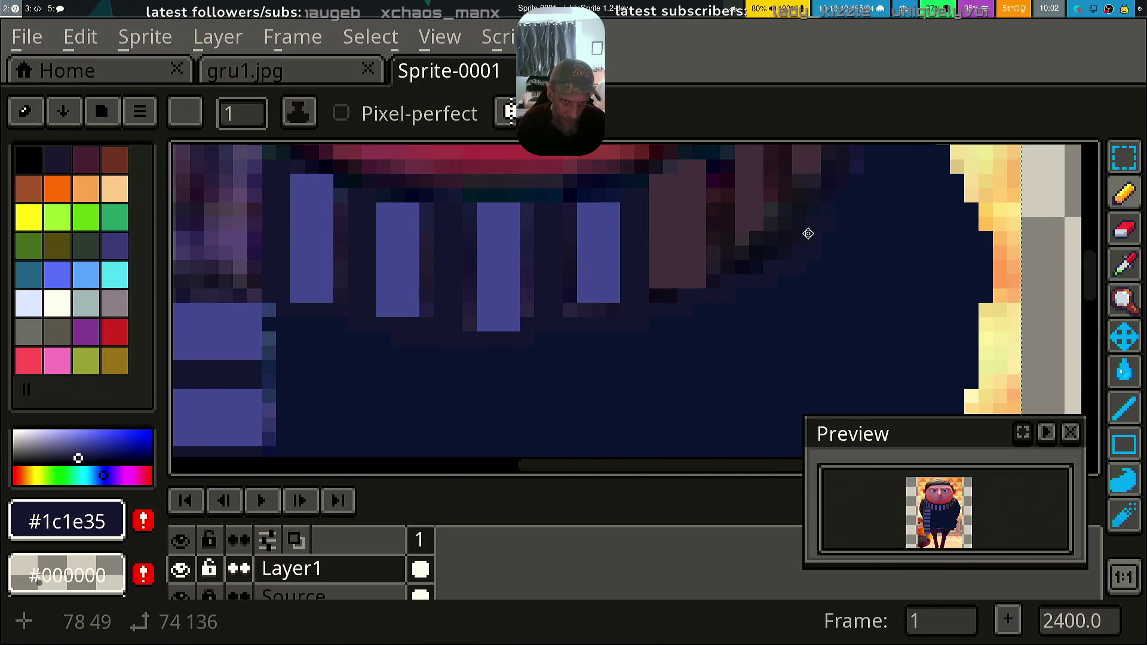
pyautogui.moveTo(809, 233); pyautogui.dragTo(524, 358)
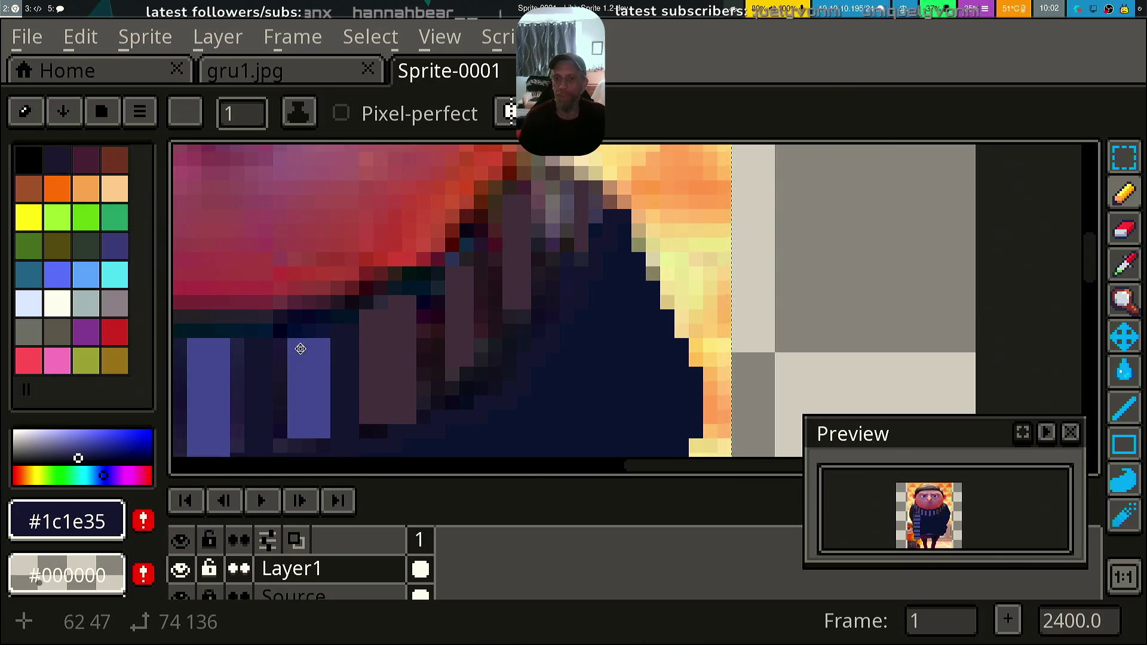
pyautogui.moveTo(333, 259); pyautogui.dragTo(490, 305)
pyautogui.scroll(-2, 491, 305)
pyautogui.scroll(-3, 490, 305)
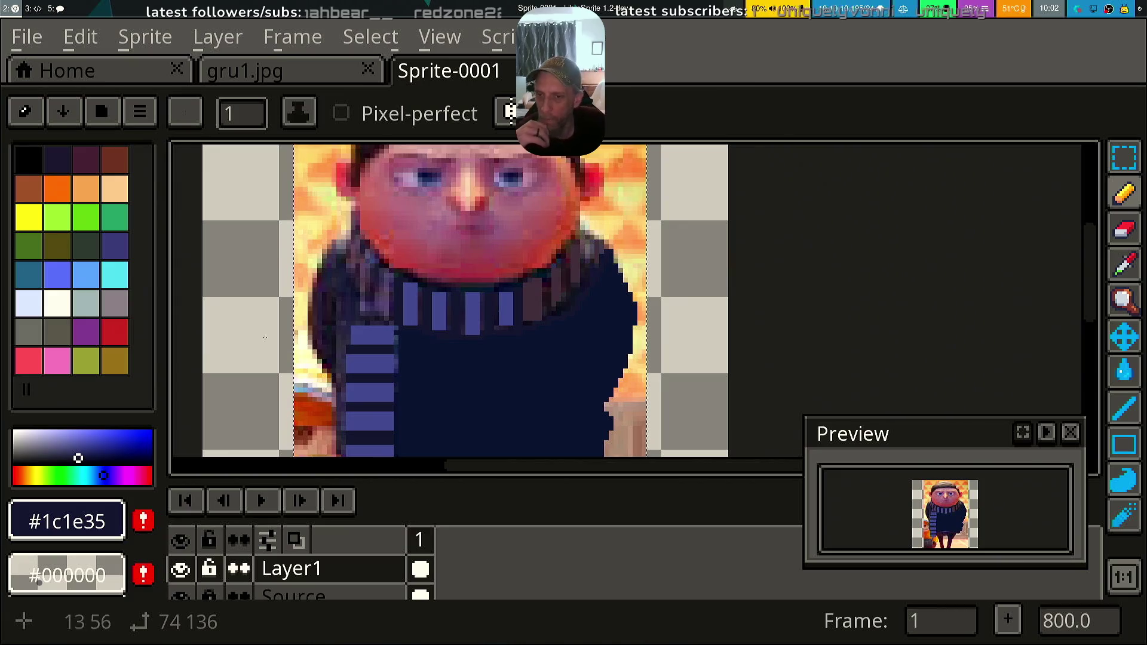
pyautogui.click(181, 600)
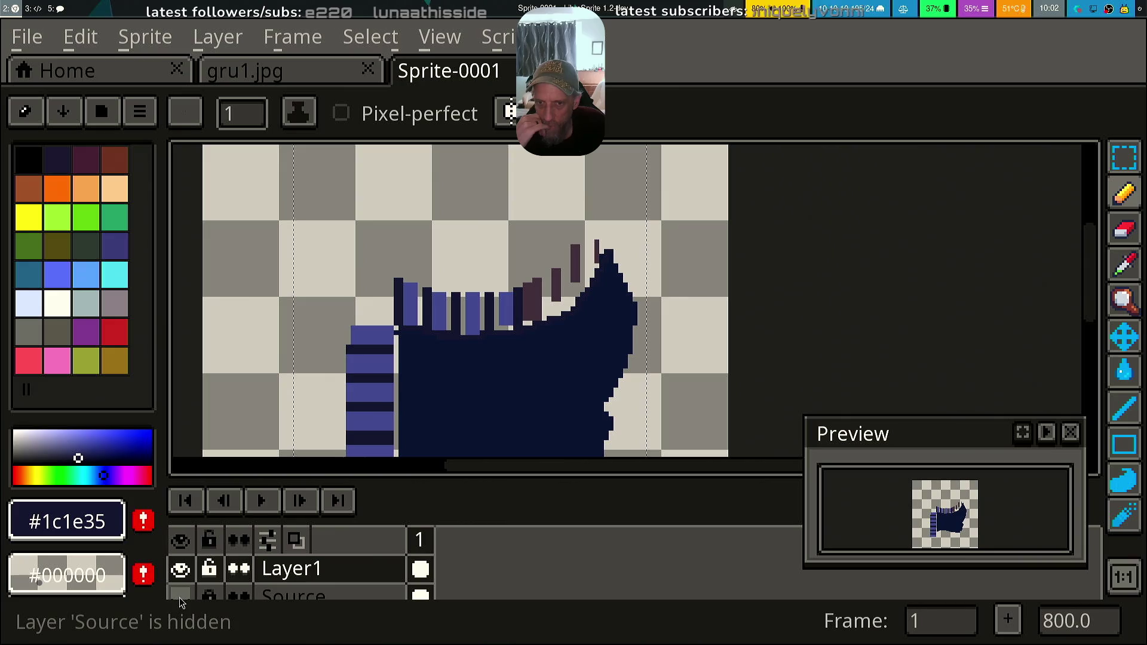
pyautogui.click(181, 599)
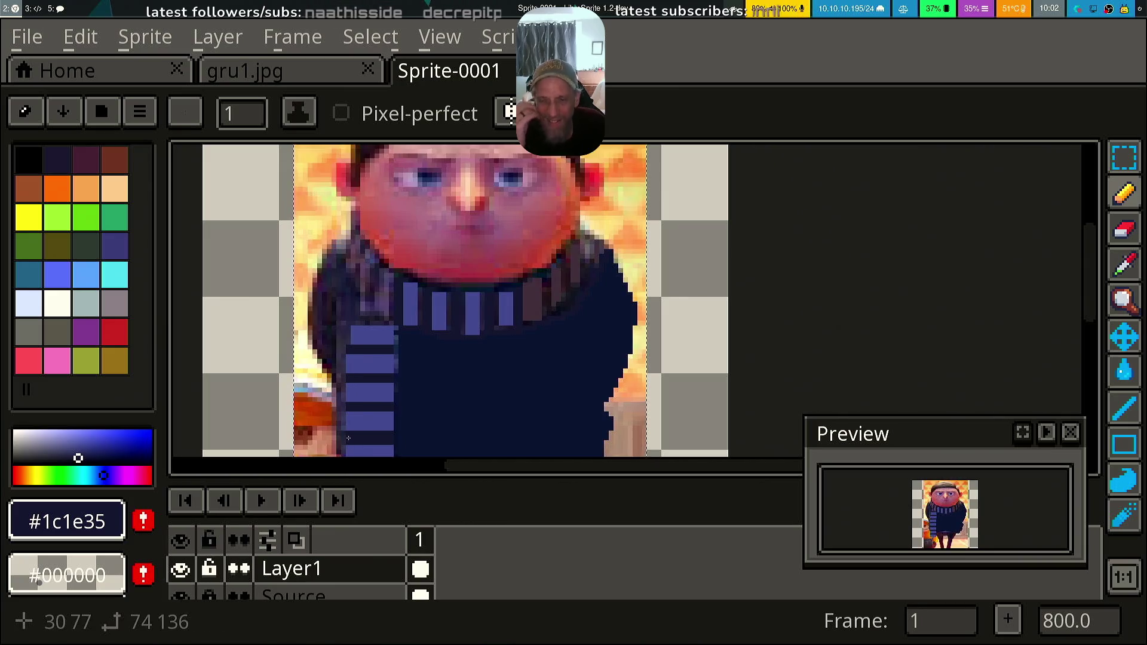
pyautogui.moveTo(404, 367)
pyautogui.mouseDown()
pyautogui.moveTo(592, 373)
pyautogui.moveTo(507, 373)
pyautogui.mouseUp()
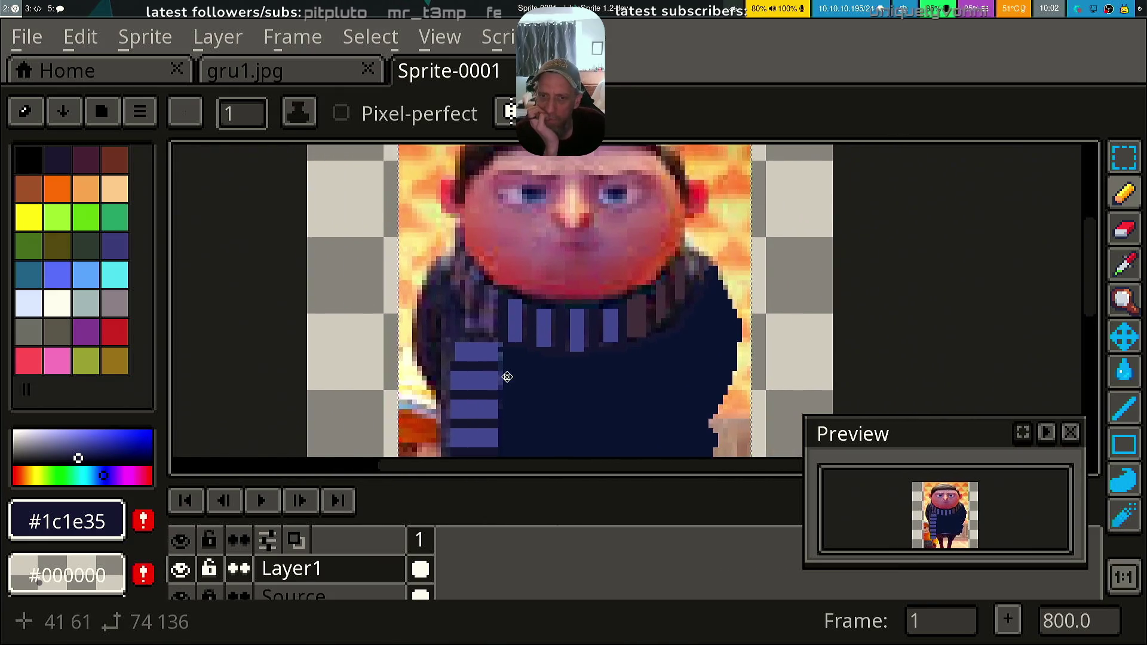
pyautogui.scroll(3, 524, 362)
pyautogui.hscroll(2, 524, 362)
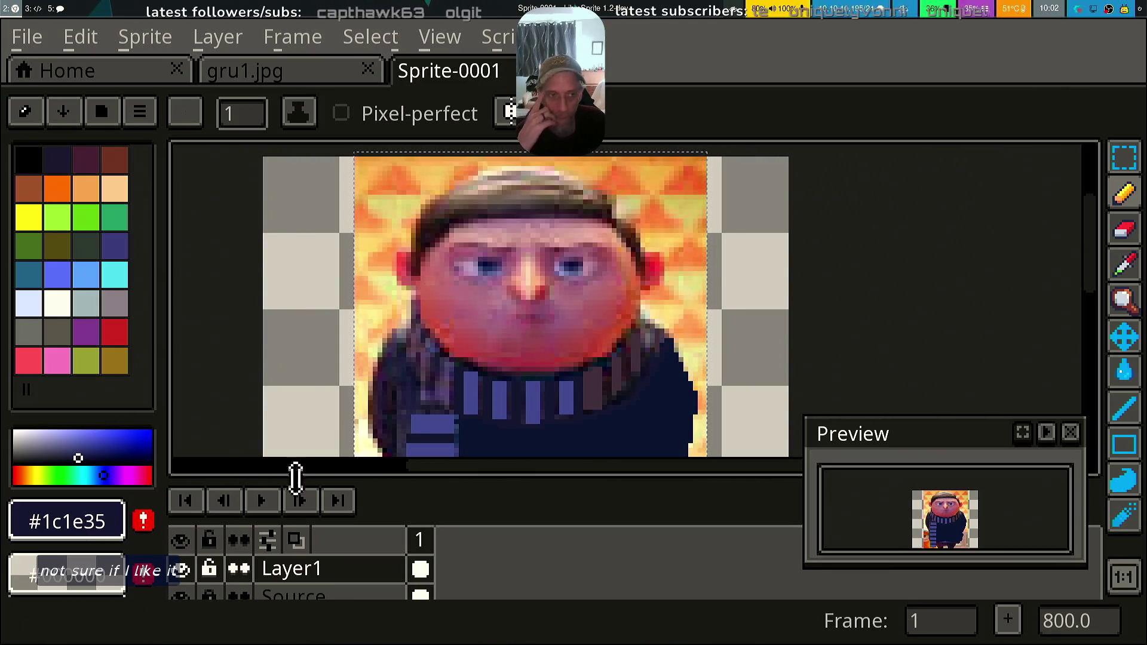
# Step: Sample the hat's dark brown and trace a filled contour for the hat band
pyautogui.click(1124, 264)
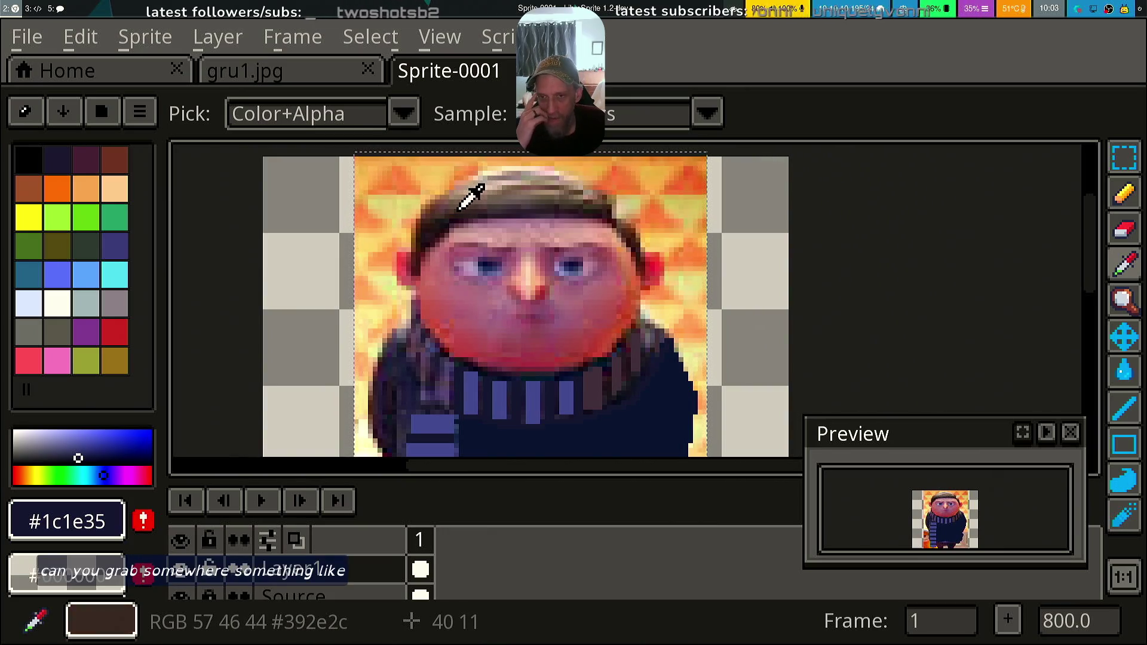
pyautogui.click(461, 208)
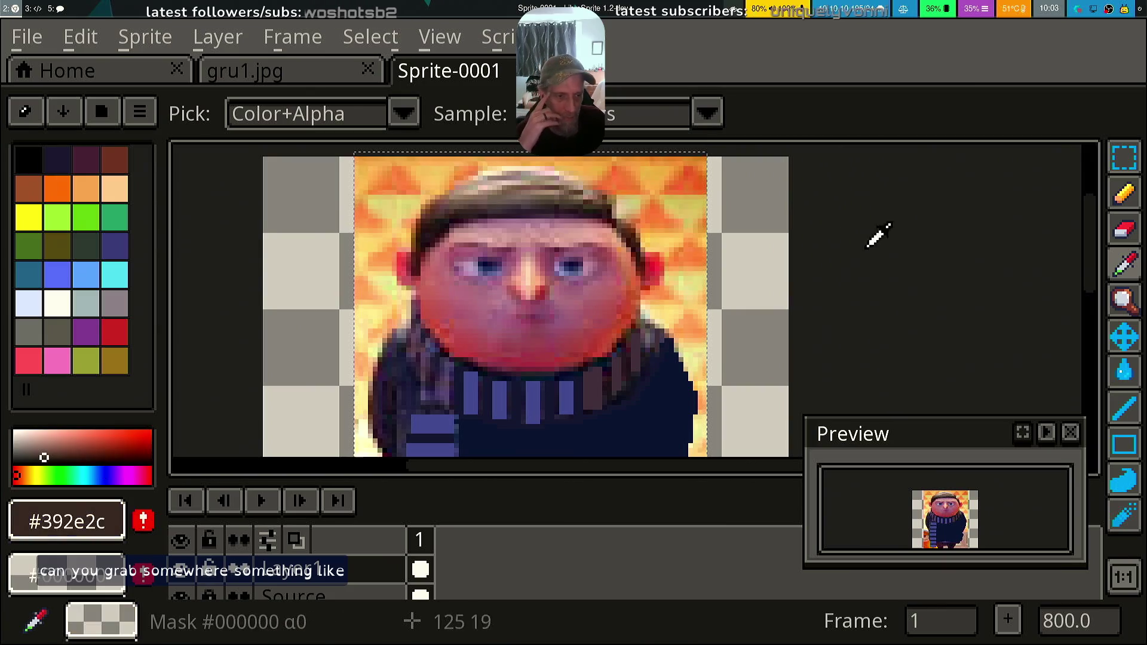
pyautogui.click(1123, 479)
pyautogui.moveTo(416, 275)
pyautogui.mouseDown()
pyautogui.moveTo(434, 239)
pyautogui.moveTo(497, 214)
pyautogui.moveTo(551, 214)
pyautogui.mouseUp()
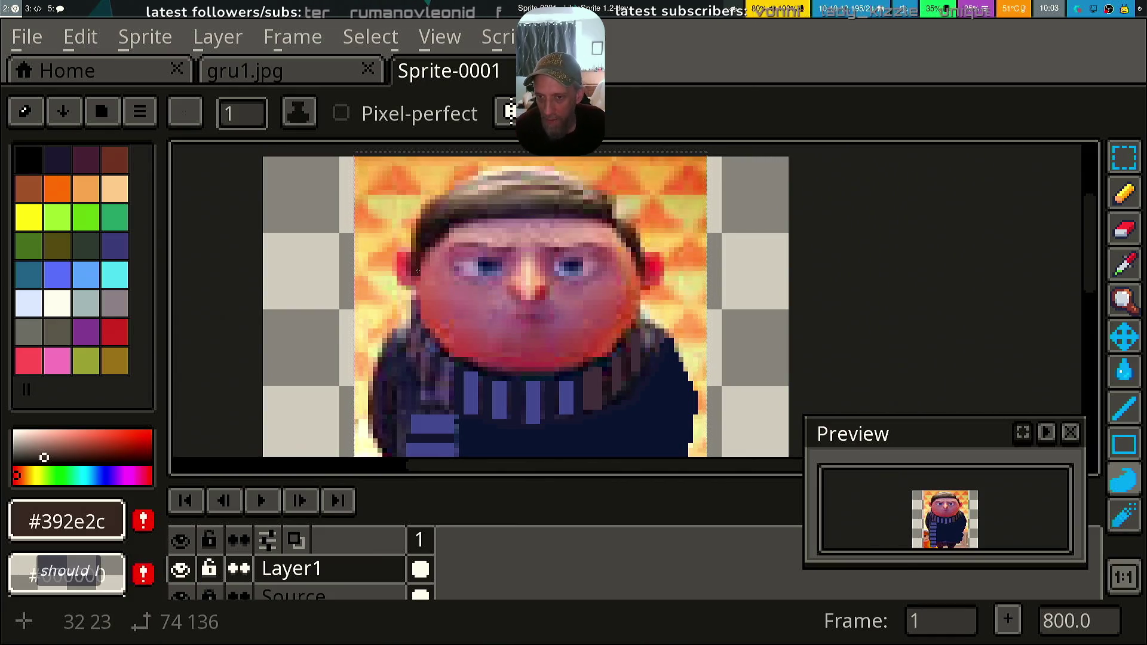
pyautogui.moveTo(417, 272)
pyautogui.mouseDown()
pyautogui.moveTo(463, 221)
pyautogui.moveTo(564, 216)
pyautogui.mouseUp()
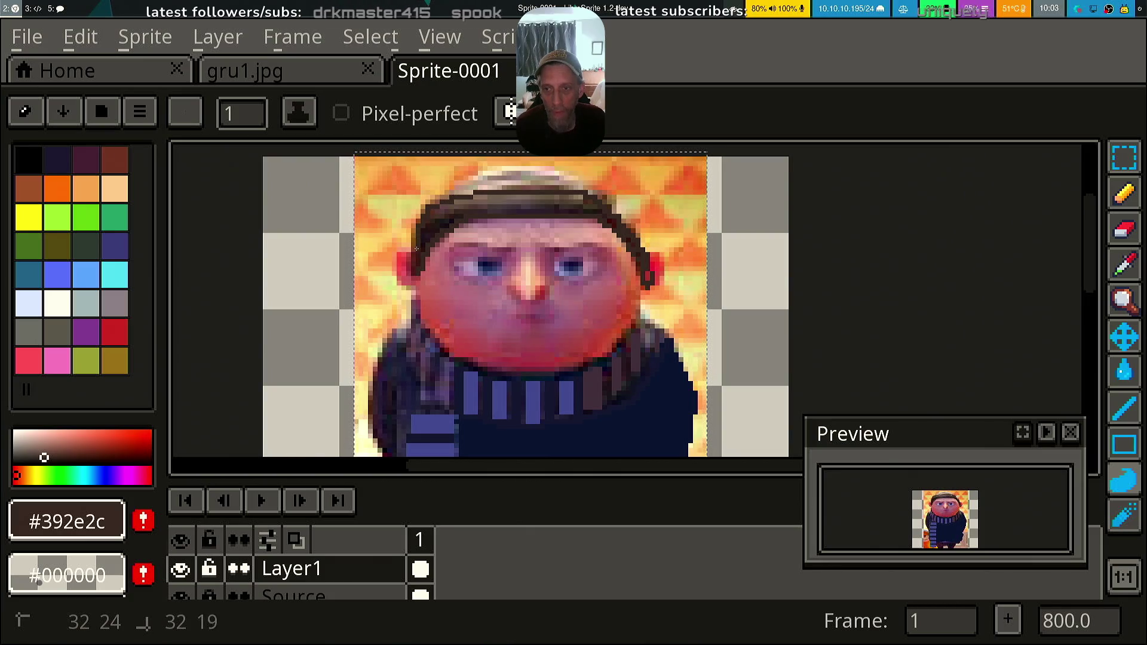
pyautogui.click(424, 267)
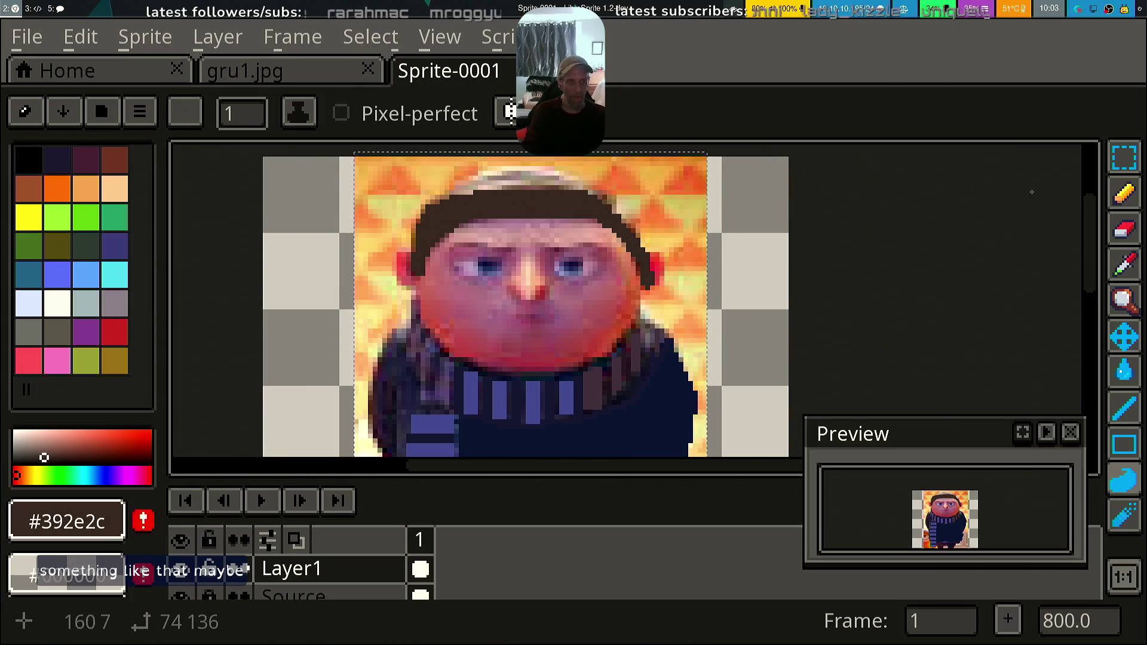
# Step: Sample the light beige and trace the filled contour shape of the hat top
pyautogui.click(1124, 265)
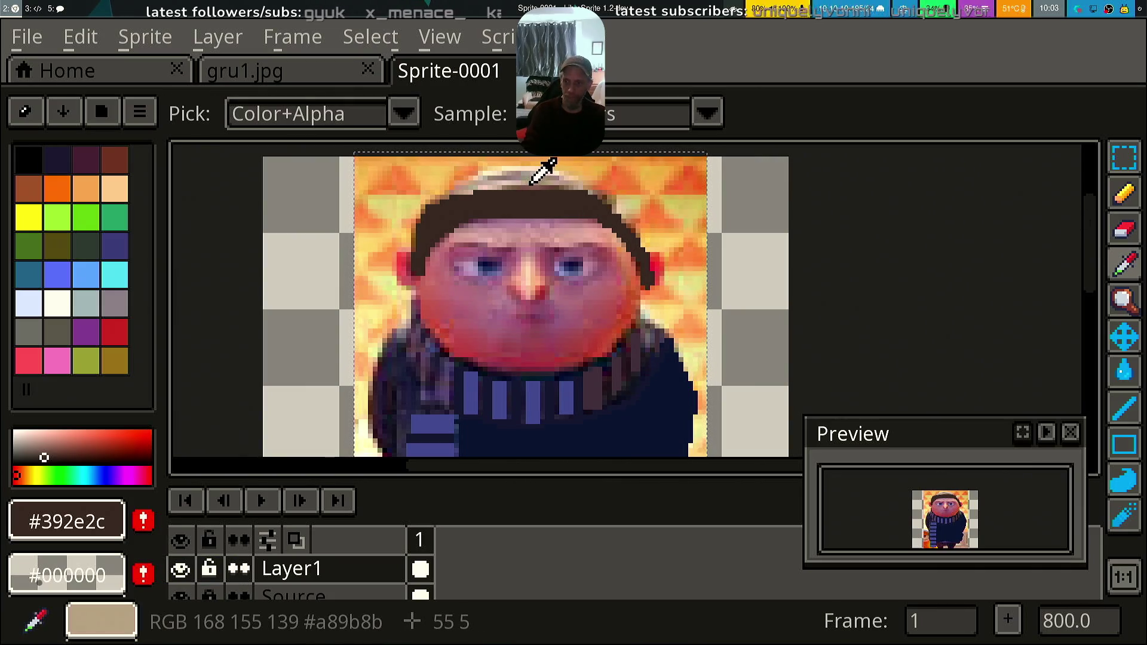
pyautogui.click(531, 183)
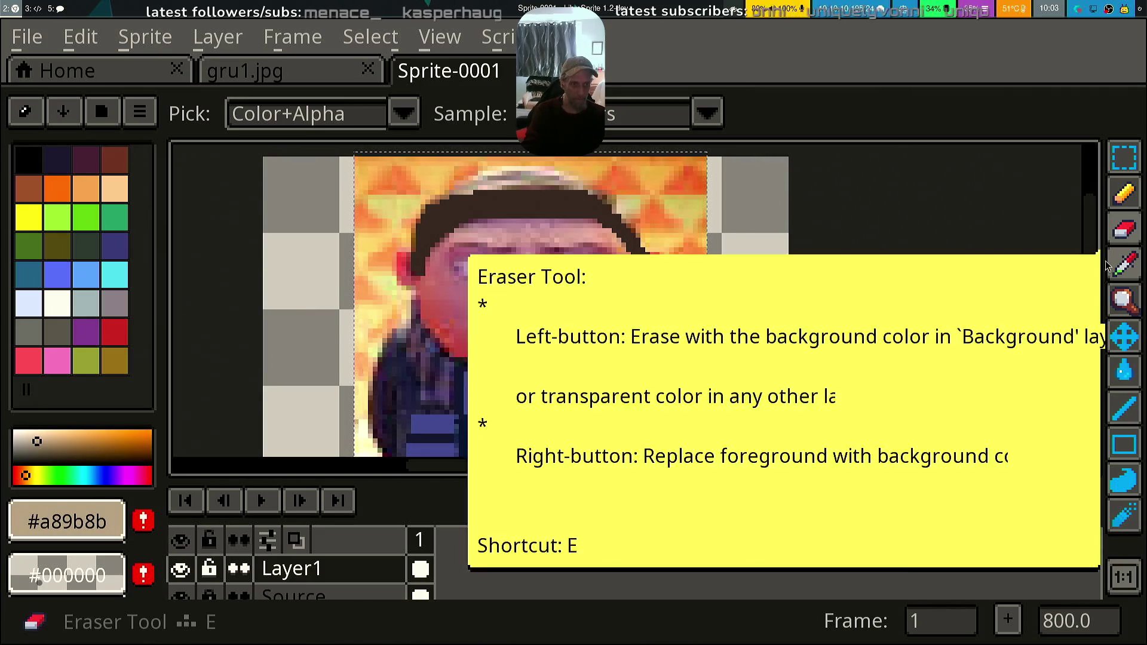
pyautogui.click(1125, 469)
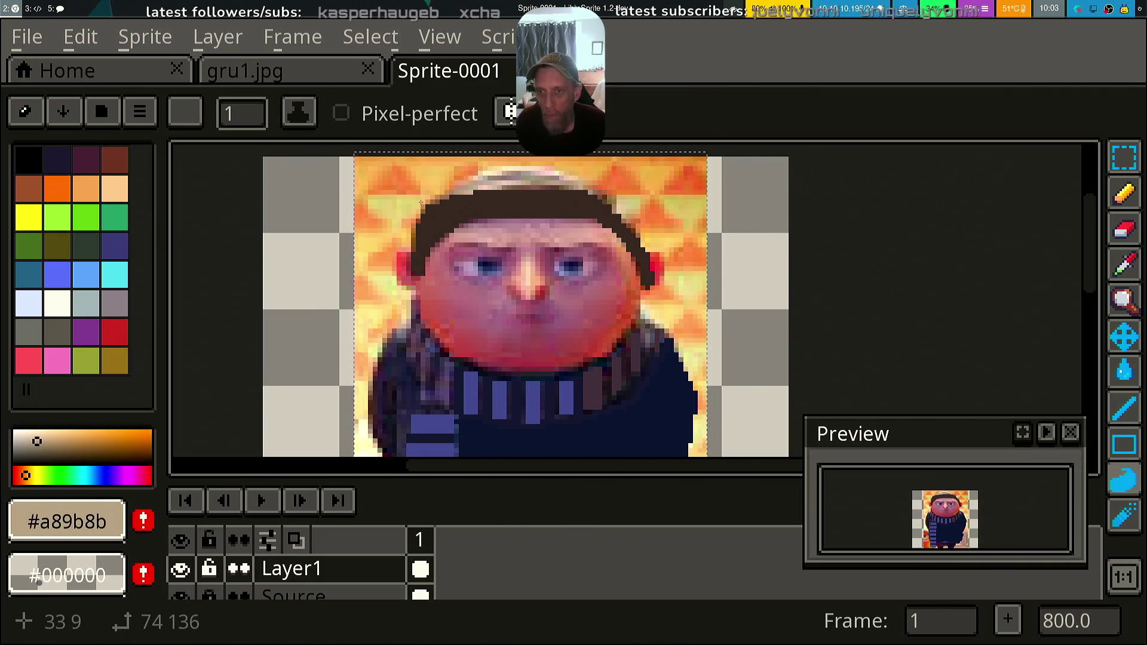
pyautogui.moveTo(434, 204); pyautogui.dragTo(483, 187)
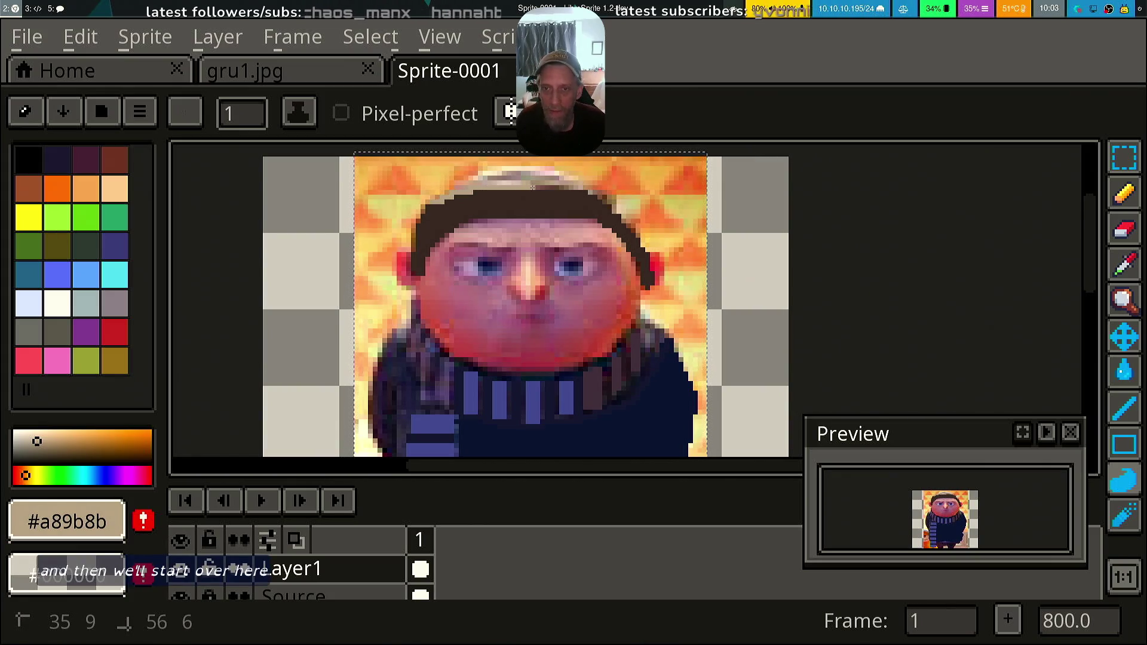
pyautogui.moveTo(587, 190); pyautogui.dragTo(583, 183)
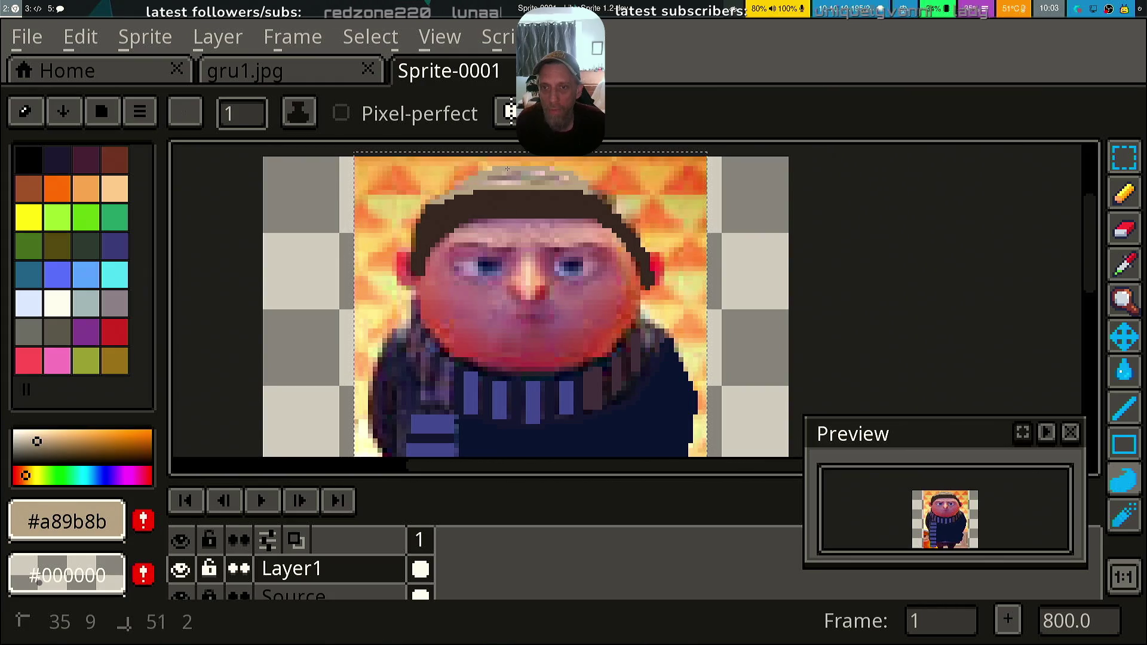
pyautogui.moveTo(507, 169); pyautogui.dragTo(498, 178)
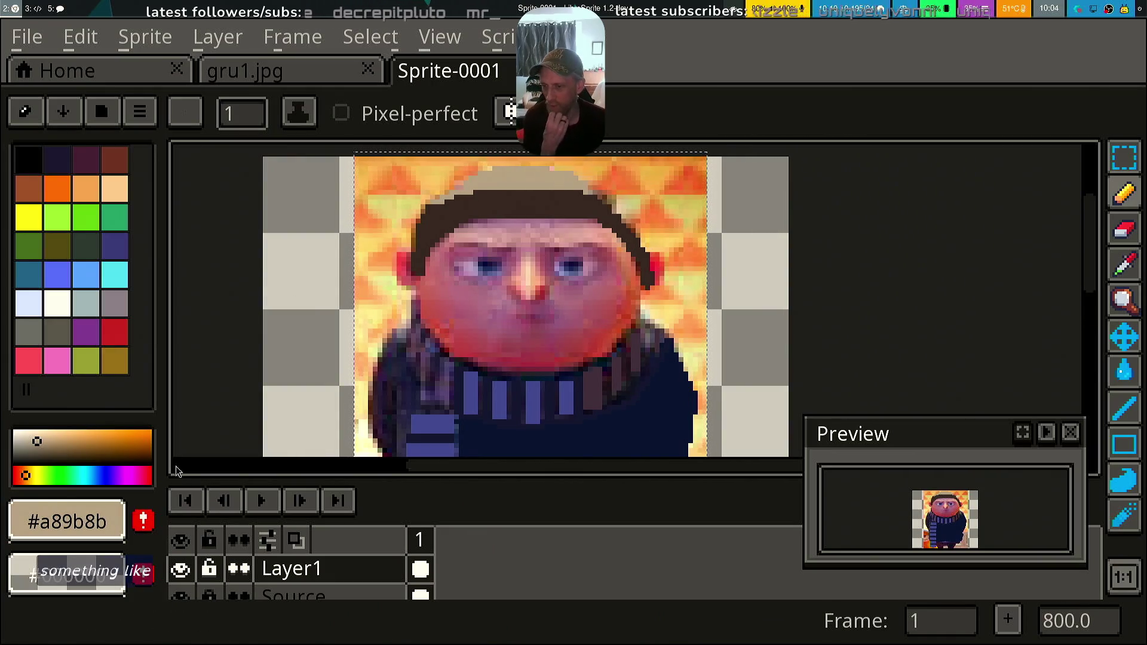
pyautogui.click(183, 597)
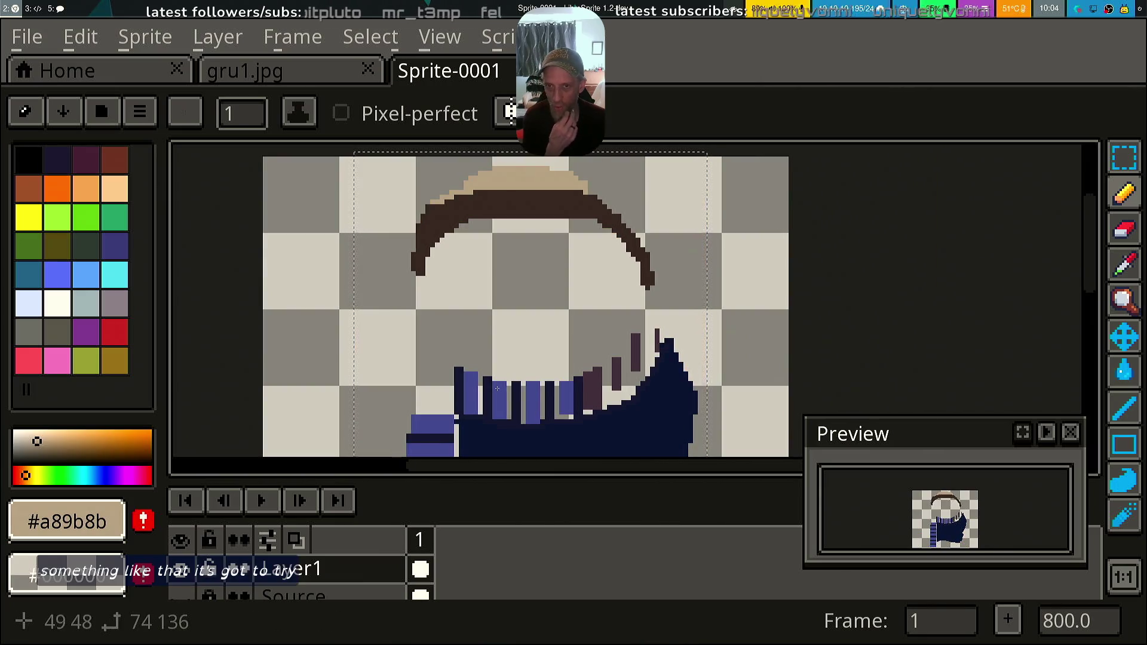
pyautogui.scroll(-4, 609, 356)
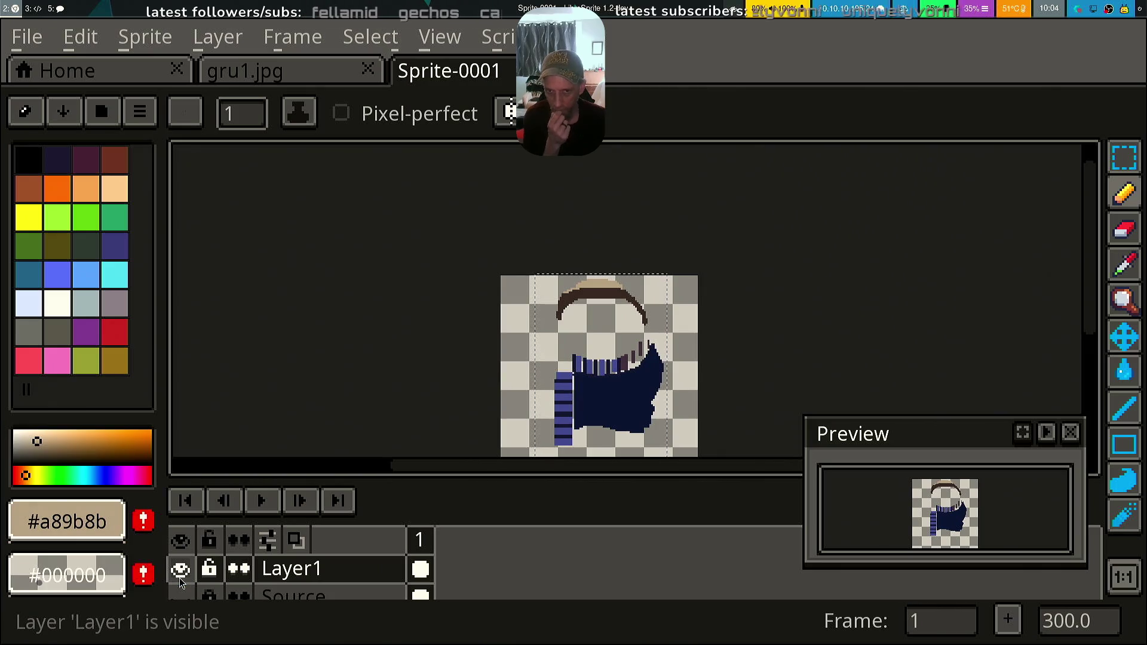
pyautogui.scroll(-1, 181, 583)
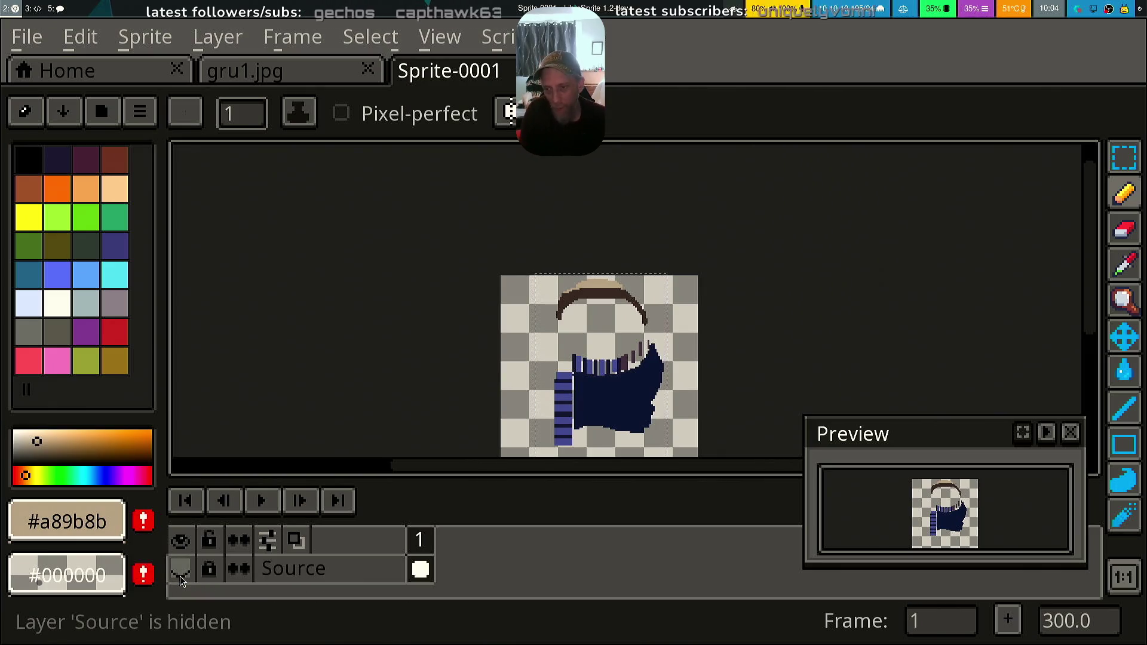
pyautogui.click(181, 569)
pyautogui.scroll(3, 622, 389)
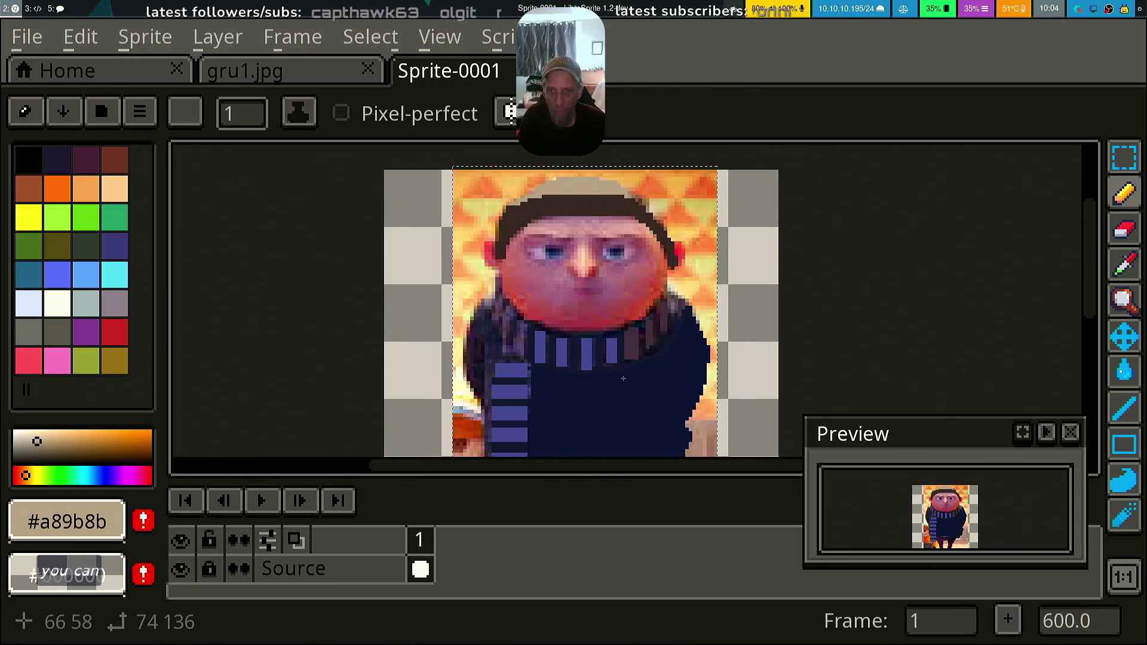
pyautogui.scroll(2, 634, 352)
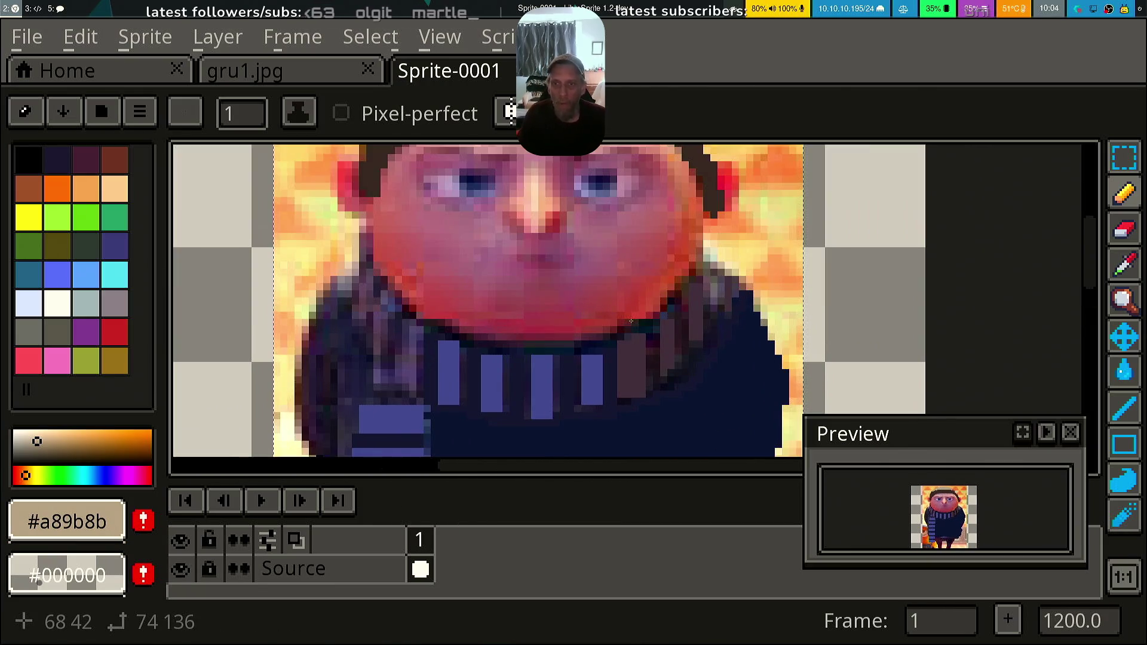
pyautogui.scroll(3, 565, 357)
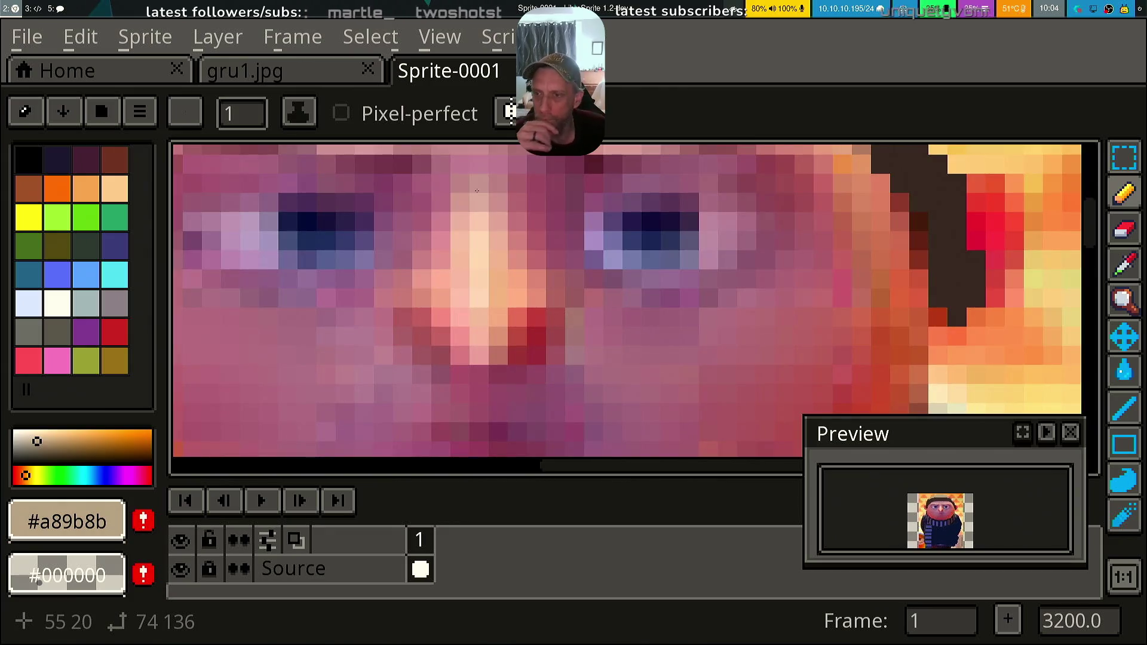
pyautogui.moveTo(477, 190); pyautogui.dragTo(520, 244)
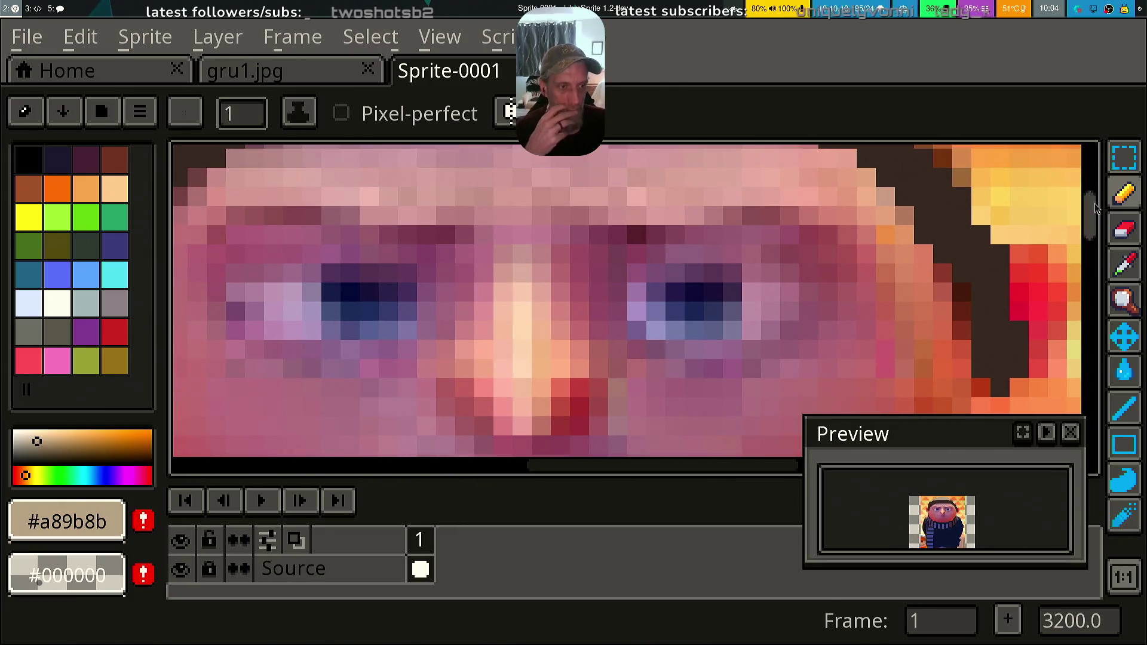
pyautogui.click(1124, 264)
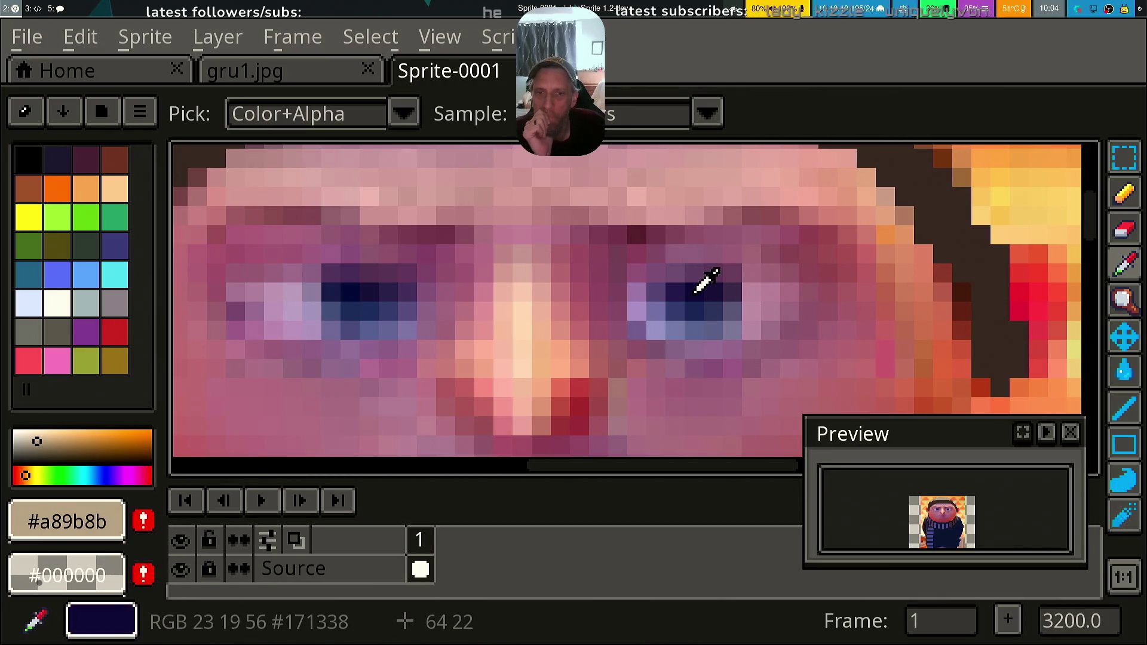
# Step: Return to the Pencil on Layer1 and darken a pixel in each eye with #20193b
pyautogui.click(697, 291)
pyautogui.hotkey('shift', 'n')
pyautogui.press('b')
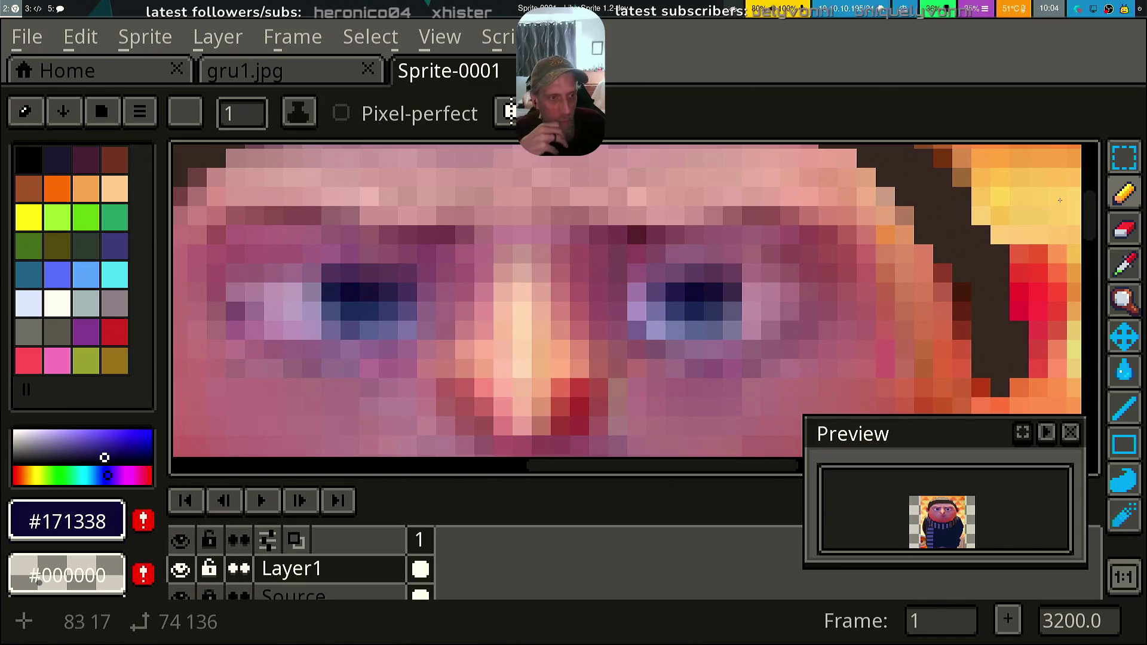
pyautogui.click(1125, 264)
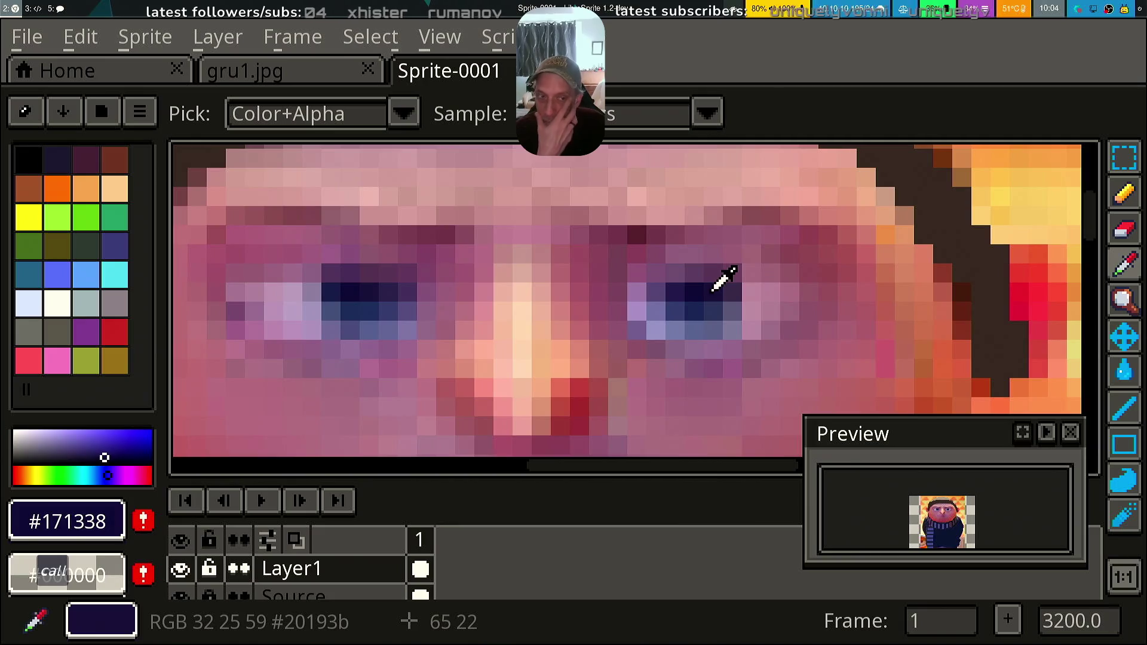
pyautogui.click(712, 290)
pyautogui.click(1124, 193)
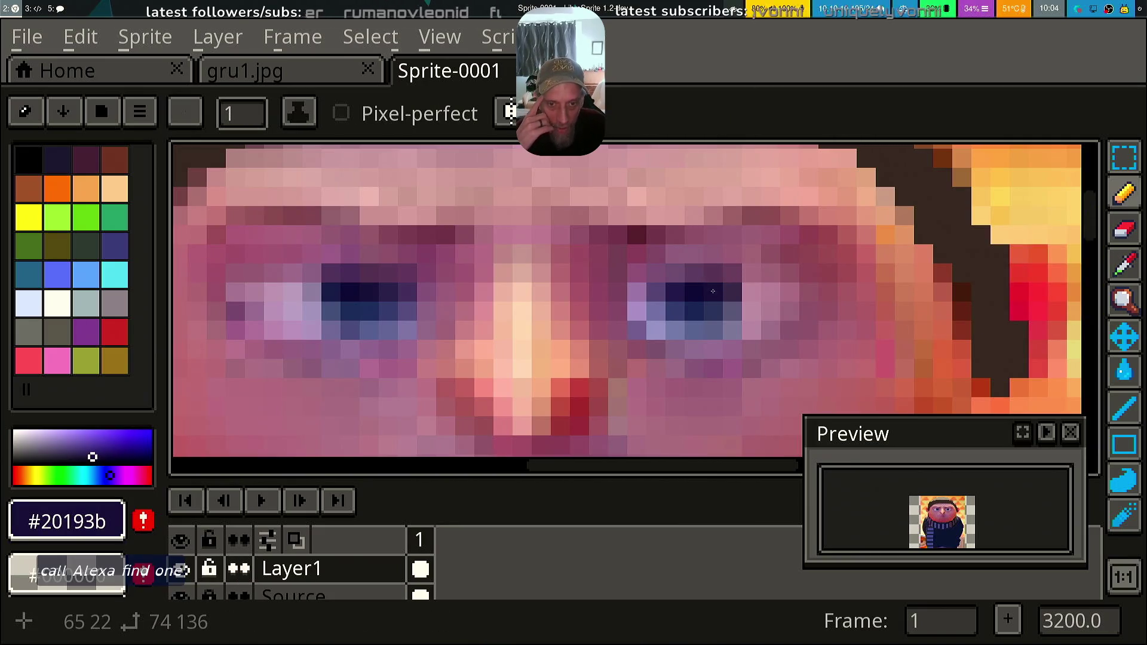
pyautogui.click(387, 287)
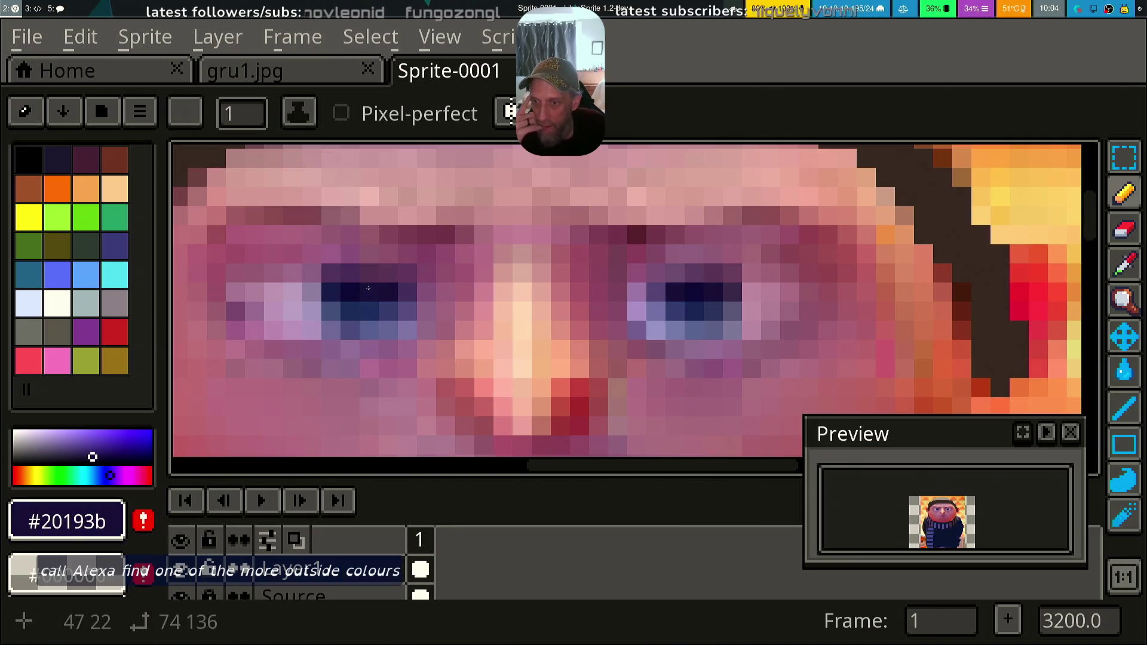
pyautogui.click(331, 292)
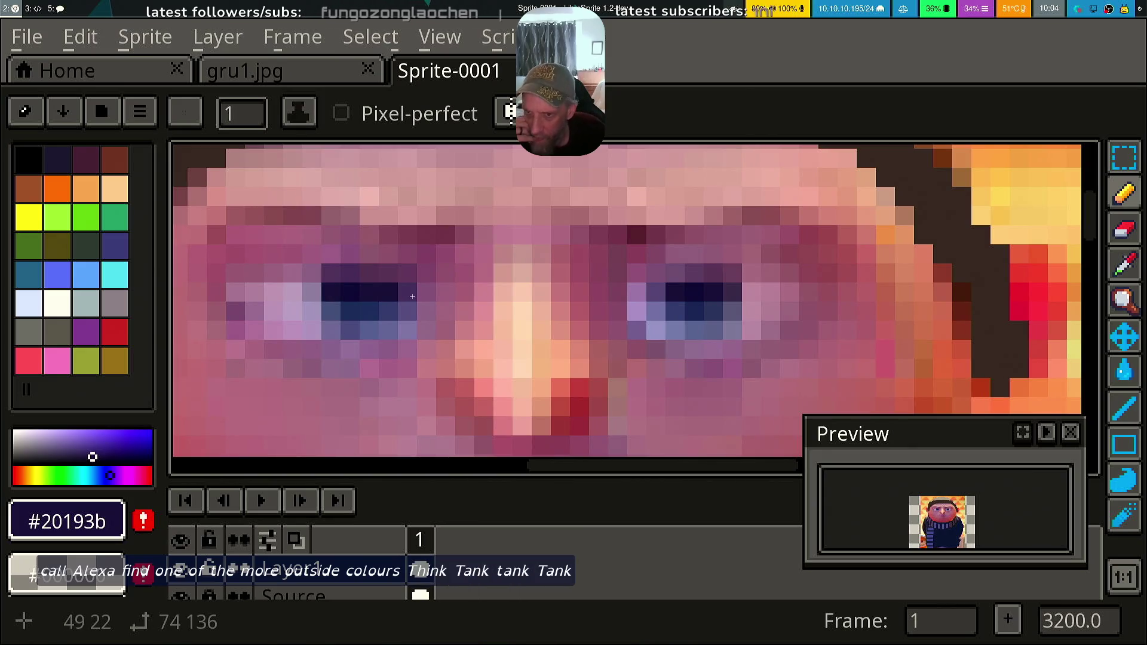
# Step: Sample dark blue #32385c from Gru's eye as the Pencil colour
pyautogui.click(1124, 265)
pyautogui.click(716, 310)
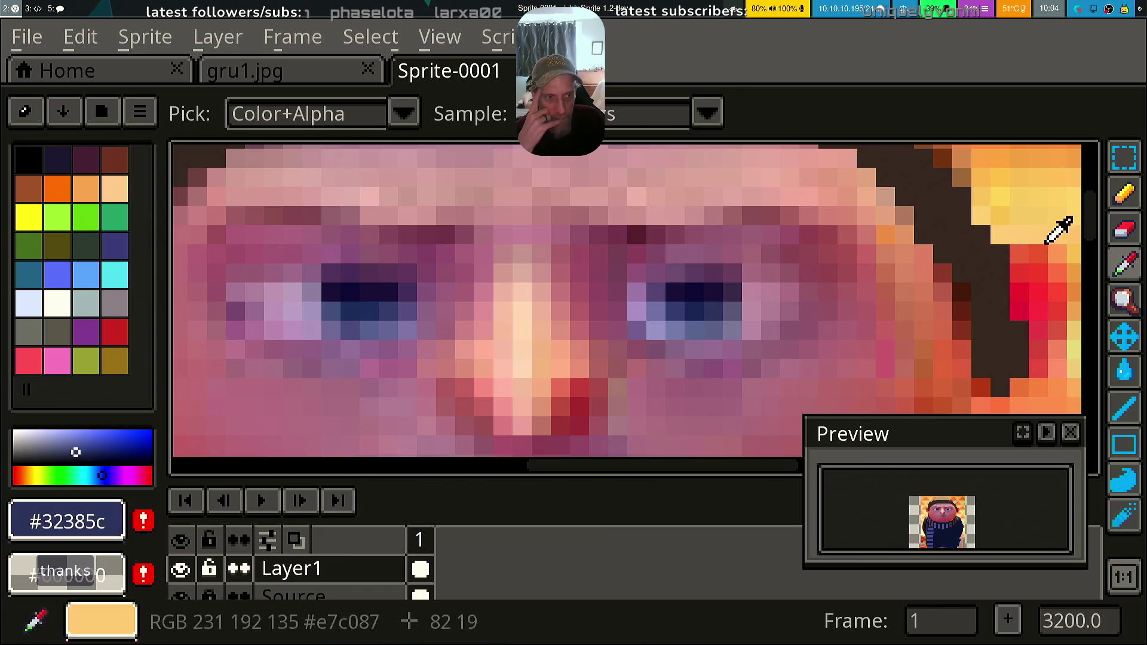
pyautogui.click(1125, 194)
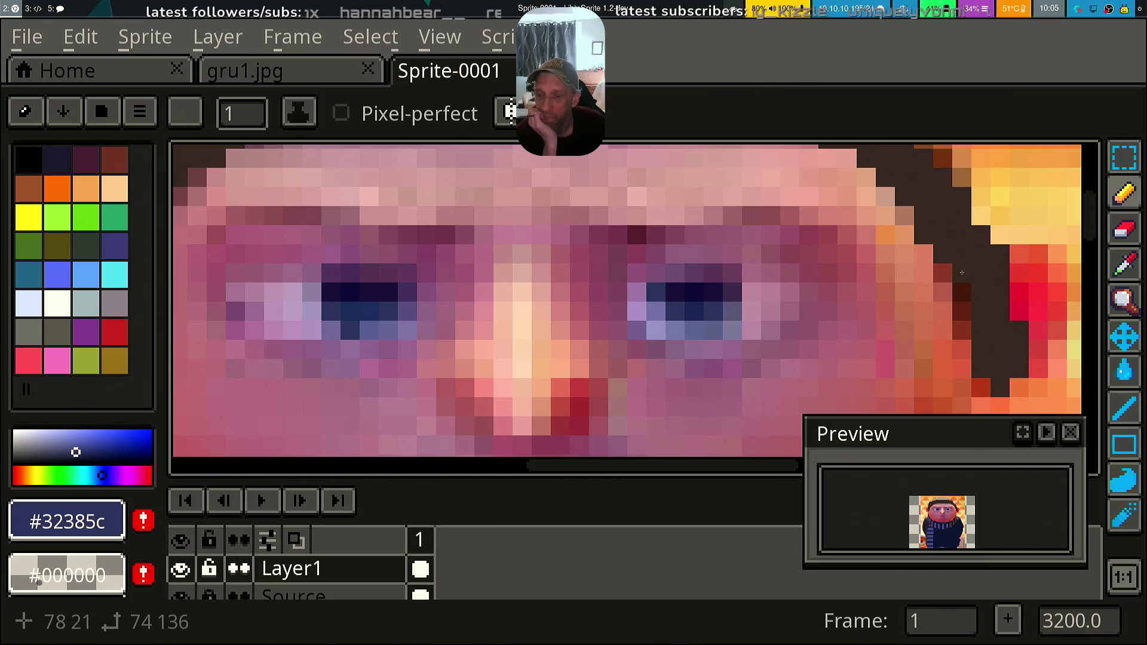
# Step: Zoom around Gru's face and briefly hide the Source layer to check the eye pixels
pyautogui.scroll(-5, 944, 272)
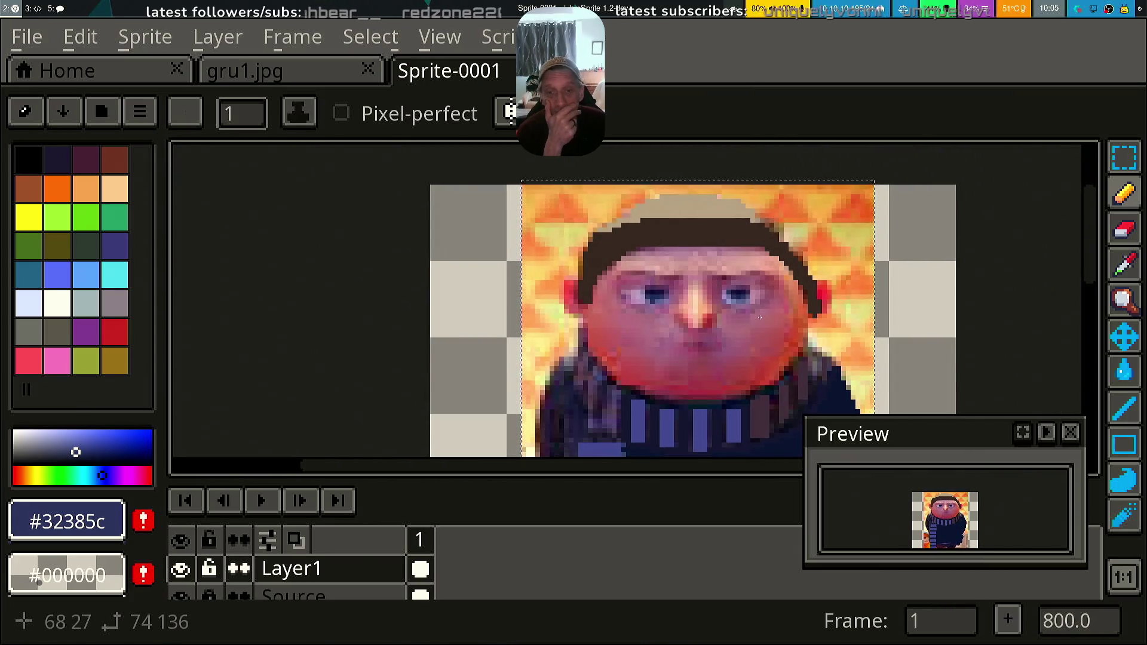
pyautogui.scroll(5, 760, 318)
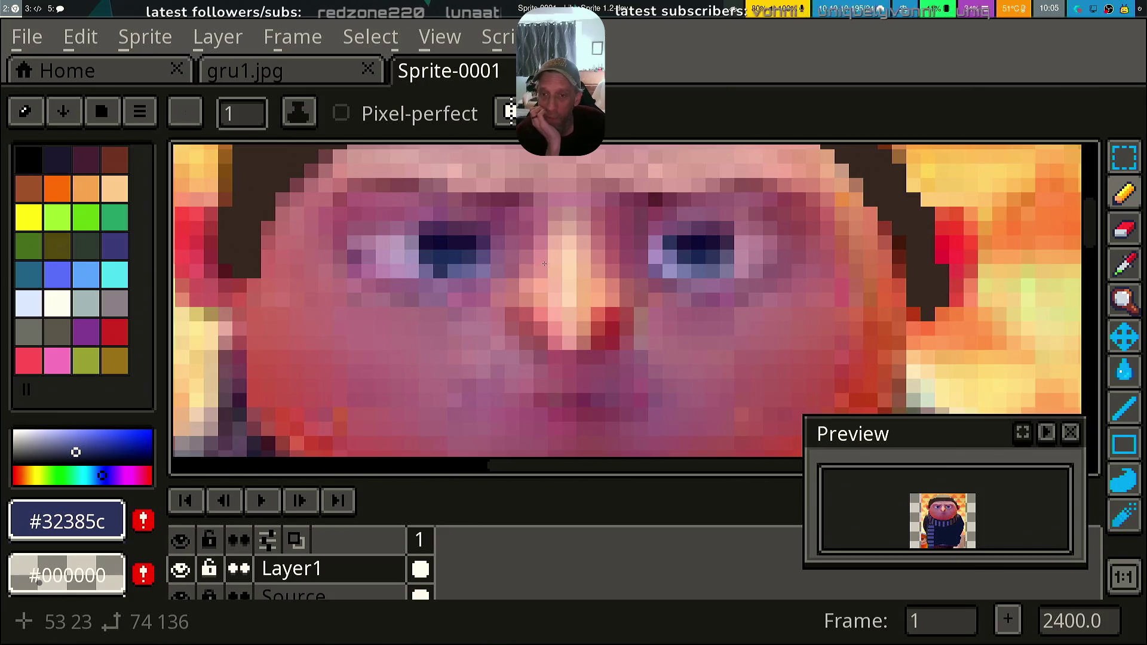
pyautogui.scroll(2, 549, 265)
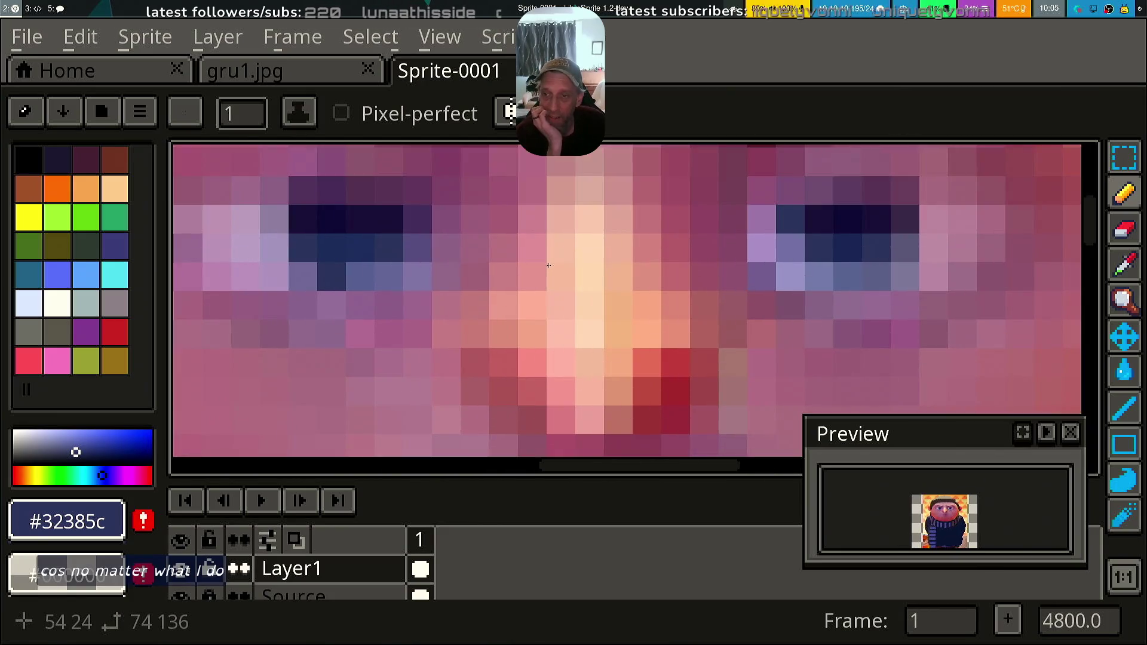
pyautogui.scroll(-1, 552, 266)
pyautogui.scroll(-3, 581, 245)
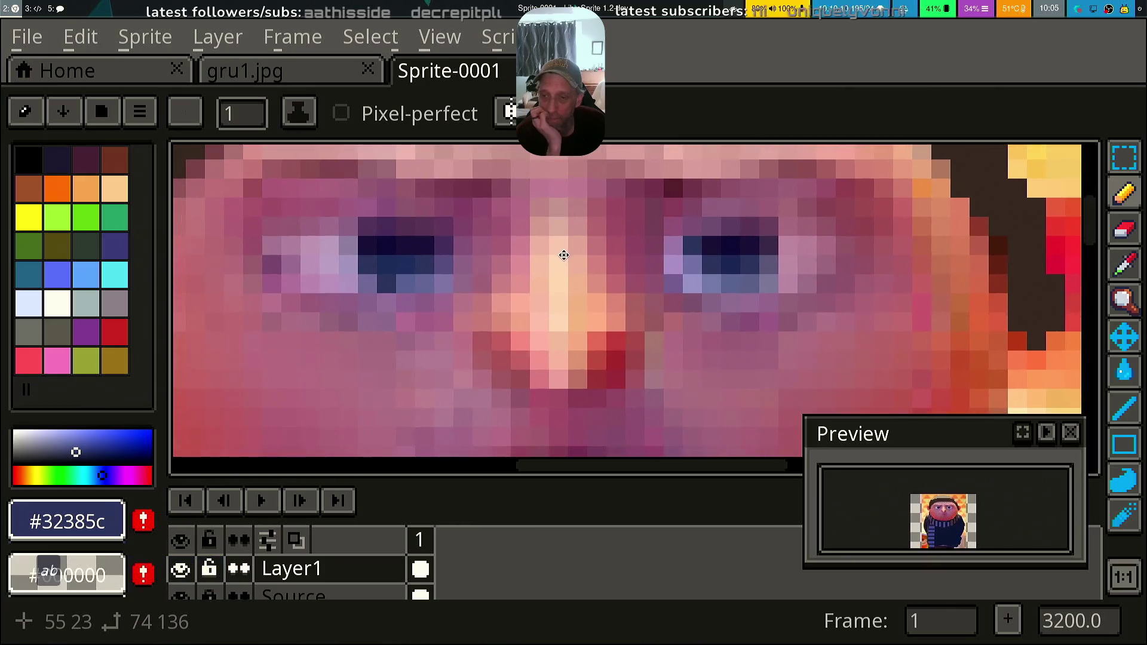
pyautogui.scroll(-4, 563, 253)
pyautogui.scroll(-3, 571, 302)
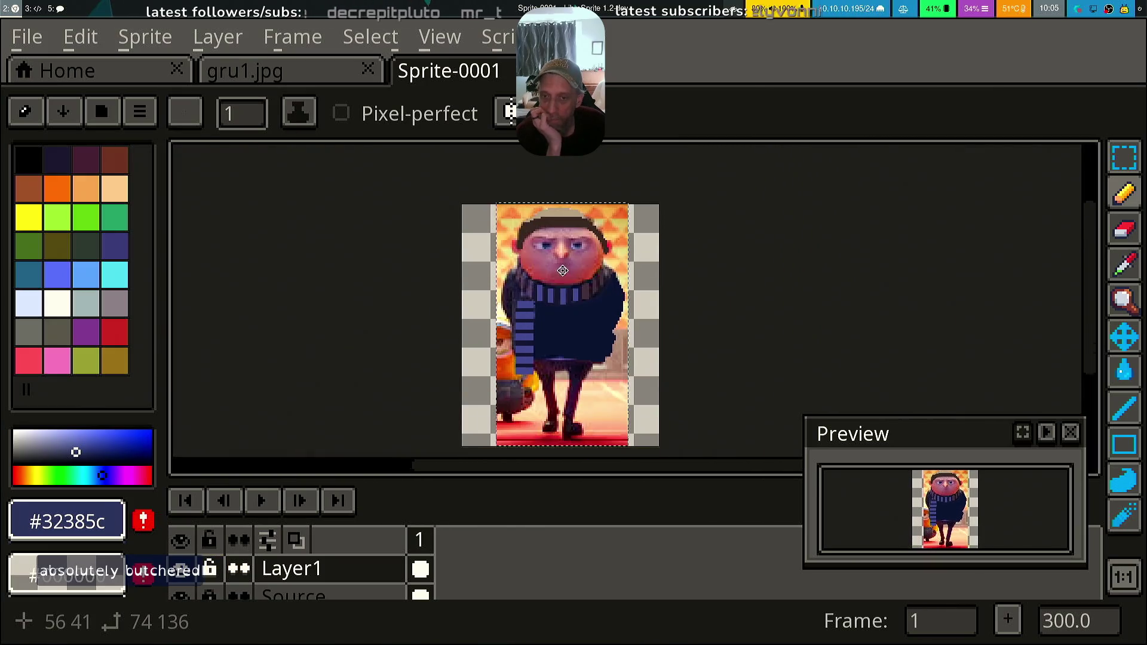
pyautogui.click(182, 597)
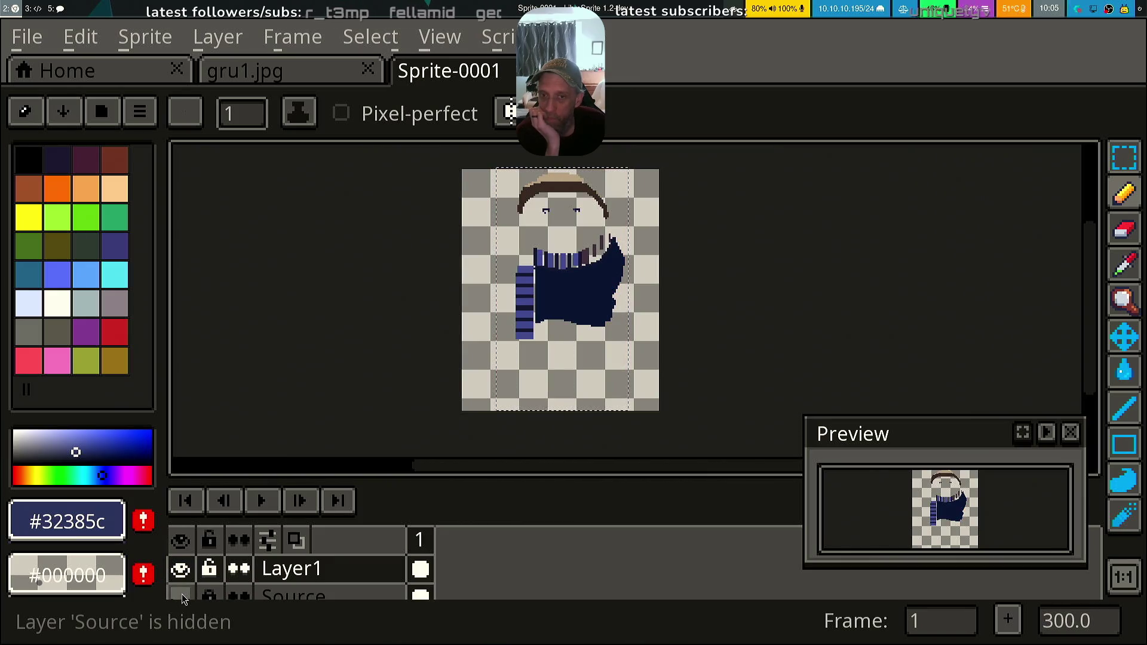
pyautogui.click(182, 596)
# Step: Centre Gru's face in the view and hide the Source reference layer
pyautogui.scroll(10, 570, 208)
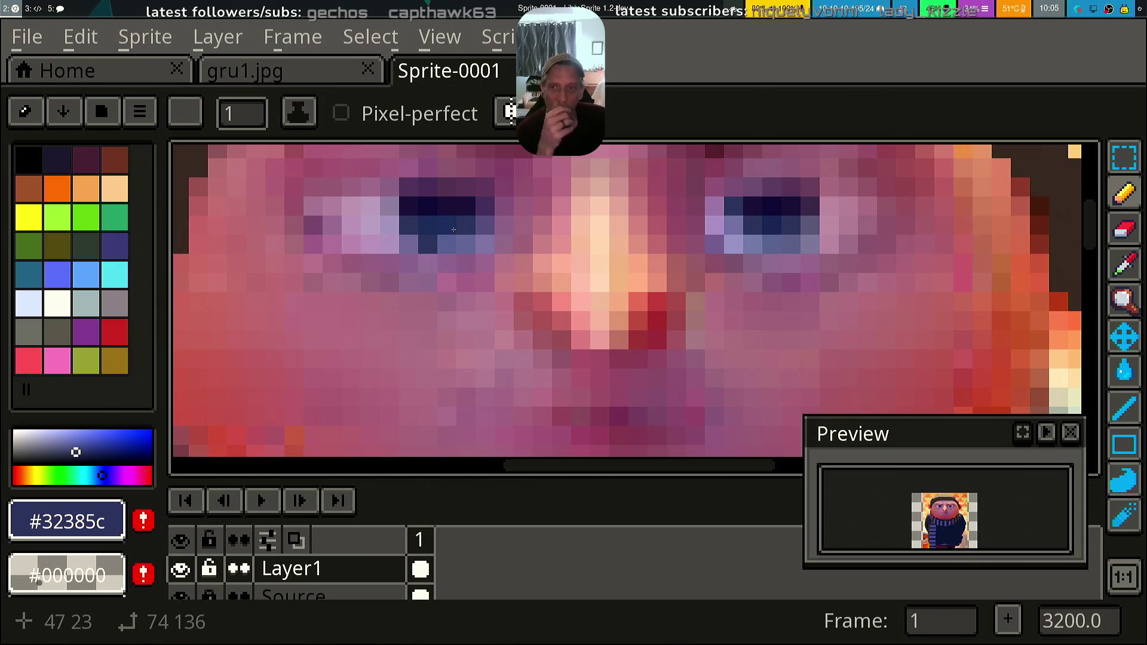
pyautogui.scroll(-10, 467, 232)
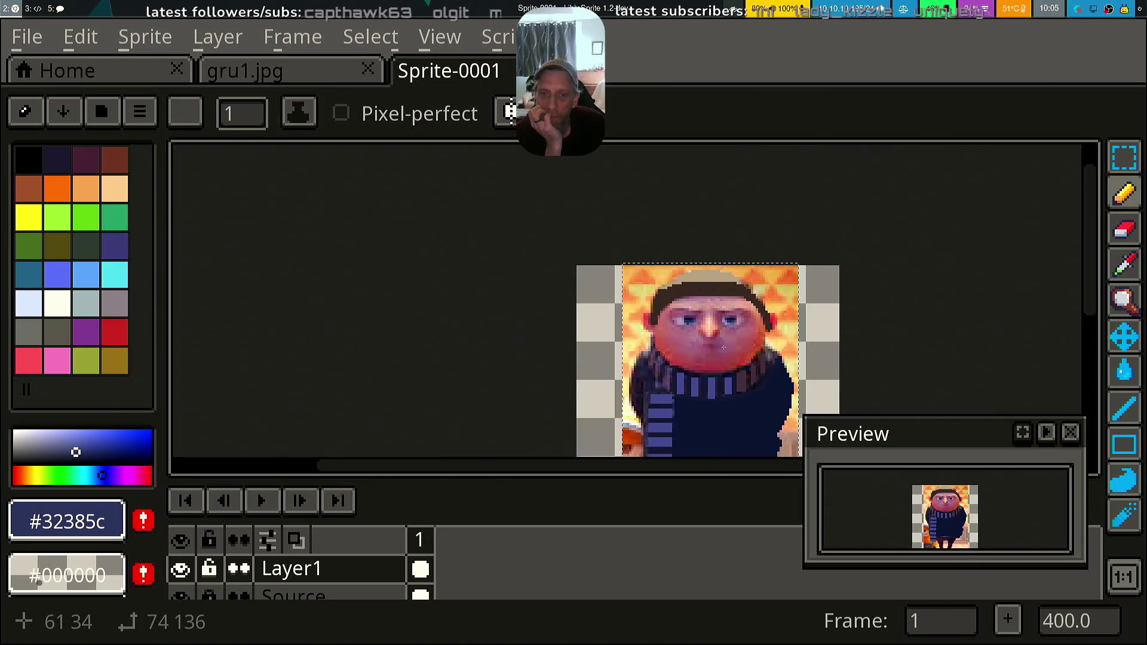
pyautogui.moveTo(722, 379)
pyautogui.mouseDown()
pyautogui.moveTo(640, 310)
pyautogui.moveTo(600, 254)
pyautogui.moveTo(595, 292)
pyautogui.mouseUp()
pyautogui.scroll(7, 586, 254)
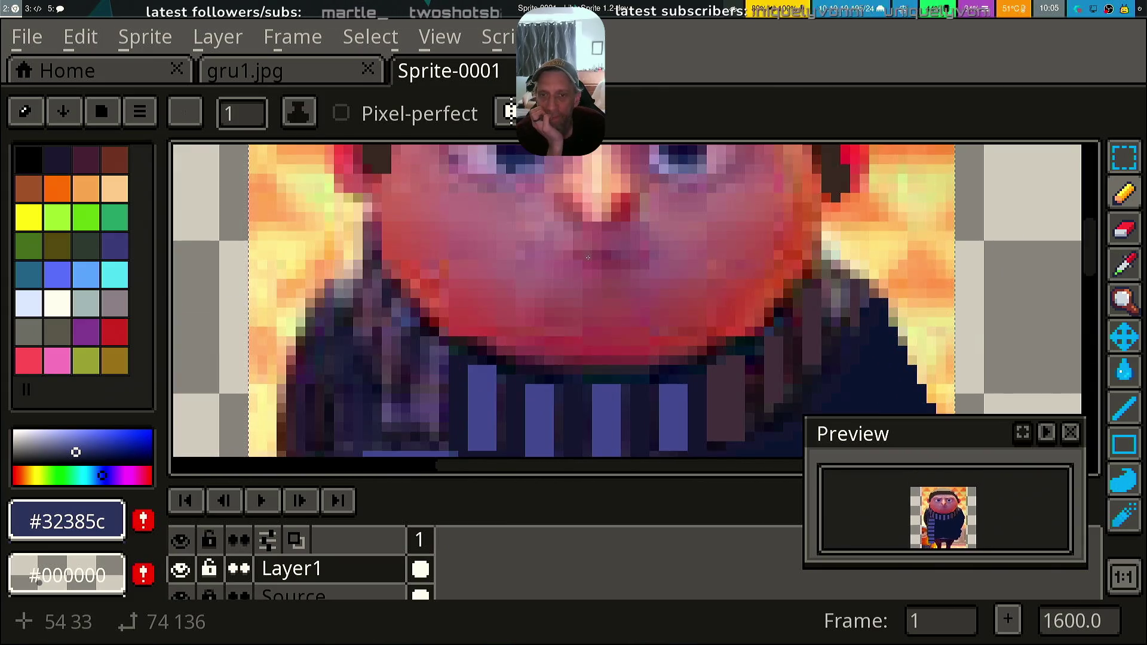
pyautogui.scroll(-1, 652, 249)
pyautogui.moveTo(653, 250)
pyautogui.mouseDown()
pyautogui.moveTo(652, 236)
pyautogui.moveTo(645, 315)
pyautogui.mouseUp()
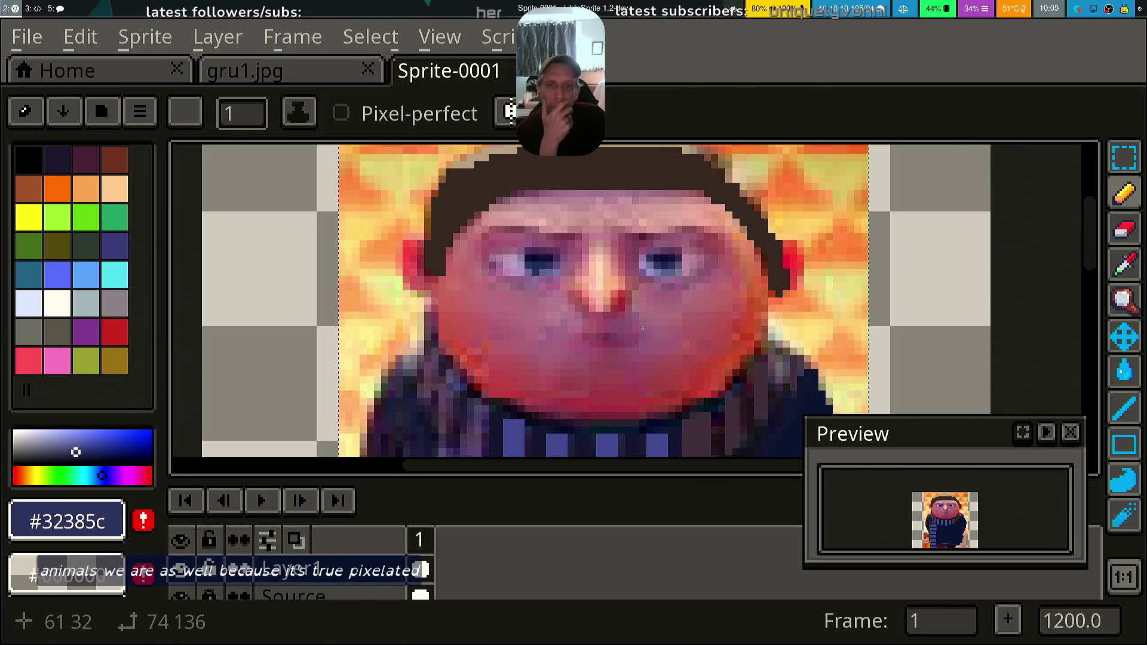
pyautogui.scroll(3, 663, 301)
pyautogui.scroll(3, 663, 301)
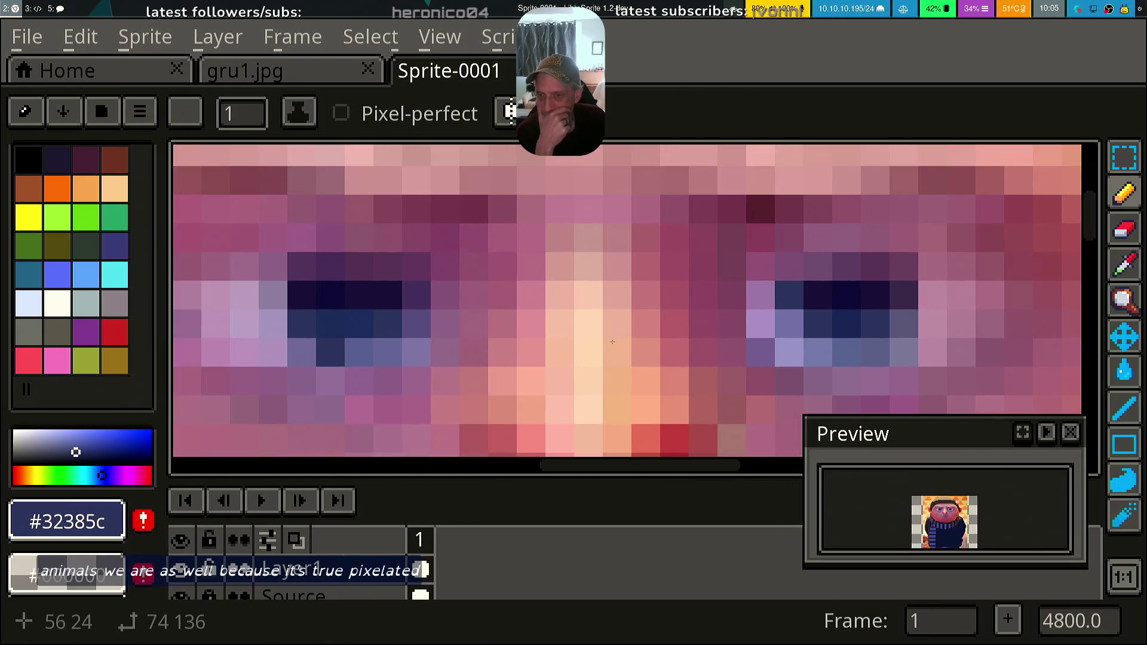
pyautogui.click(179, 595)
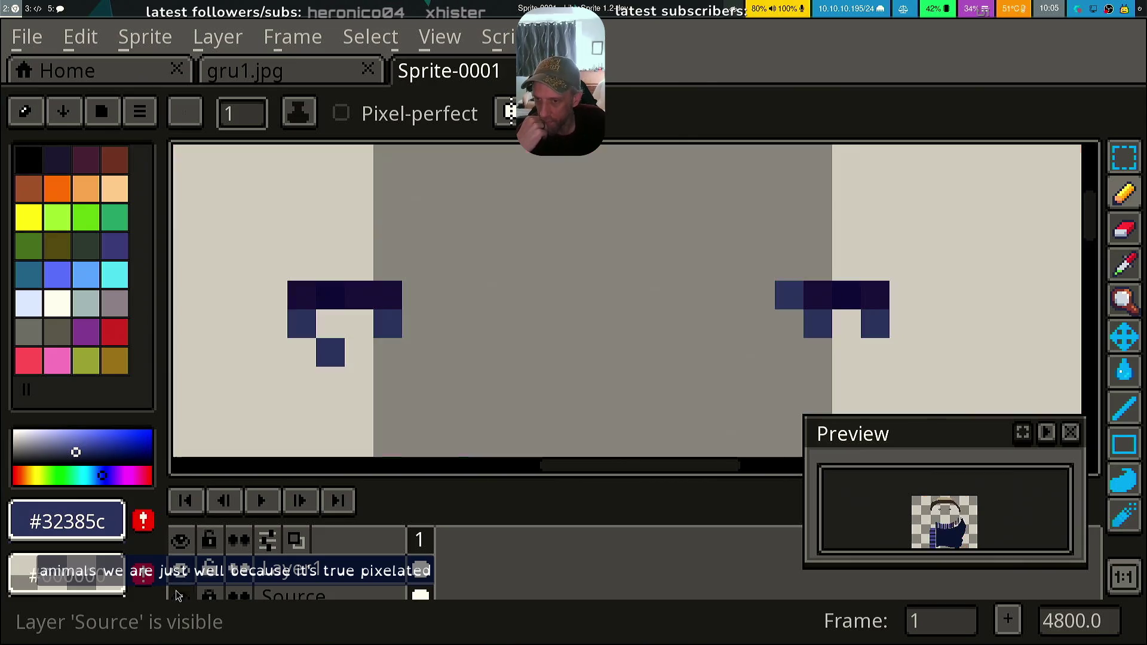
# Step: Show the Source layer and sample darker blue #253159 from the eye for the Pencil
pyautogui.click(179, 595)
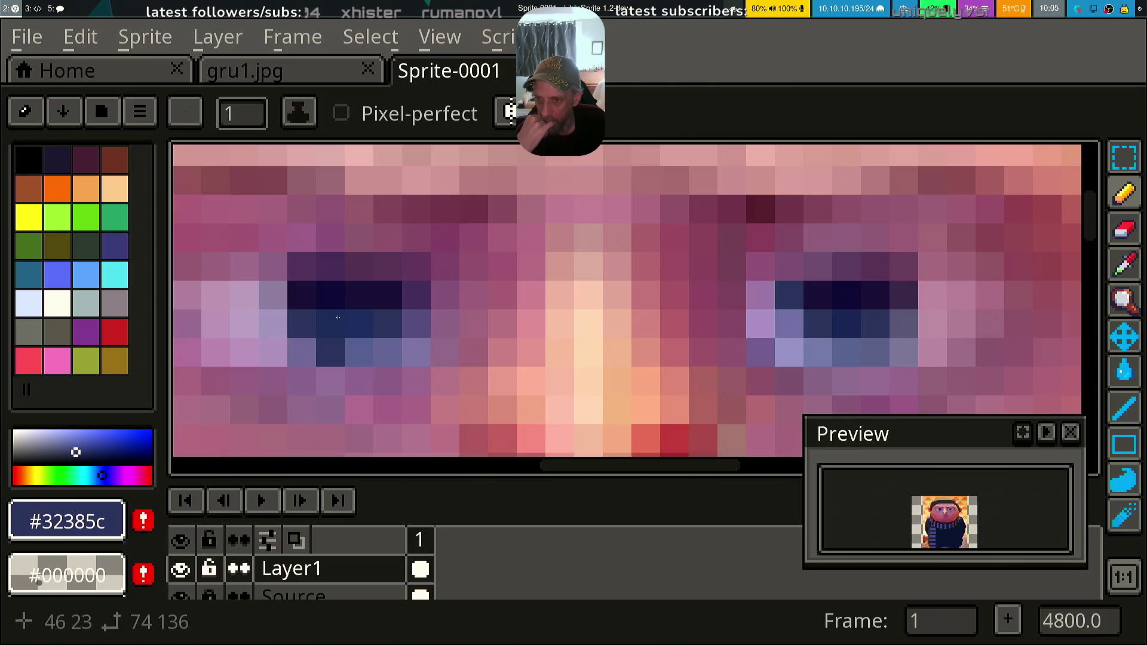
pyautogui.click(1124, 264)
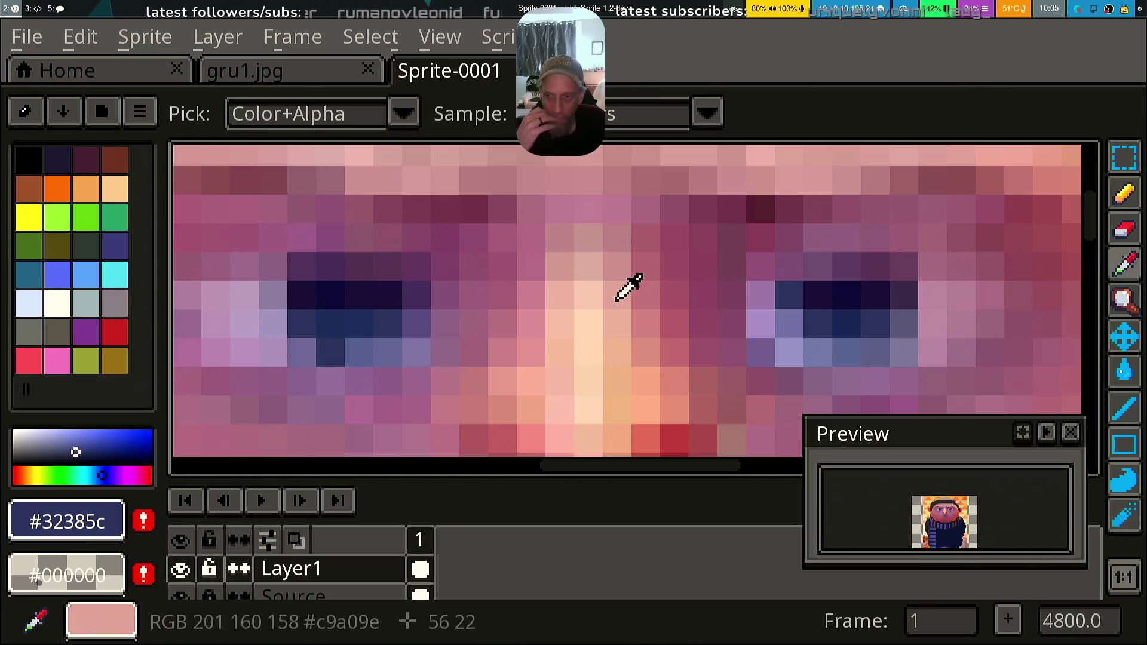
pyautogui.click(349, 323)
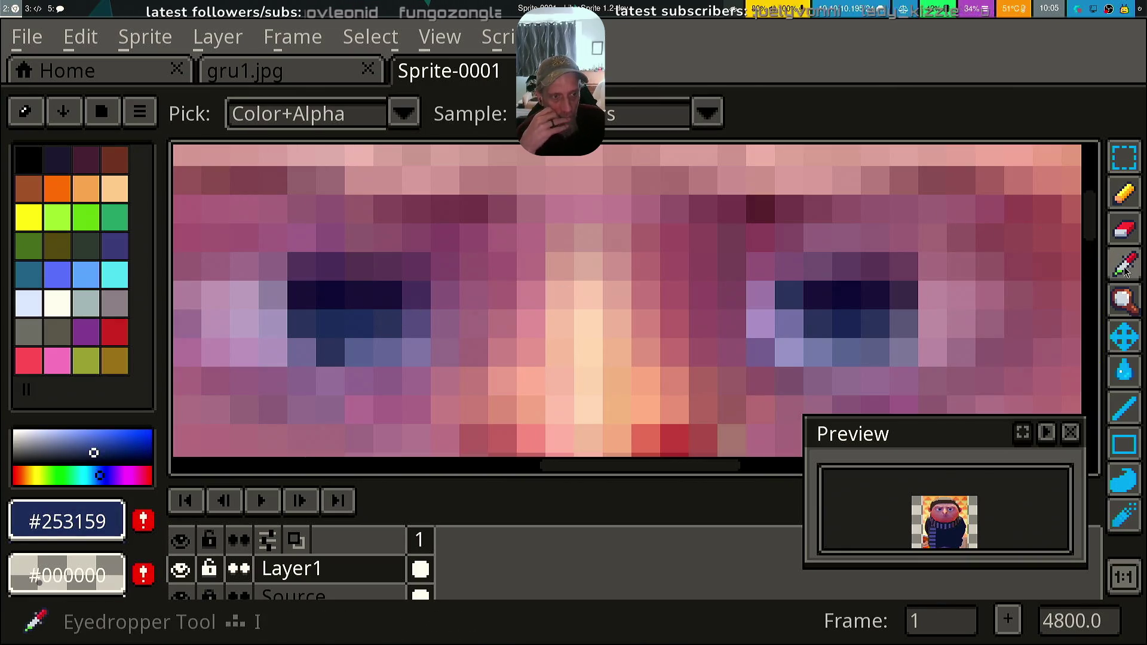
pyautogui.click(1123, 194)
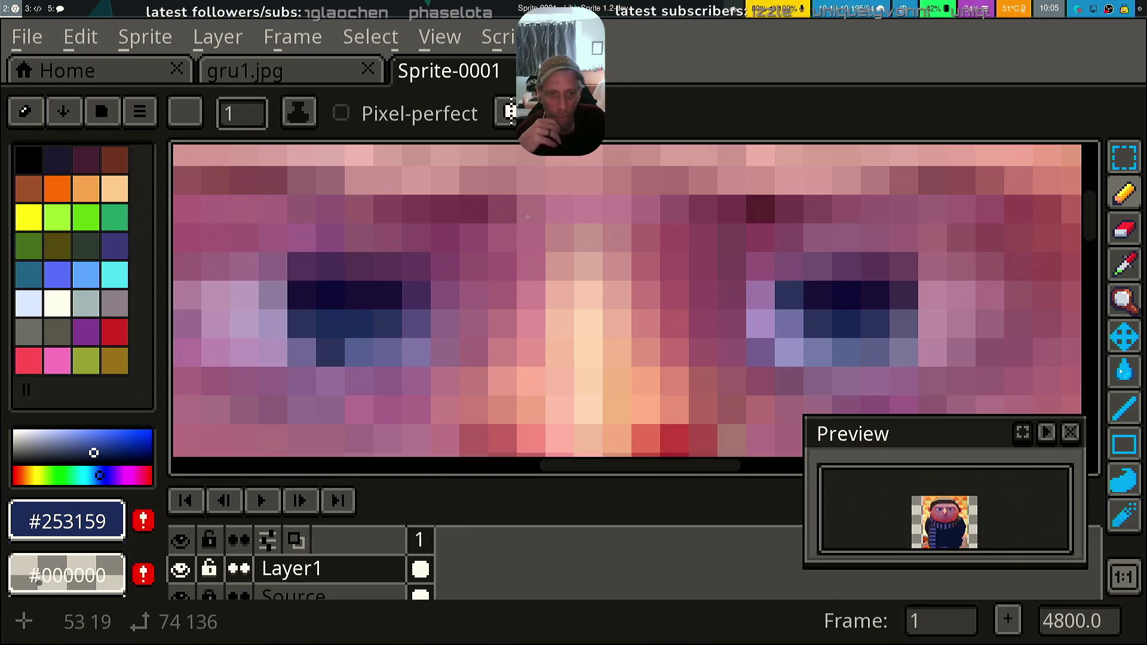
# Step: Toggle the Source layer twice to inspect the eye pixels, then centre on Gru's face
pyautogui.click(182, 597)
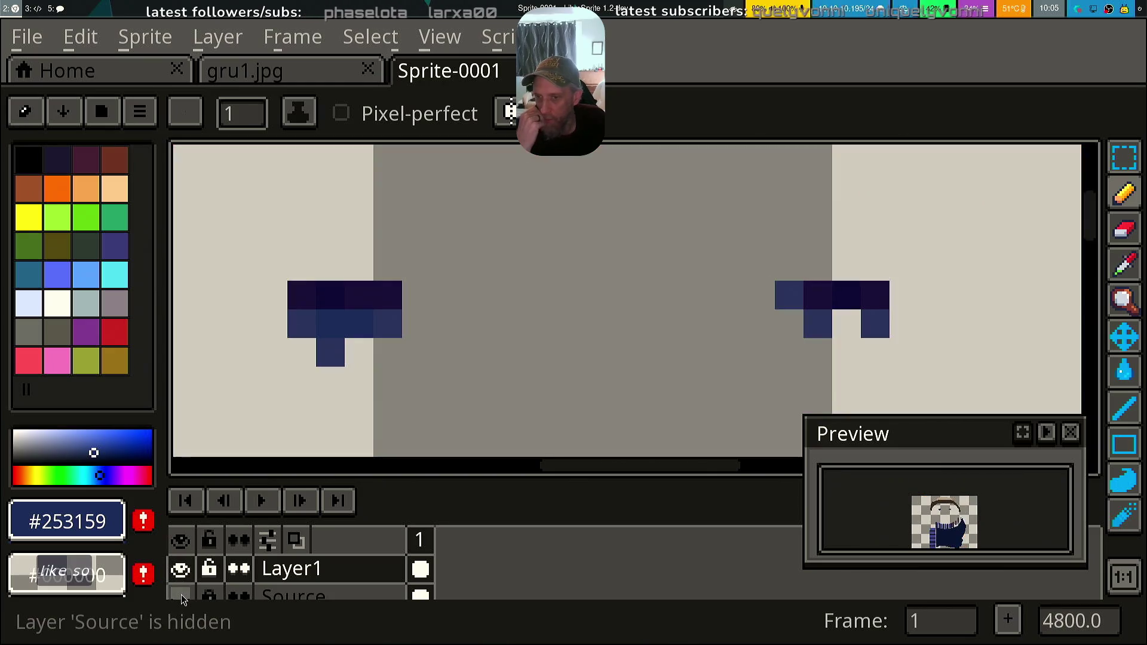
pyautogui.click(182, 597)
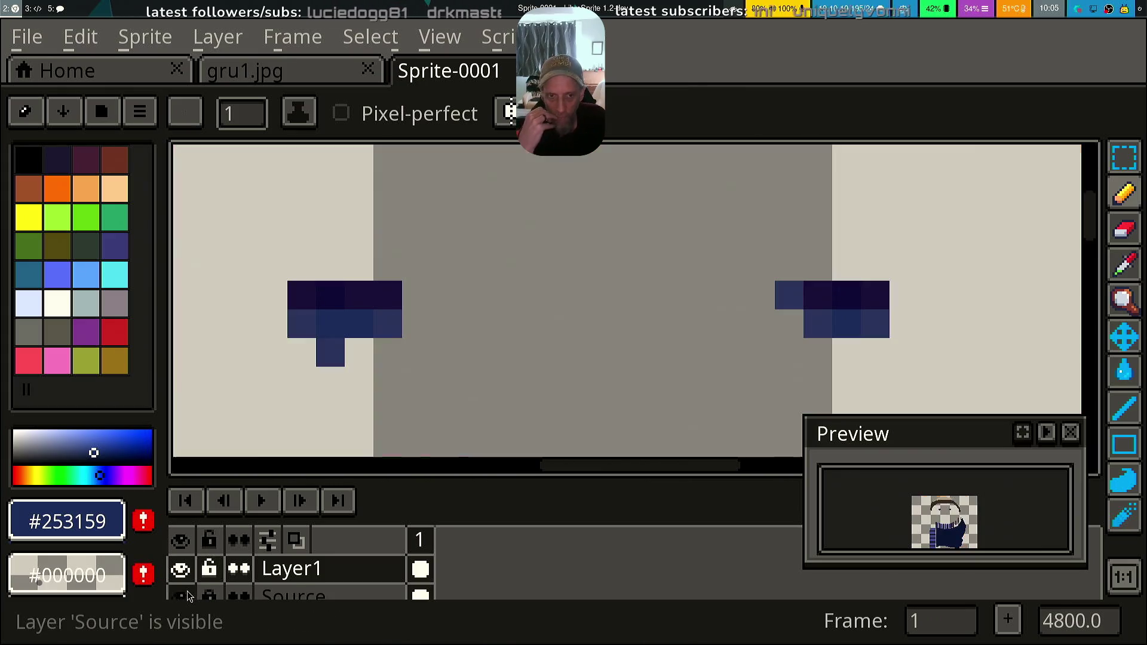
pyautogui.click(184, 596)
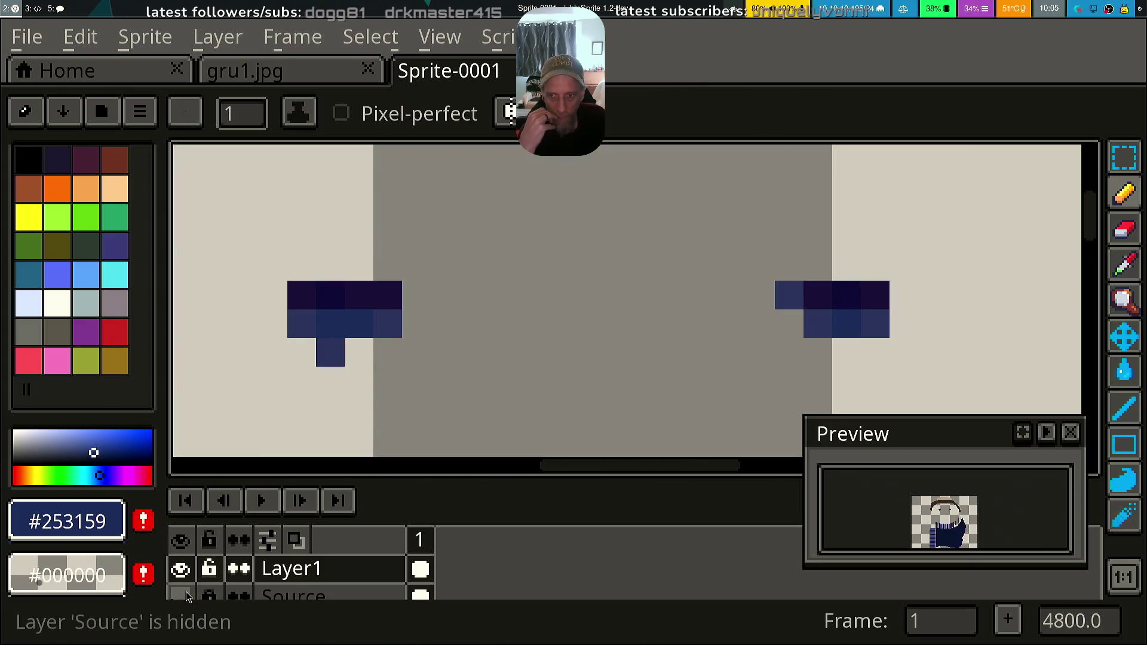
pyautogui.click(182, 596)
pyautogui.scroll(2, 589, 358)
pyautogui.scroll(-4, 588, 358)
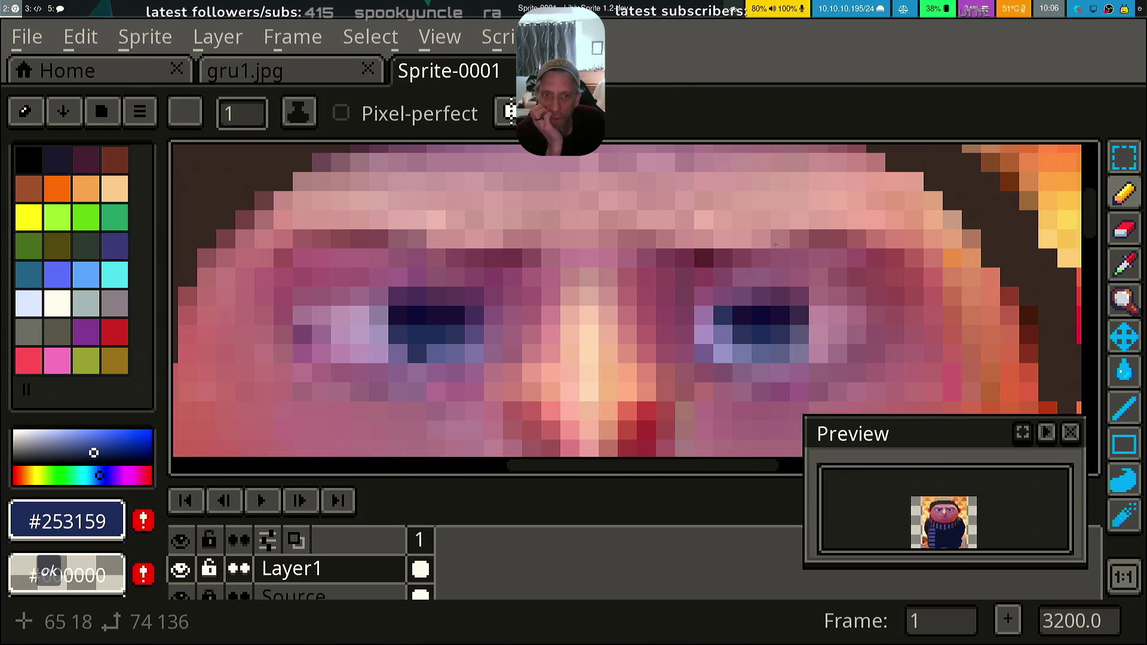
pyautogui.moveTo(571, 379)
pyautogui.mouseDown()
pyautogui.moveTo(593, 241)
pyautogui.moveTo(563, 327)
pyautogui.mouseUp()
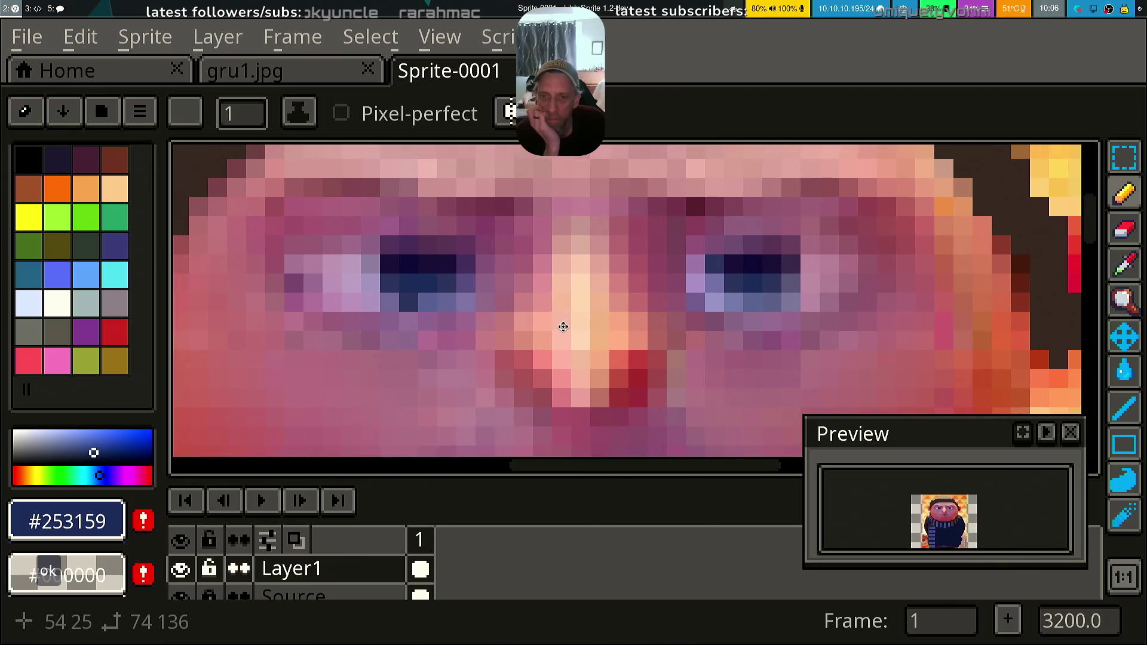
pyautogui.click(1124, 264)
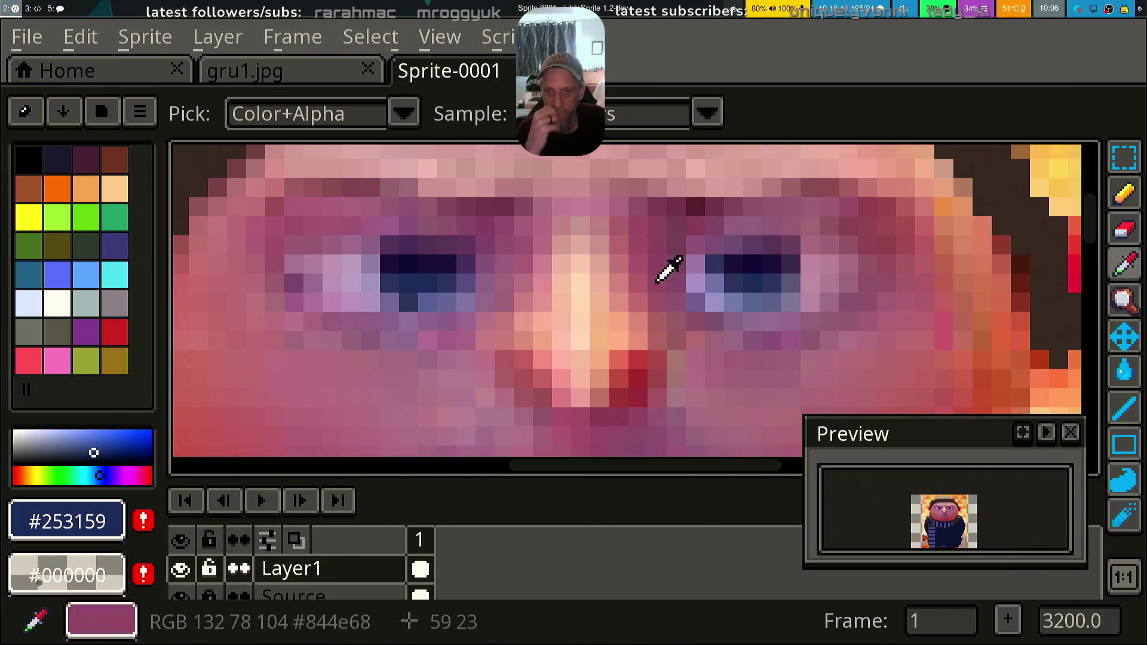
# Step: Try a #edcab7 highlight stroke down the nose, then undo it
pyautogui.click(581, 321)
pyautogui.click(1124, 193)
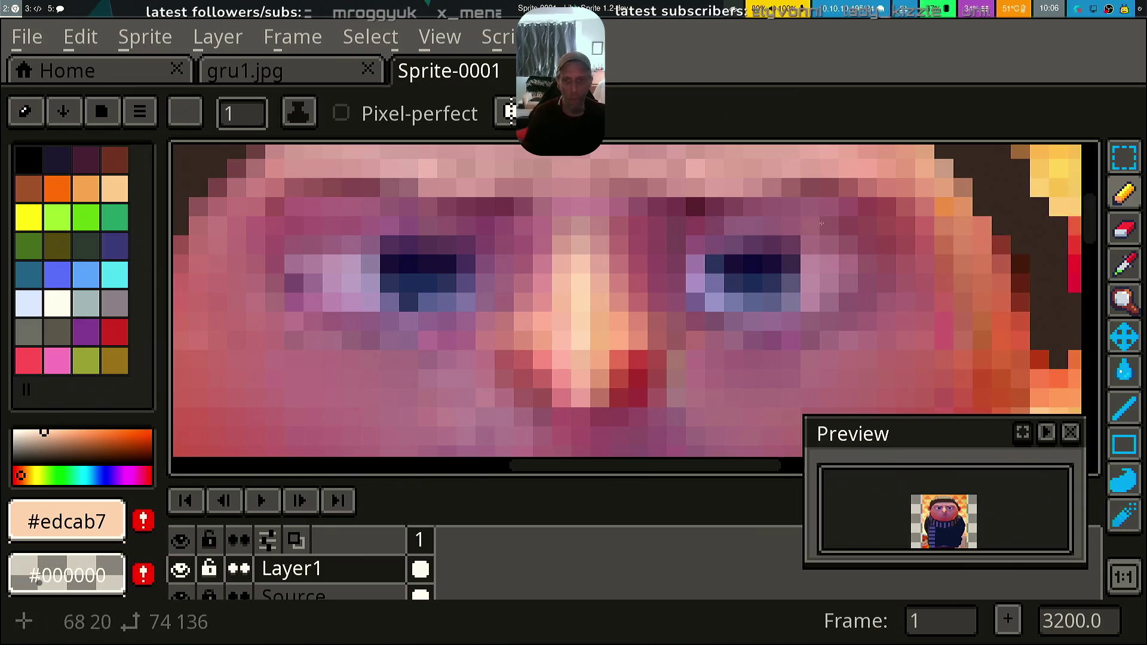
pyautogui.moveTo(580, 284); pyautogui.dragTo(577, 335)
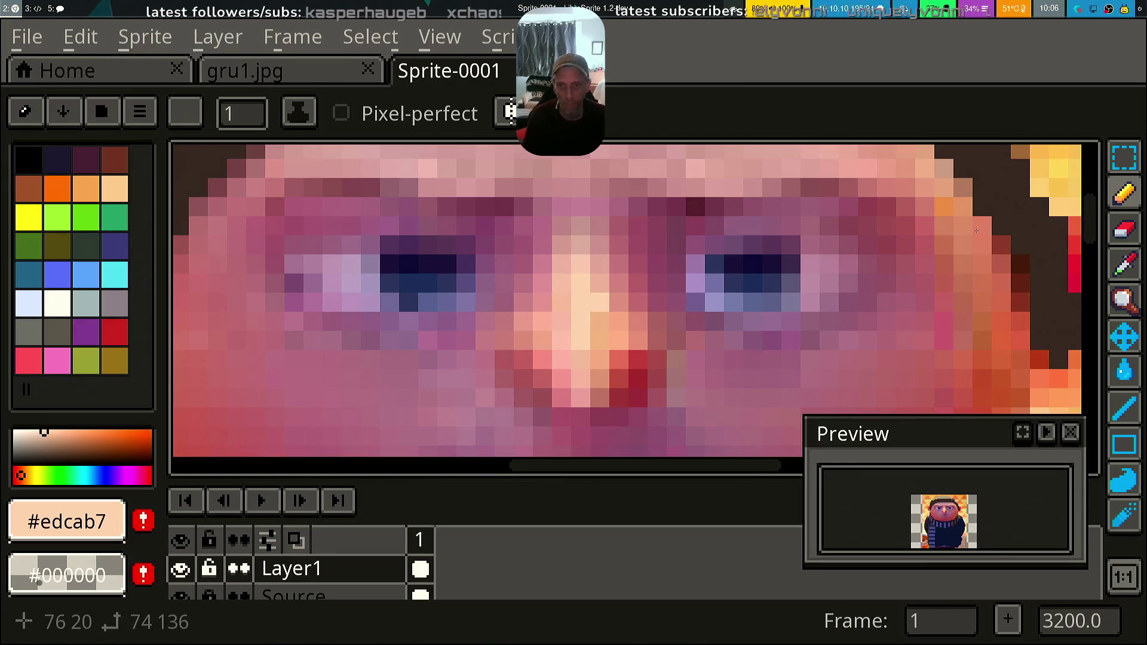
pyautogui.hotkey('ctrl', 'z')
# Step: Sample #d3aba1 and draw two short vertical strokes down the nose, then zoom out
pyautogui.click(1124, 266)
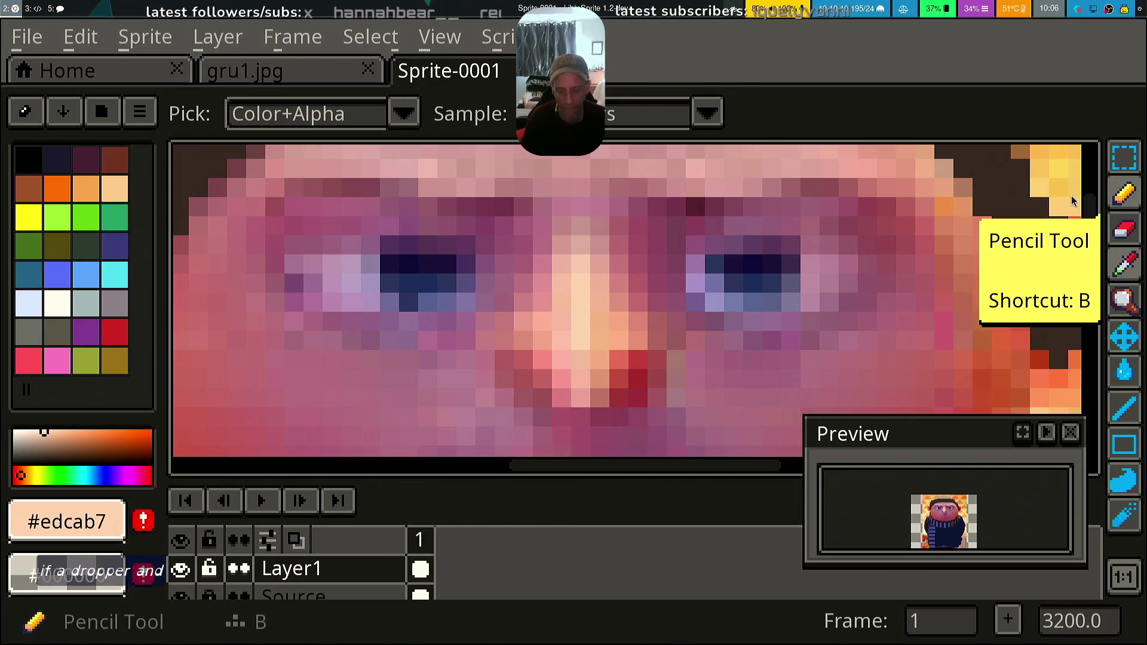
pyautogui.click(597, 284)
pyautogui.press('b')
pyautogui.moveTo(601, 267); pyautogui.dragTo(600, 301)
pyautogui.moveTo(561, 269); pyautogui.dragTo(561, 328)
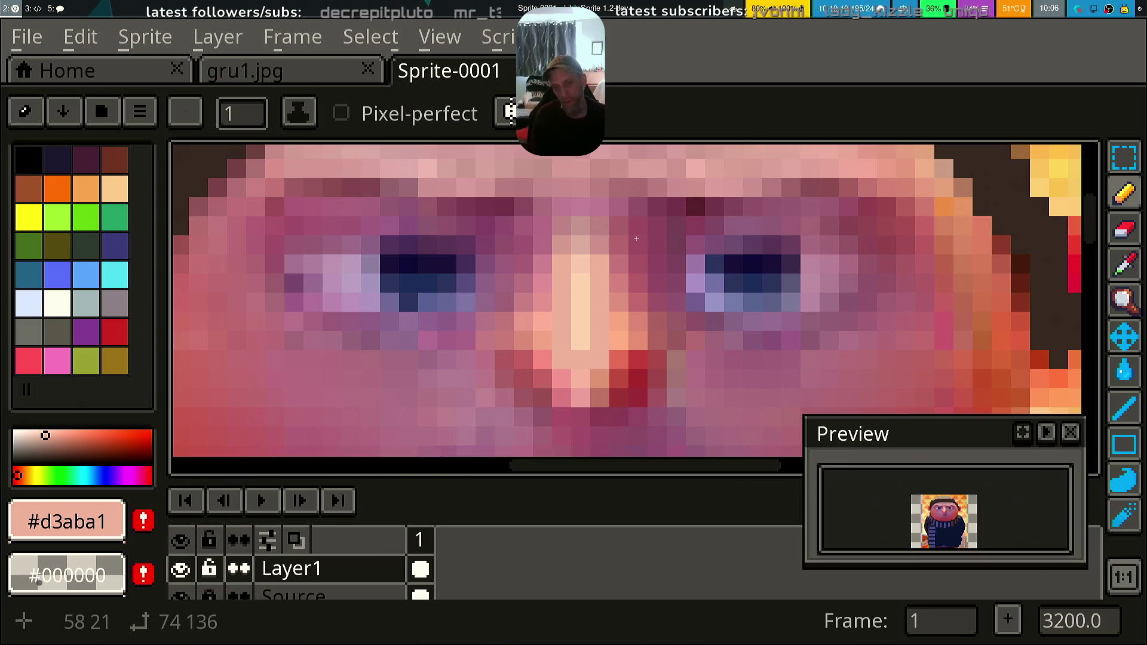
pyautogui.scroll(-5, 634, 240)
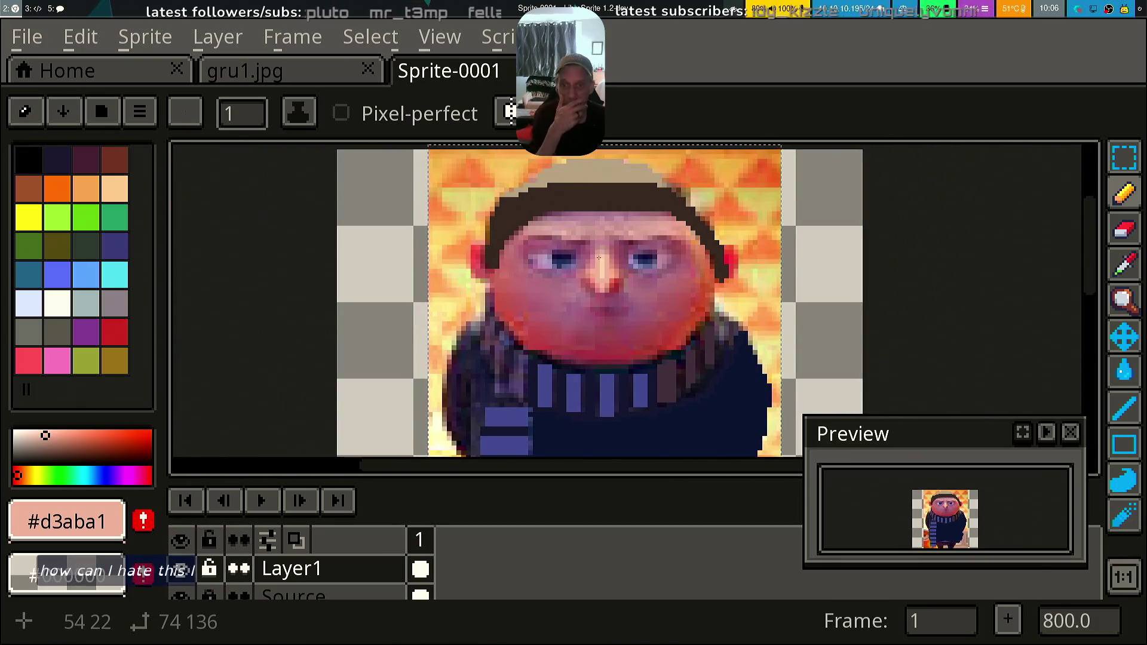
# Step: Toggle the Source layer to check the tracing, then sample #dfbeb5 from Gru's nose
pyautogui.click(181, 596)
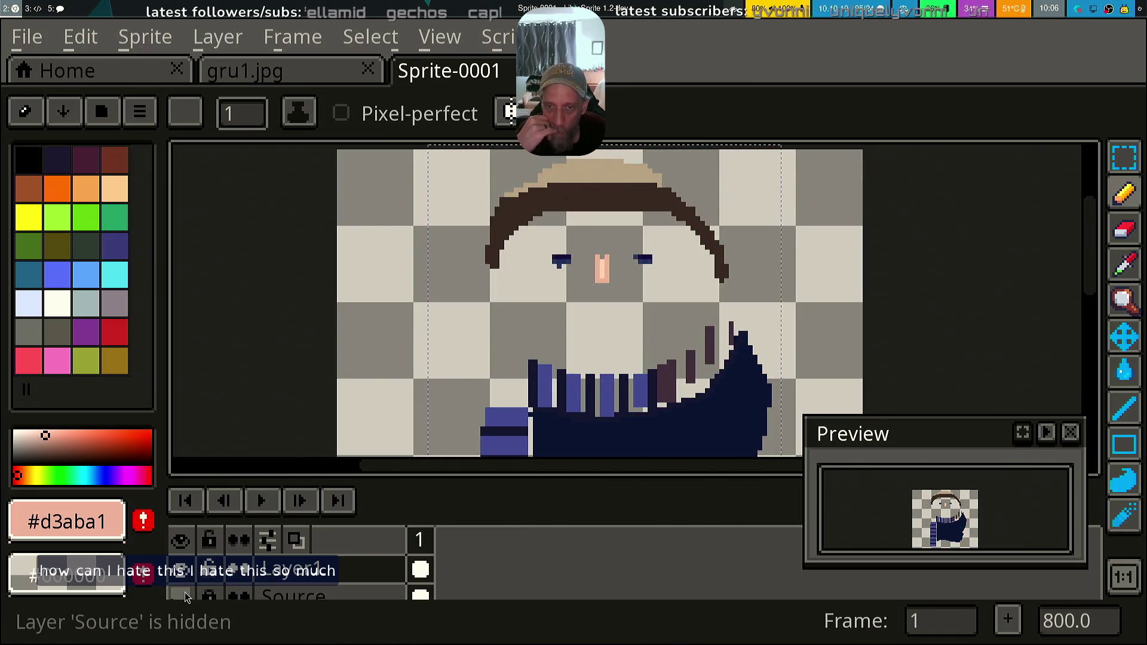
pyautogui.click(182, 595)
pyautogui.scroll(-3, 538, 263)
pyautogui.scroll(11, 529, 253)
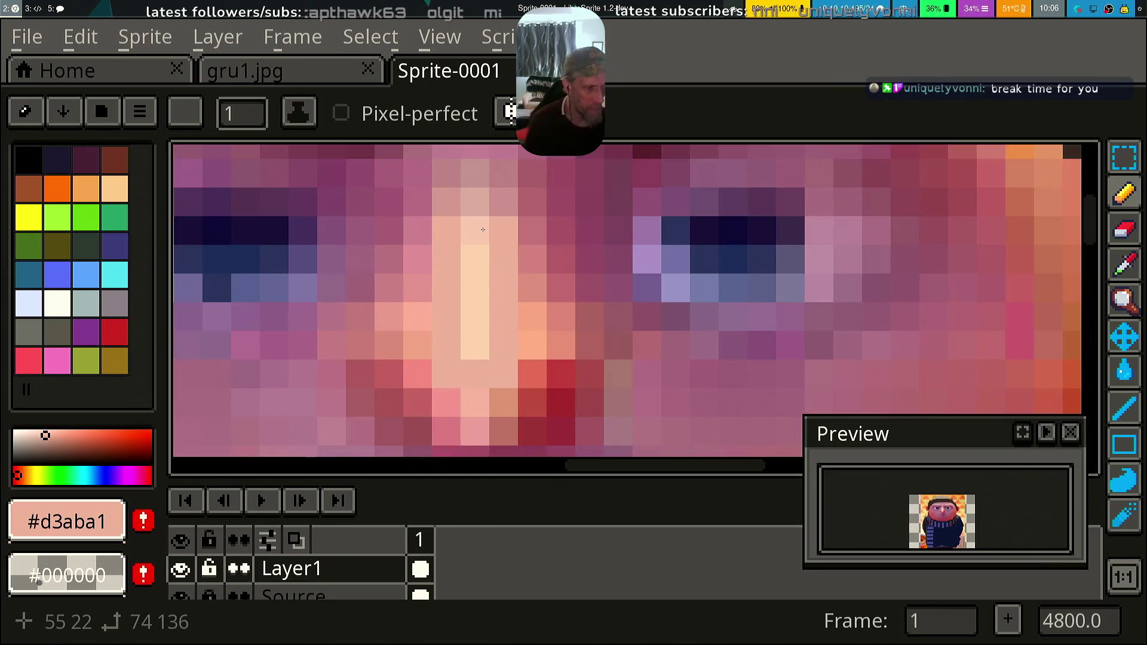
pyautogui.keyDown('alt'); pyautogui.click(481, 231); pyautogui.keyUp('alt')
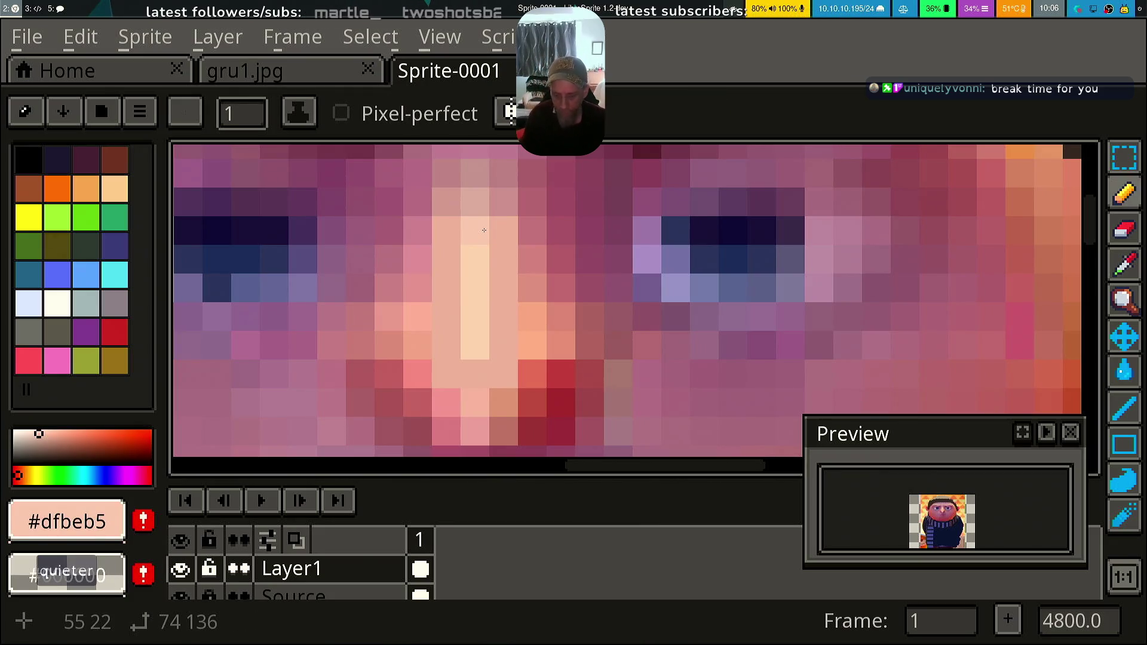
pyautogui.scroll(-3, 484, 230)
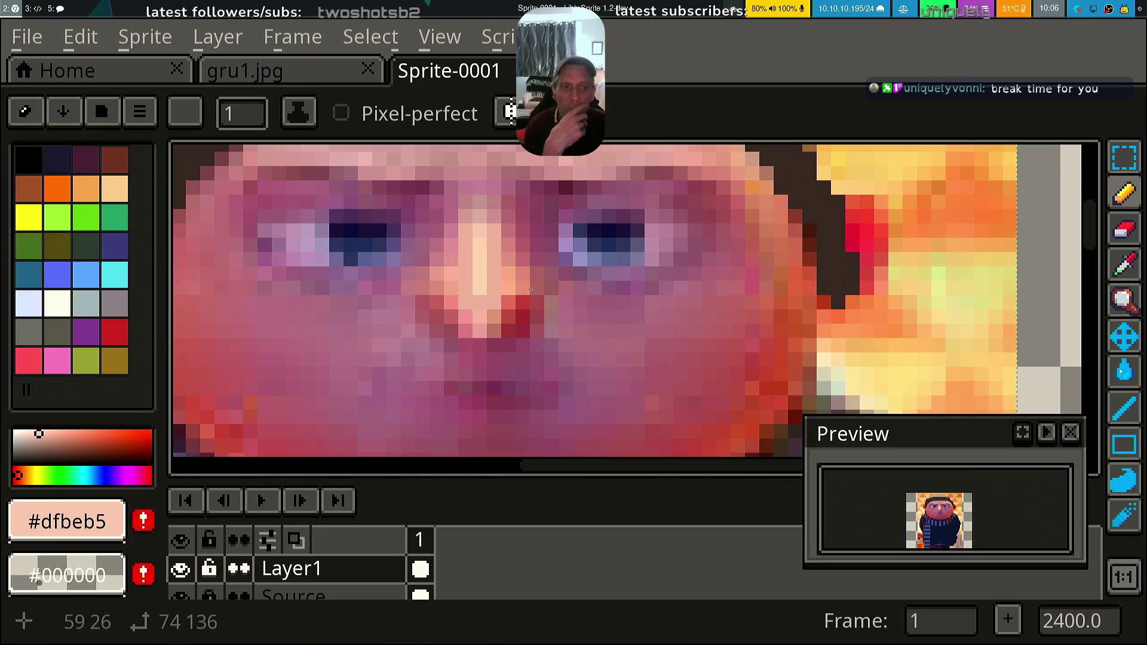
pyautogui.scroll(-4, 530, 291)
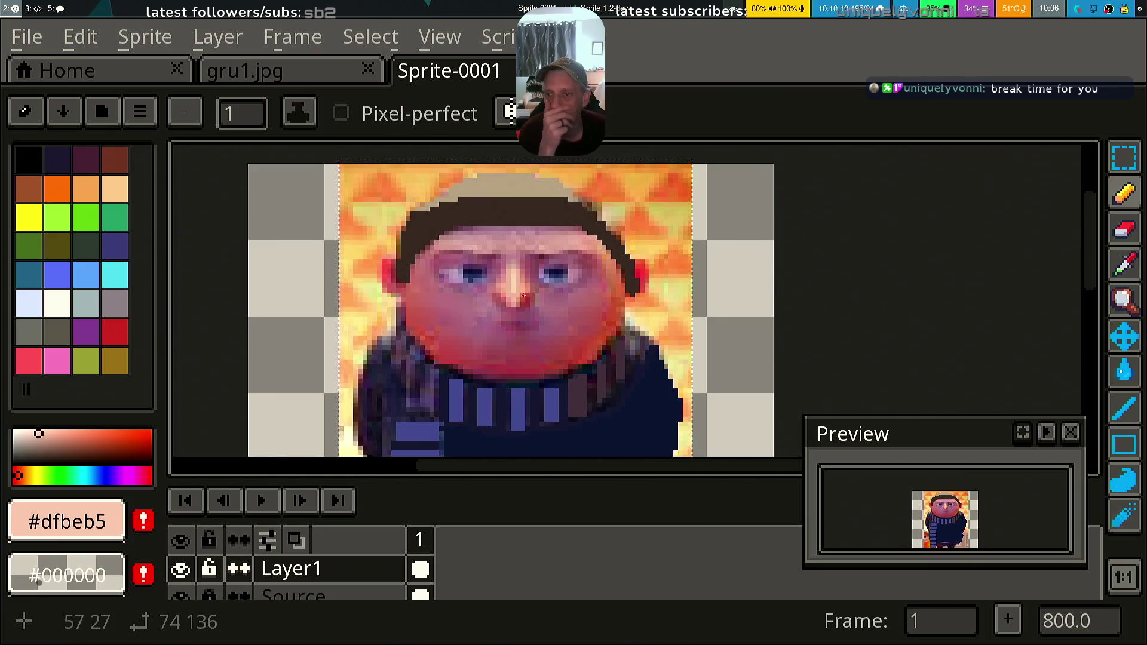
pyautogui.moveTo(544, 282)
pyautogui.mouseDown()
pyautogui.moveTo(652, 272)
pyautogui.moveTo(626, 141)
pyautogui.mouseUp()
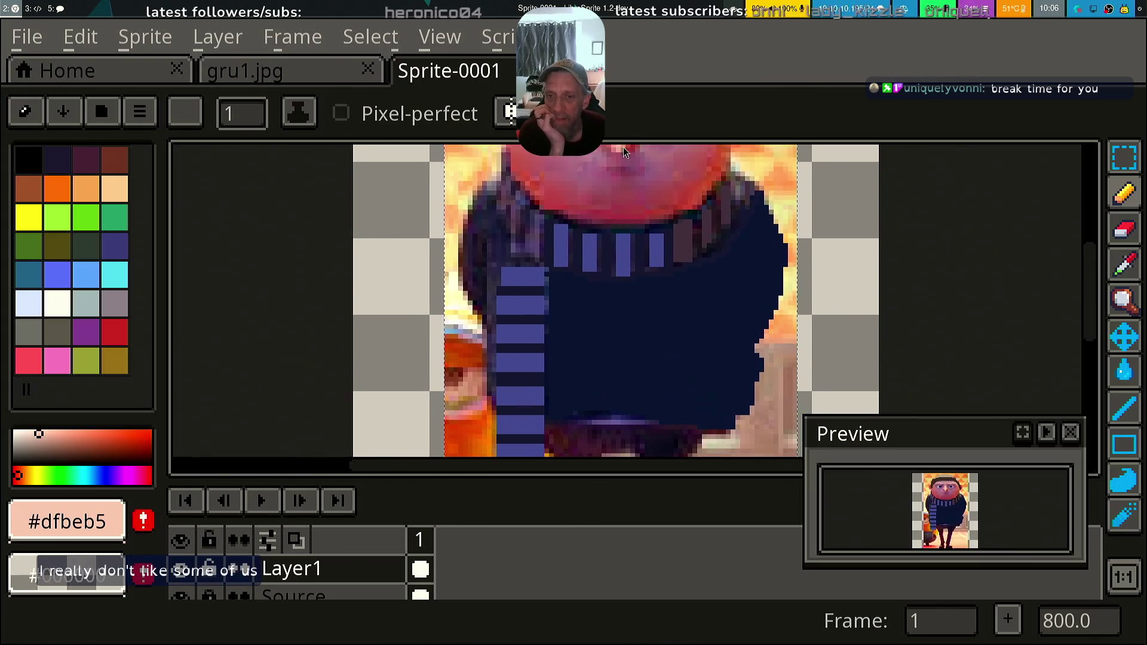
# Step: Bring Gru's legs into view, choose the Eraser, and toggle both layers to compare
pyautogui.moveTo(666, 375); pyautogui.dragTo(637, 263)
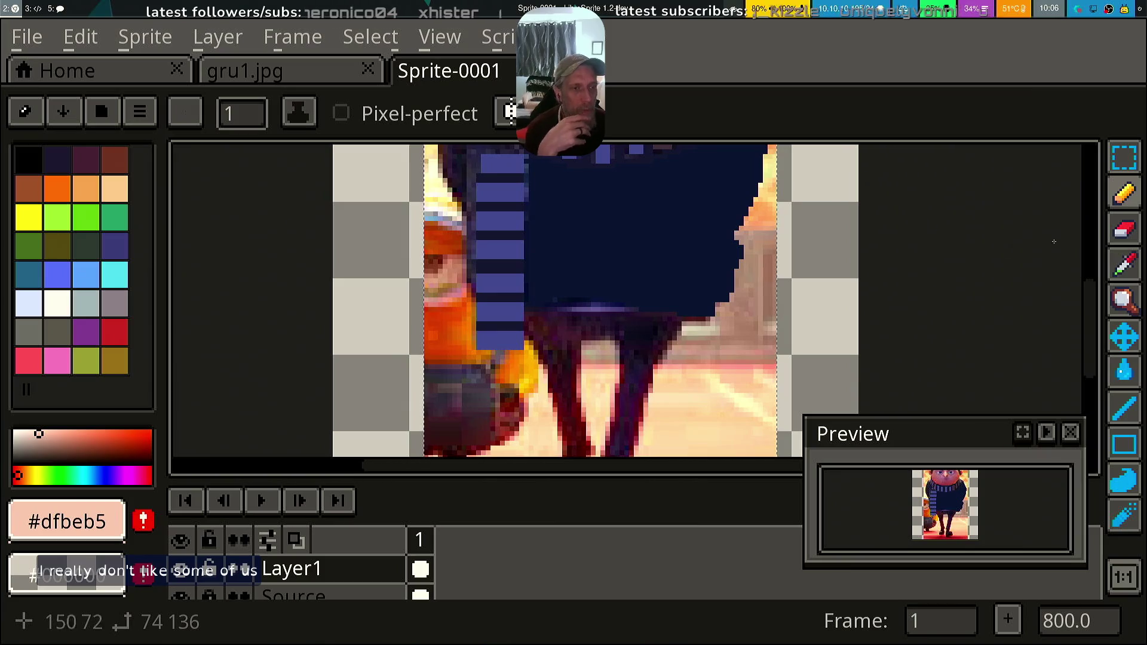
pyautogui.click(1117, 230)
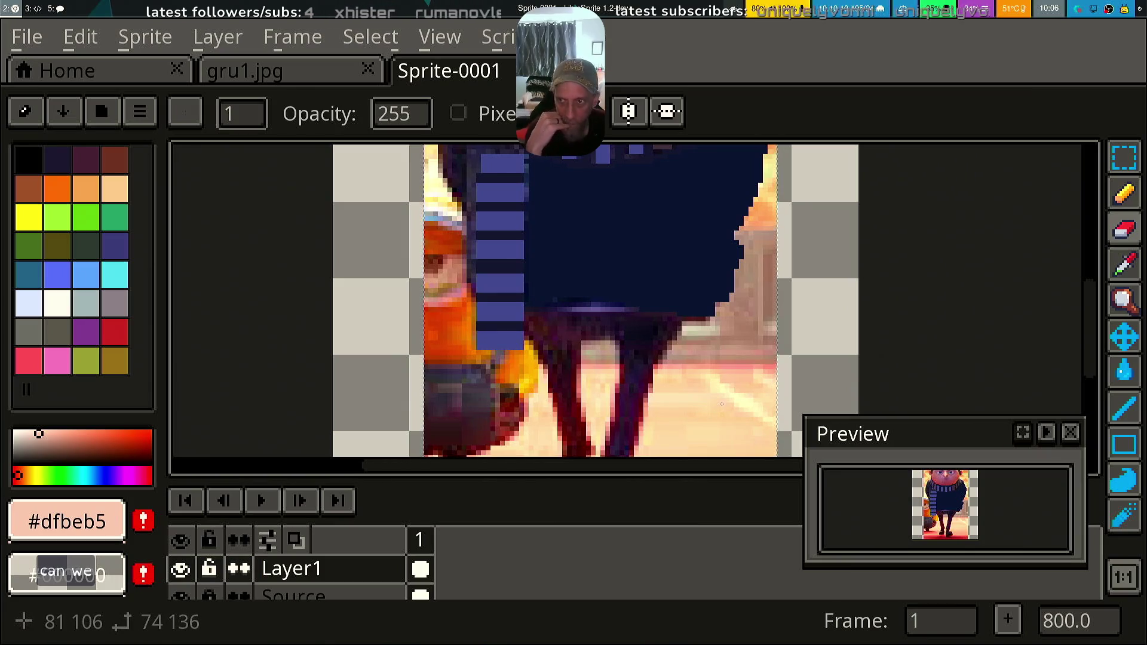
pyautogui.scroll(8, 723, 404)
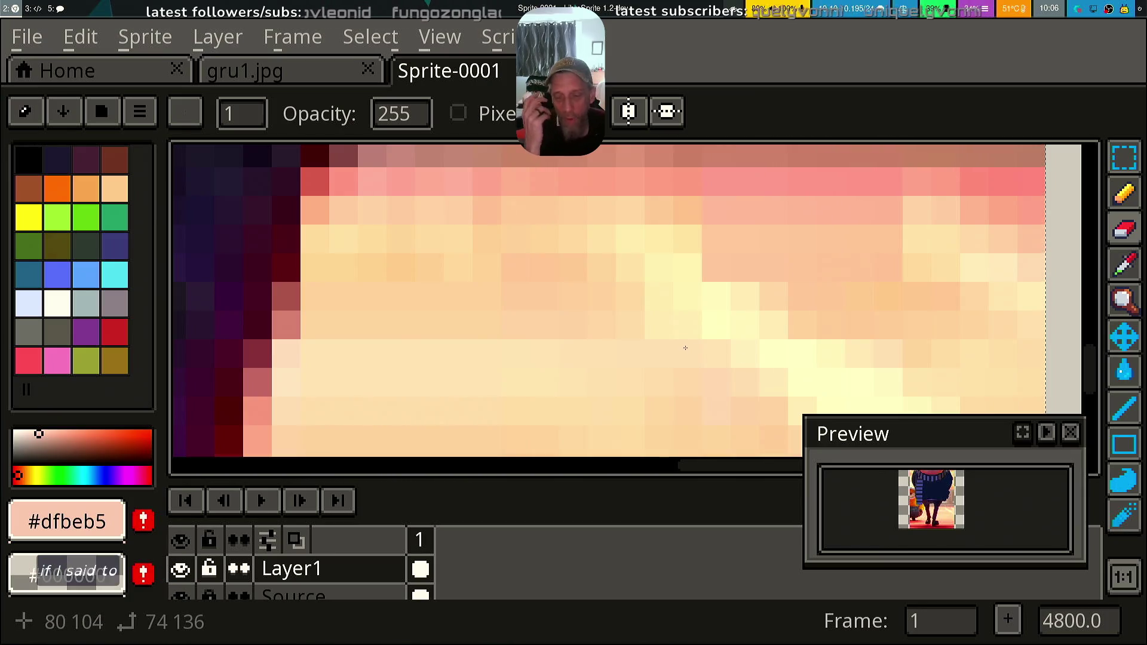
pyautogui.click(181, 596)
pyautogui.click(186, 579)
pyautogui.click(185, 577)
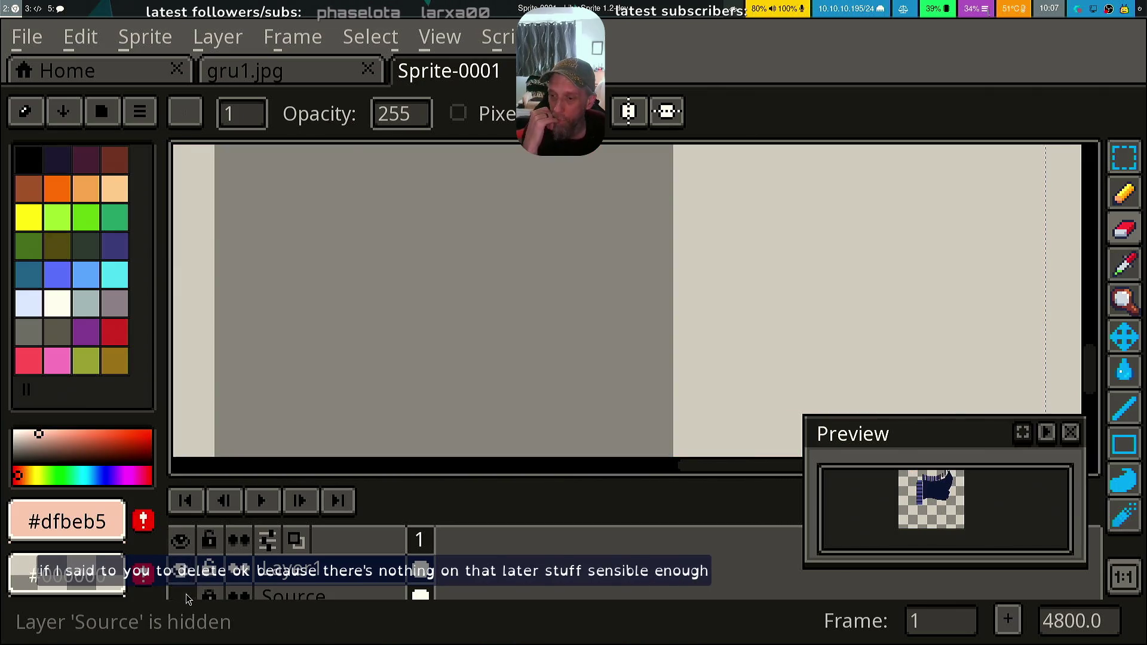
pyautogui.click(186, 591)
# Step: Hide Layer1 and recentre the view on the full Gru figure
pyautogui.click(181, 571)
pyautogui.scroll(1, 673, 371)
pyautogui.scroll(-10, 676, 358)
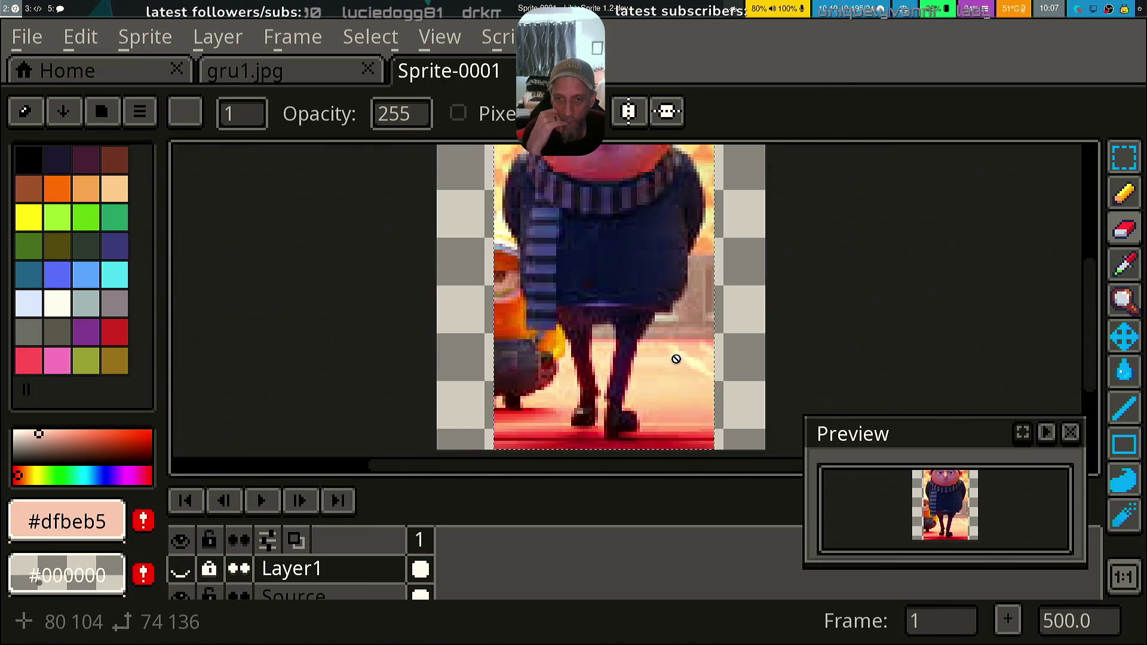
pyautogui.moveTo(601, 269); pyautogui.dragTo(573, 326)
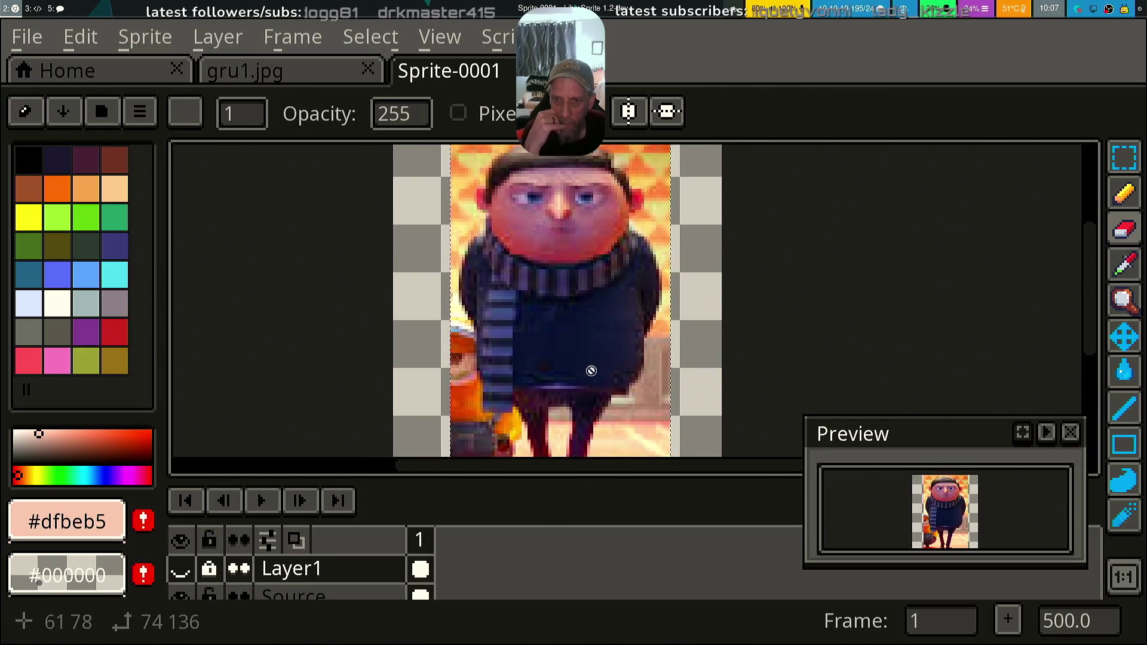
pyautogui.moveTo(589, 371); pyautogui.dragTo(642, 261)
pyautogui.scroll(2, 682, 281)
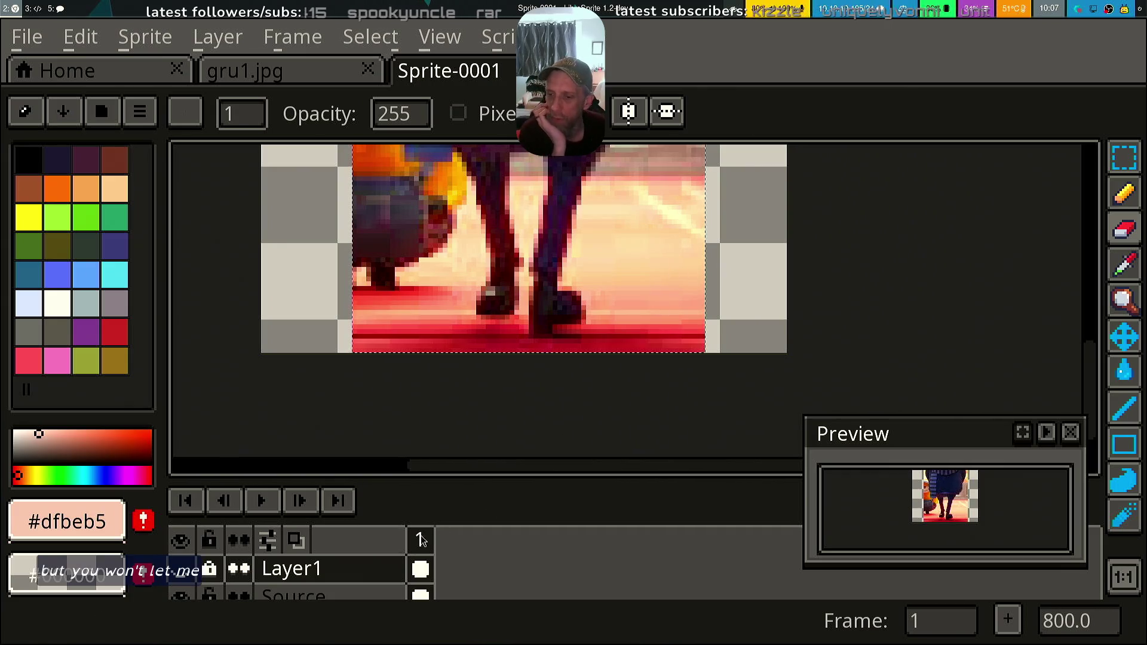
pyautogui.scroll(-1, 369, 593)
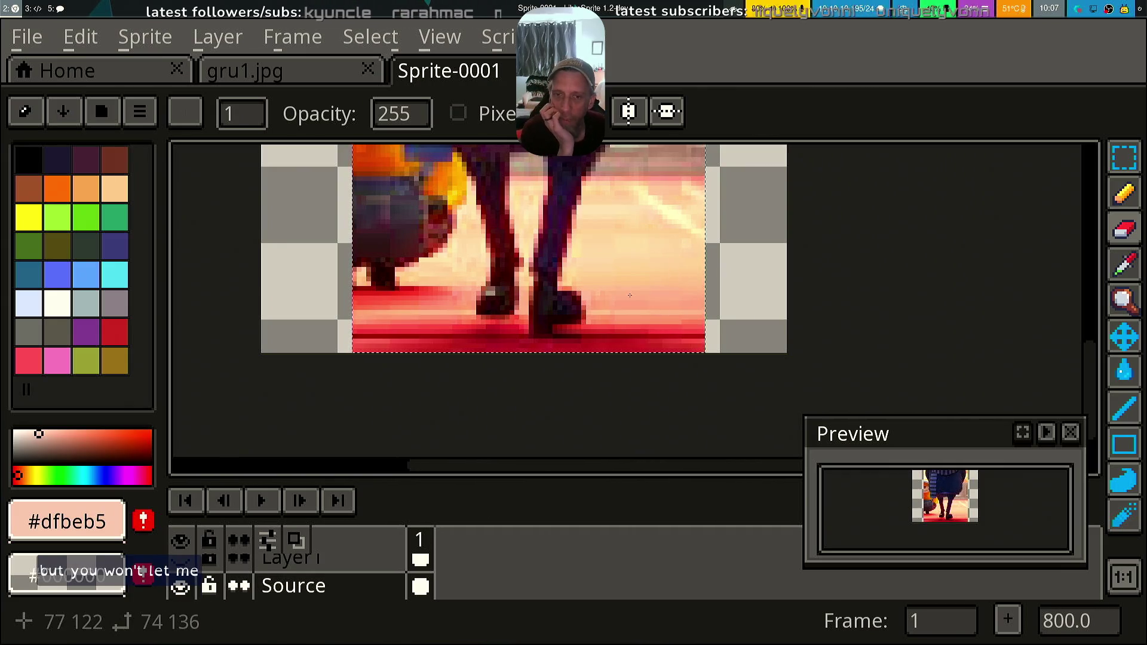
pyautogui.scroll(5, 661, 276)
pyautogui.scroll(-3, 669, 268)
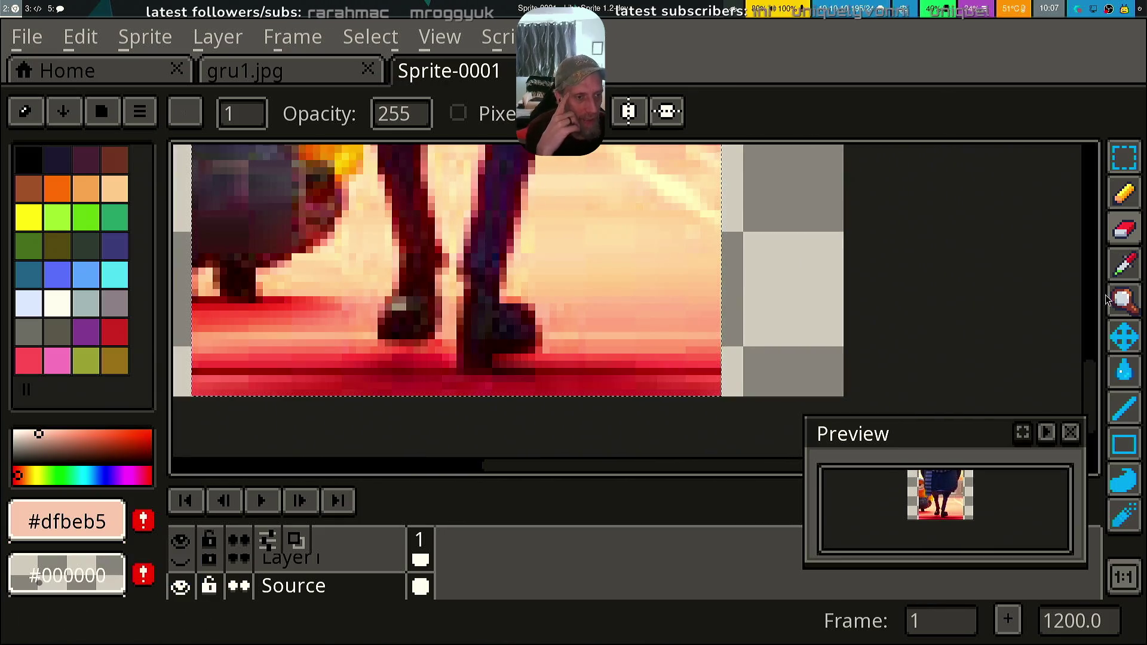
# Step: Undo the first erase stroke and set the Eraser brush size to 3
pyautogui.click(245, 119)
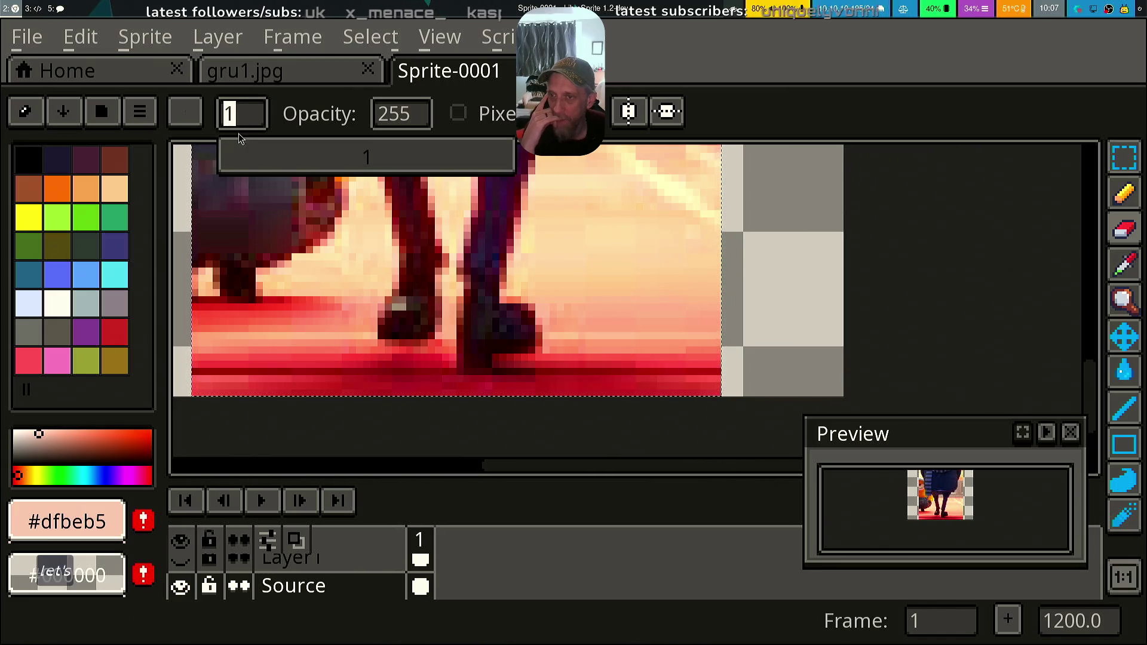
pyautogui.moveTo(238, 139); pyautogui.dragTo(249, 155)
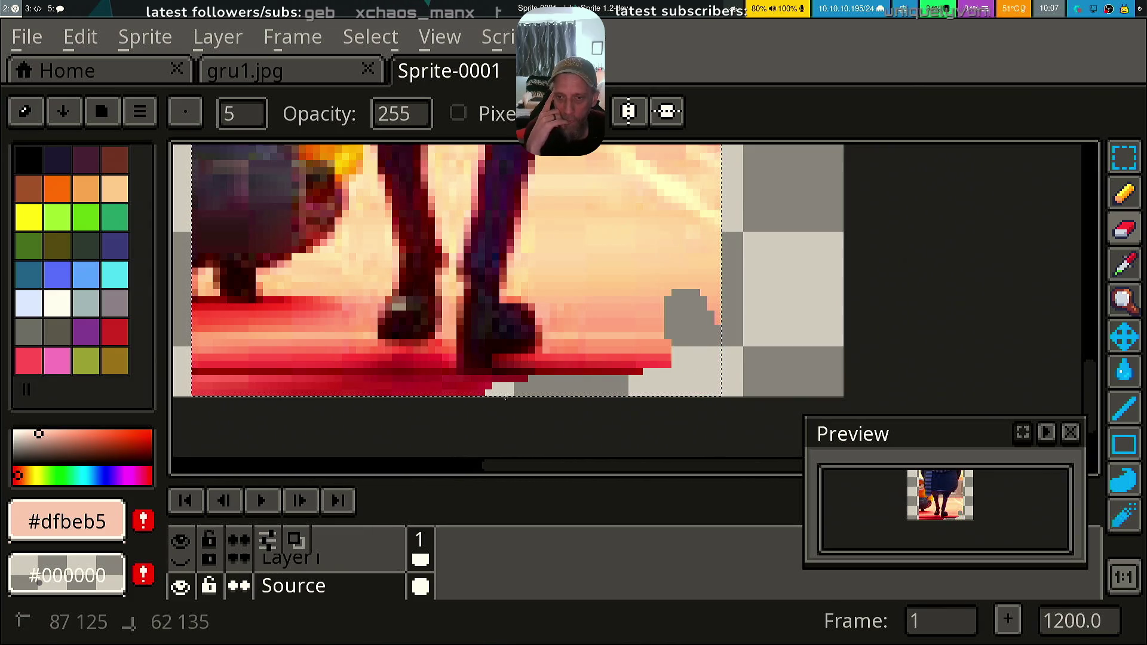
pyautogui.hotkey('ctrl', 'z')
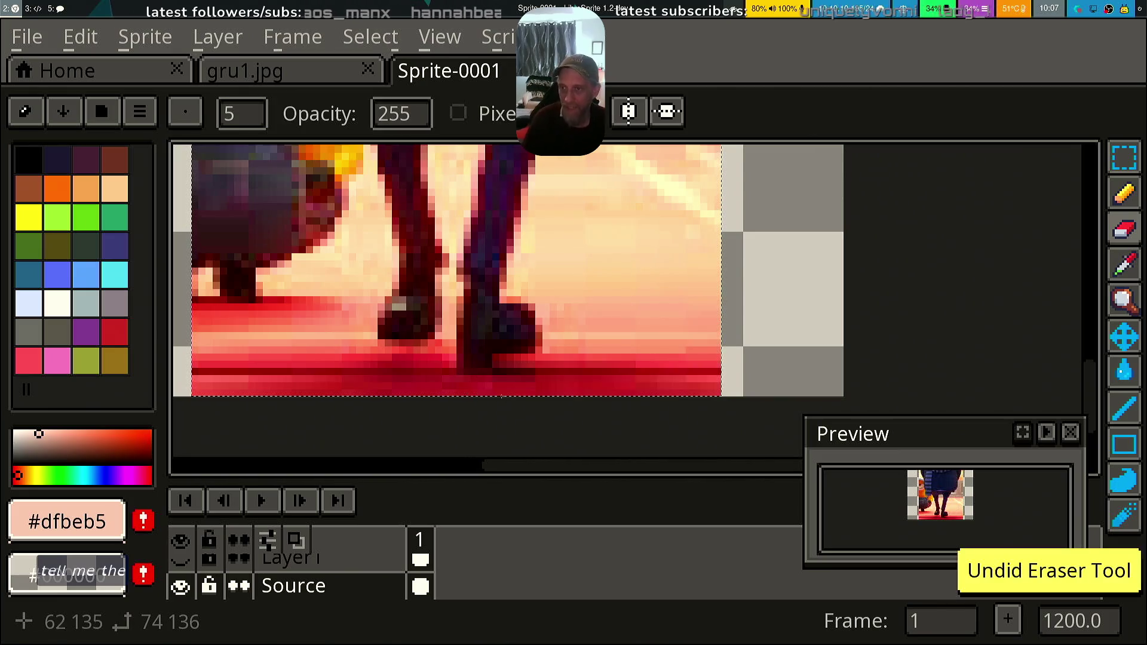
pyautogui.moveTo(245, 116)
pyautogui.click(235, 151)
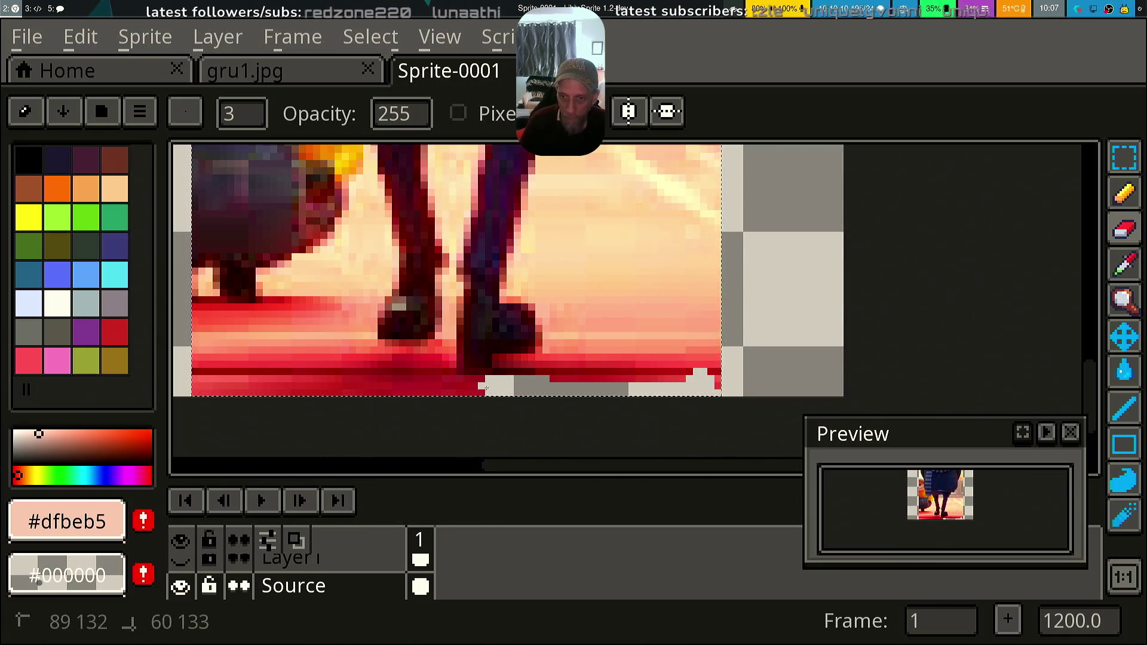
# Step: Erase the red floor strip along the bottom and the floor wedge right of Gru's feet
pyautogui.moveTo(411, 389); pyautogui.dragTo(311, 388)
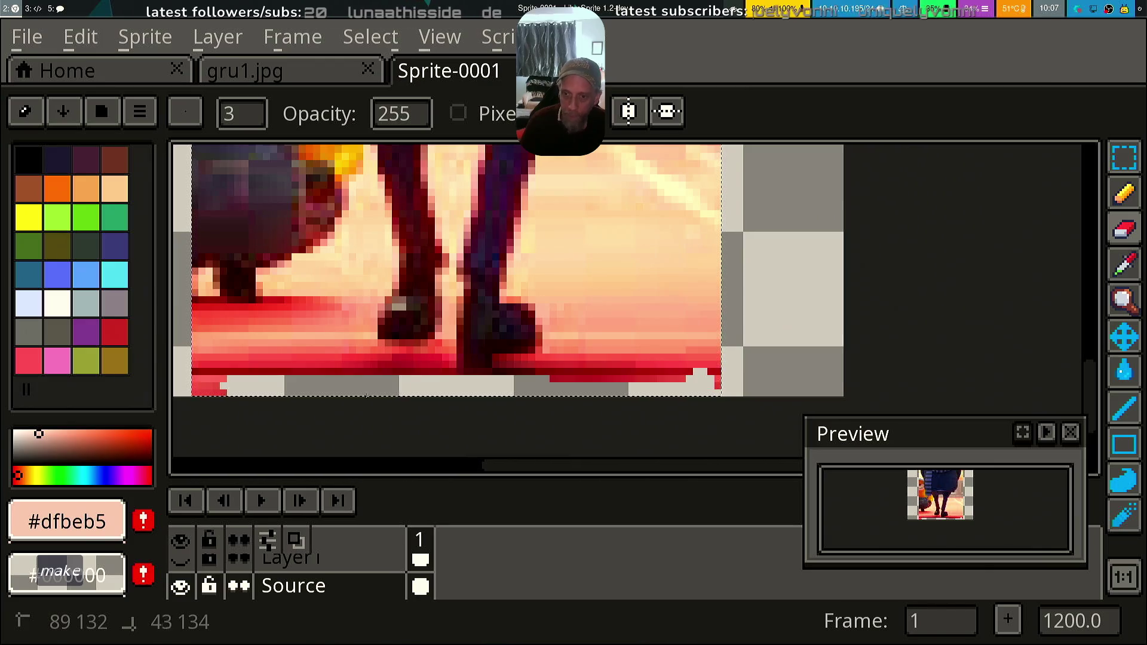
pyautogui.moveTo(558, 384)
pyautogui.mouseDown()
pyautogui.moveTo(702, 370)
pyautogui.moveTo(723, 392)
pyautogui.mouseUp()
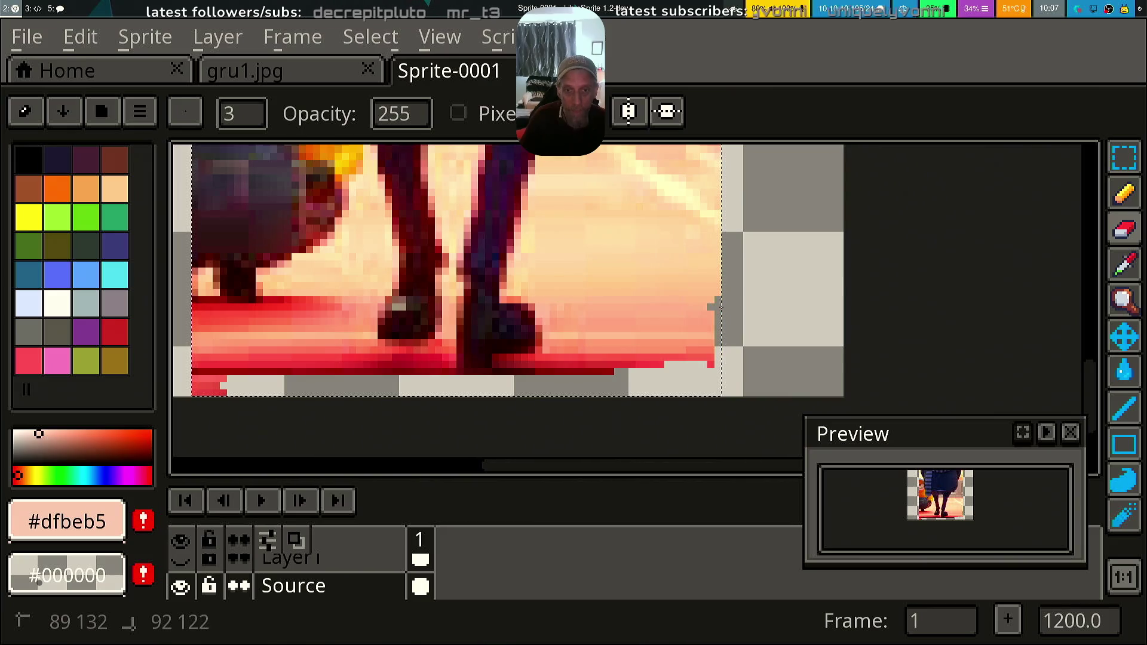
pyautogui.moveTo(714, 278)
pyautogui.mouseDown()
pyautogui.moveTo(672, 366)
pyautogui.moveTo(578, 373)
pyautogui.moveTo(553, 346)
pyautogui.moveTo(663, 336)
pyautogui.moveTo(625, 329)
pyautogui.moveTo(692, 321)
pyautogui.moveTo(663, 306)
pyautogui.moveTo(720, 257)
pyautogui.moveTo(679, 291)
pyautogui.moveTo(566, 333)
pyautogui.mouseUp()
pyautogui.scroll(3, 616, 296)
pyautogui.scroll(-5, 627, 282)
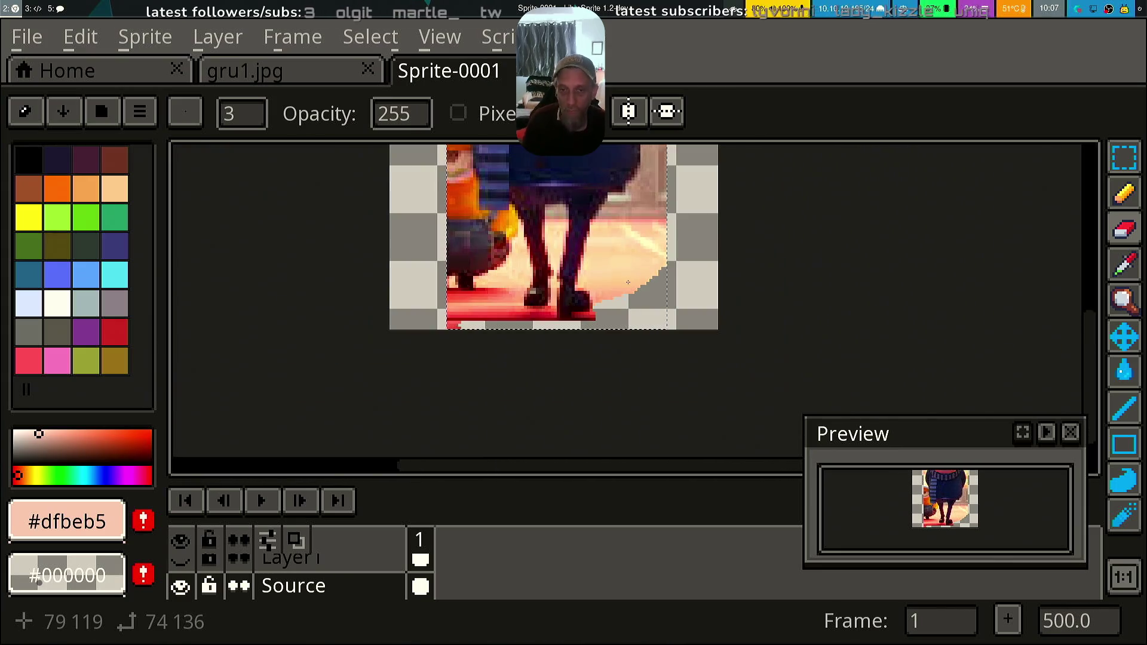
pyautogui.moveTo(628, 282)
pyautogui.mouseDown()
pyautogui.moveTo(628, 264)
pyautogui.moveTo(610, 410)
pyautogui.moveTo(625, 213)
pyautogui.moveTo(624, 422)
pyautogui.mouseUp()
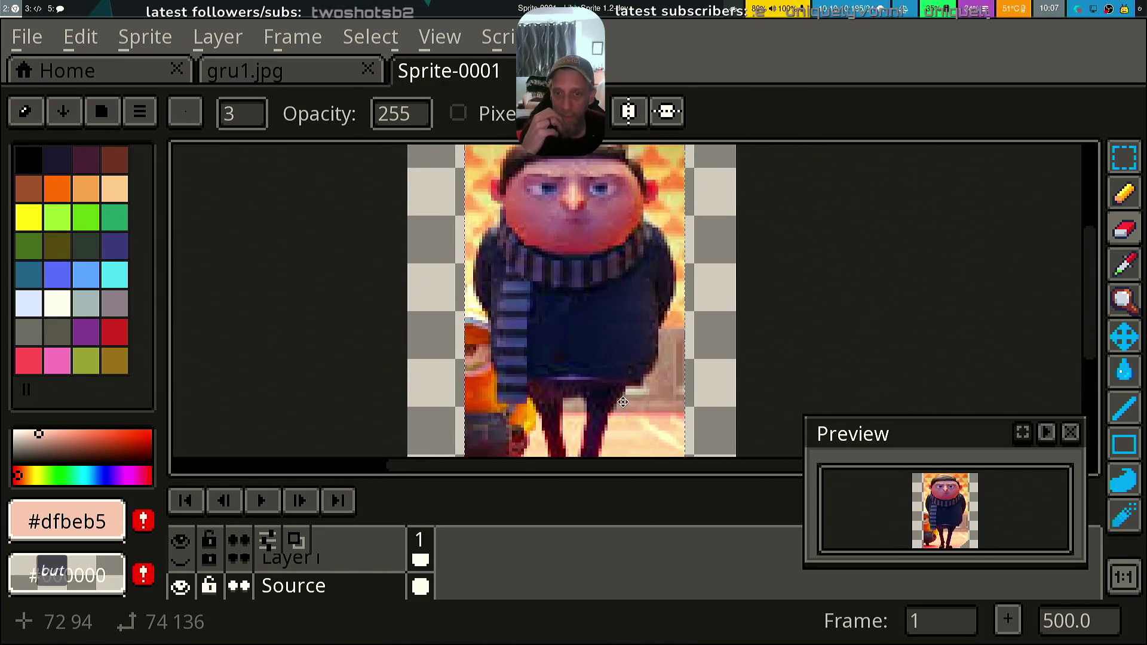
pyautogui.scroll(-2, 620, 302)
pyautogui.scroll(2, 620, 303)
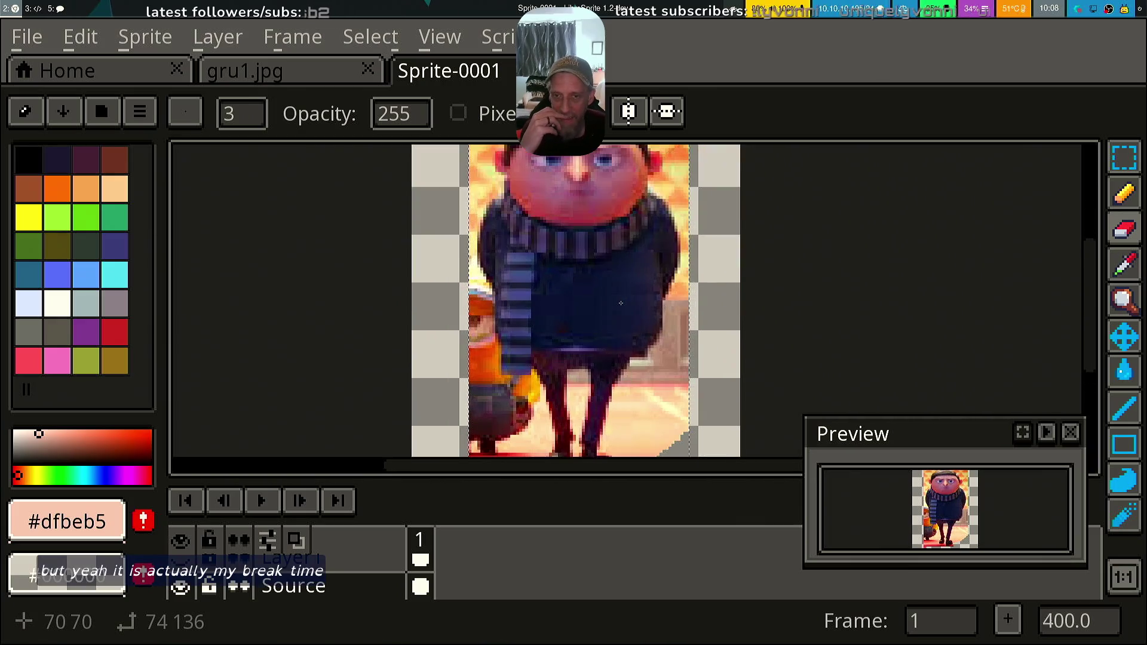
pyautogui.scroll(-1, 618, 303)
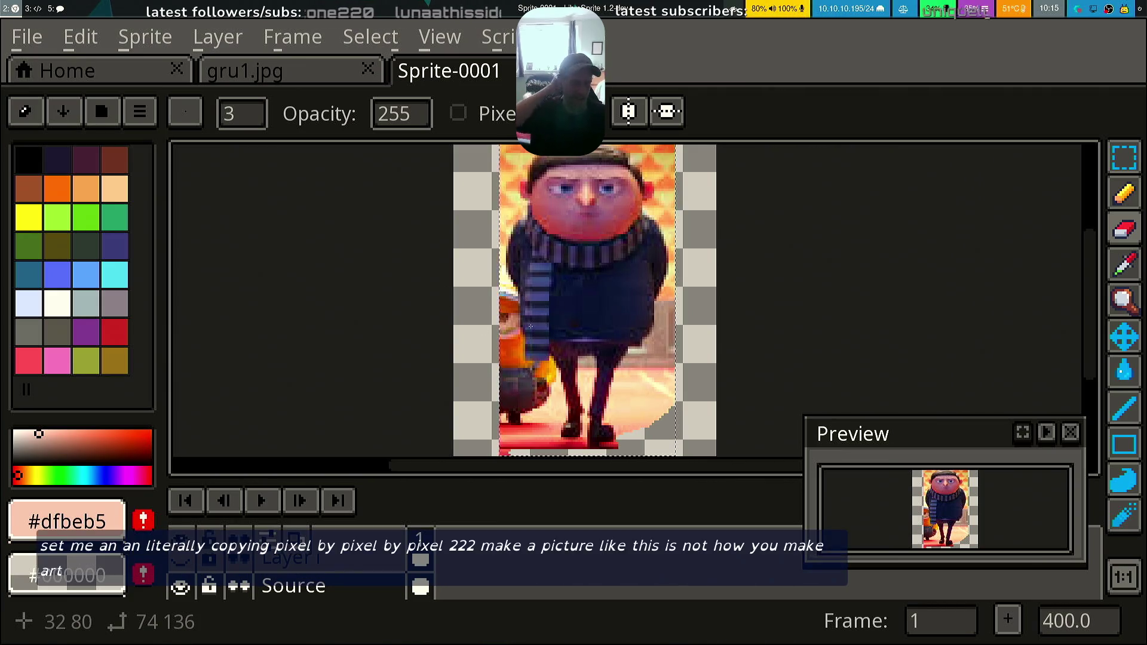
# Step: Scroll the canvas view around Gru's cut-out
pyautogui.scroll(1, 595, 299)
# Step: Pan down to Gru's feet, paint the lower-right cut-out edge peach, and fix a stray spot
pyautogui.moveTo(616, 332)
pyautogui.mouseDown()
pyautogui.moveTo(545, 197)
pyautogui.moveTo(528, 394)
pyautogui.moveTo(557, 298)
pyautogui.moveTo(551, 215)
pyautogui.moveTo(567, 207)
pyautogui.mouseUp()
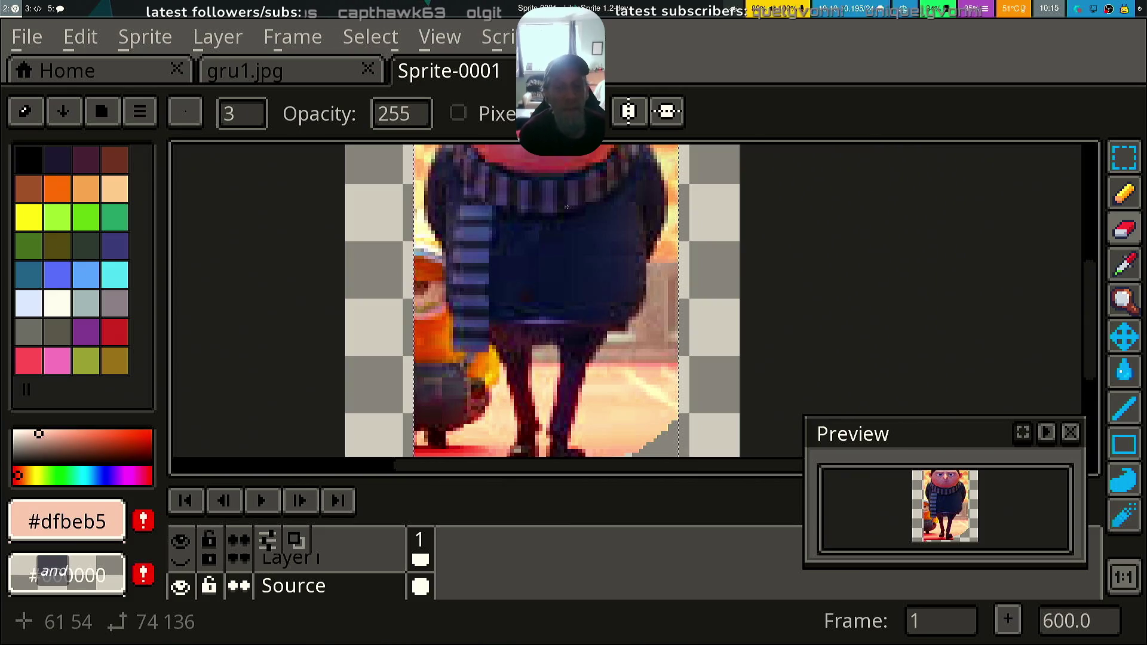
pyautogui.moveTo(560, 215); pyautogui.dragTo(574, 170)
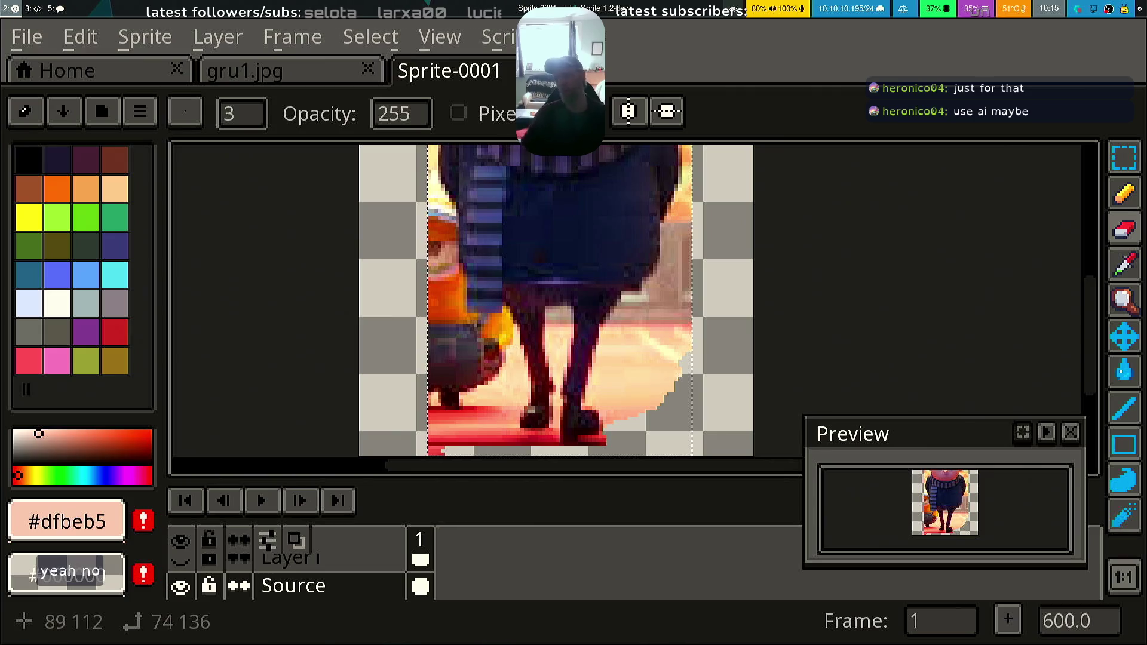
pyautogui.moveTo(682, 374); pyautogui.dragTo(688, 356)
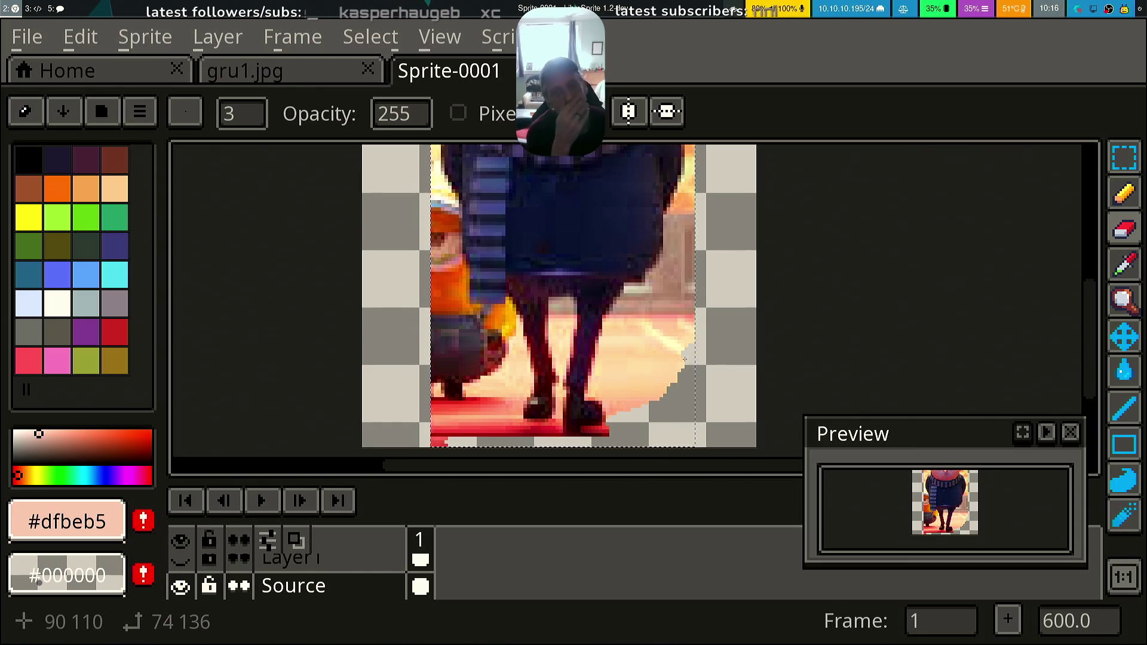
pyautogui.moveTo(649, 407)
pyautogui.mouseDown()
pyautogui.moveTo(683, 369)
pyautogui.moveTo(683, 325)
pyautogui.mouseUp()
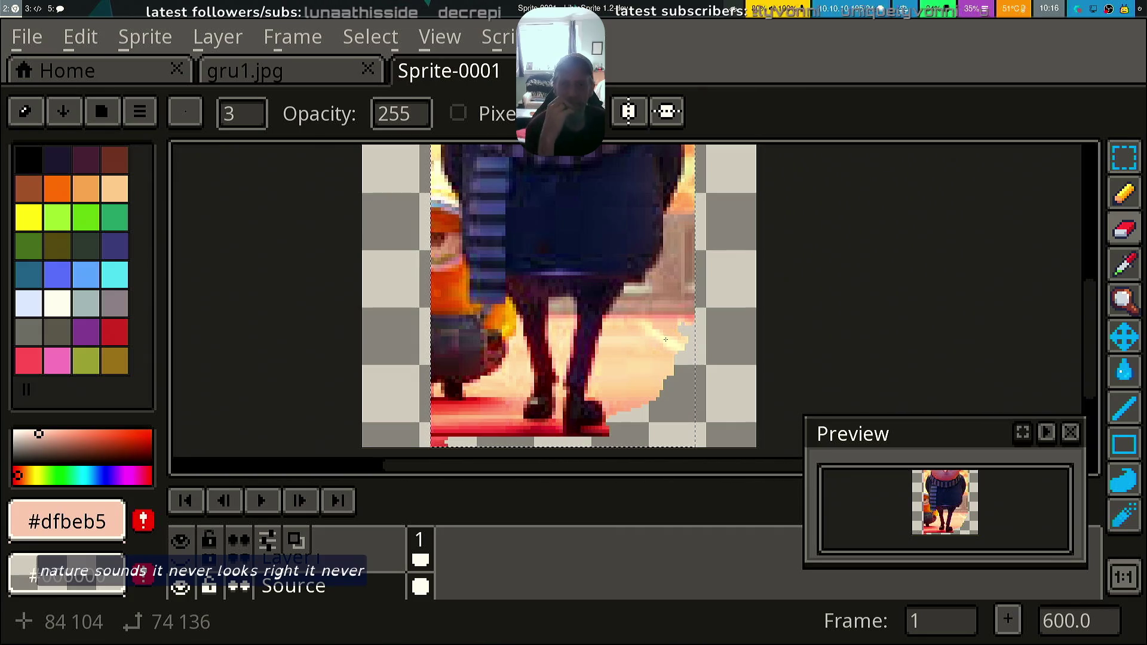
pyautogui.moveTo(687, 339); pyautogui.dragTo(685, 342)
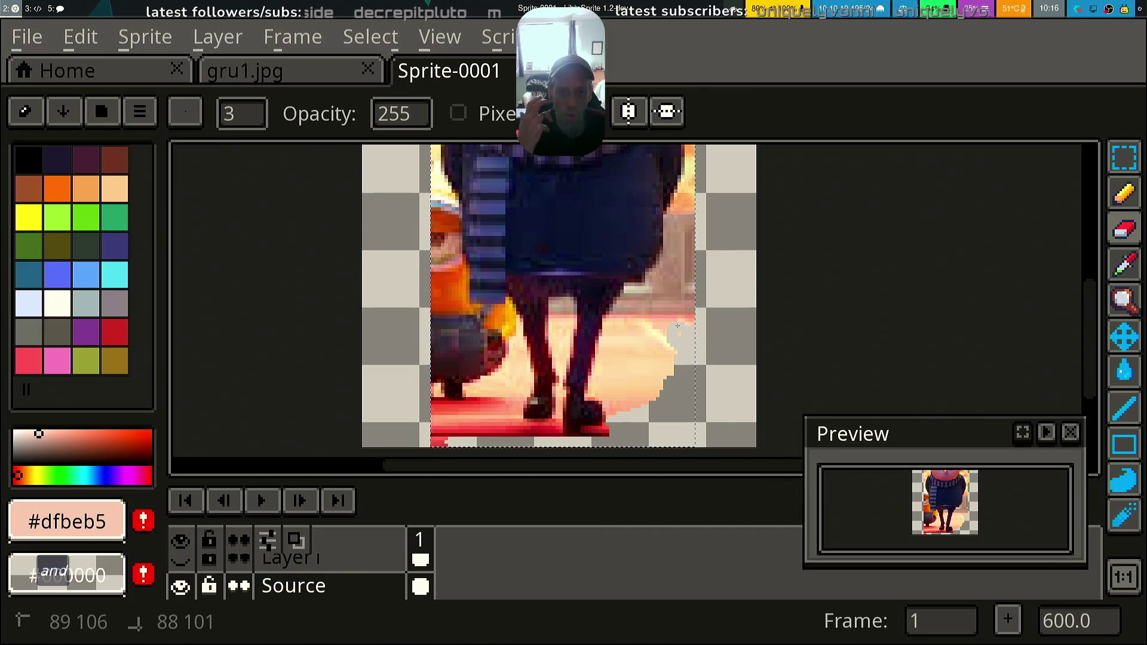
# Step: Erase leftover background along the right edge beside the peach patch
pyautogui.moveTo(653, 324)
pyautogui.mouseDown()
pyautogui.moveTo(615, 324)
pyautogui.moveTo(601, 381)
pyautogui.moveTo(612, 402)
pyautogui.mouseUp()
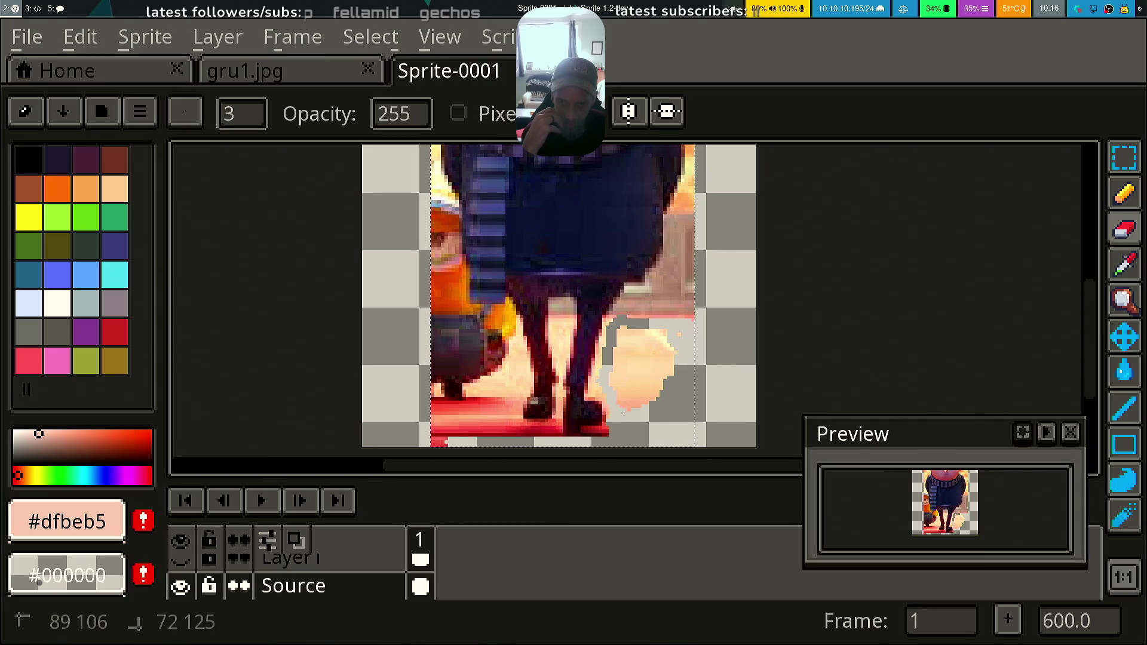
pyautogui.moveTo(675, 337); pyautogui.dragTo(653, 334)
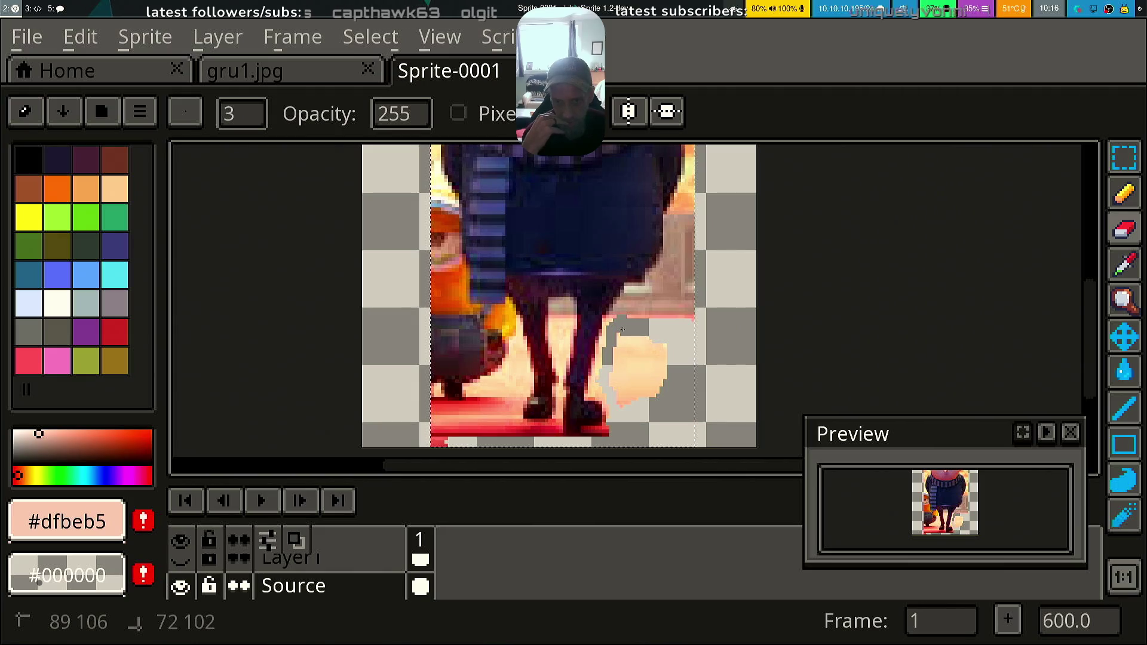
pyautogui.moveTo(619, 342)
pyautogui.mouseDown()
pyautogui.moveTo(612, 370)
pyautogui.moveTo(666, 388)
pyautogui.moveTo(645, 342)
pyautogui.moveTo(621, 359)
pyautogui.moveTo(627, 394)
pyautogui.moveTo(652, 384)
pyautogui.moveTo(656, 358)
pyautogui.moveTo(629, 348)
pyautogui.moveTo(630, 384)
pyautogui.moveTo(648, 372)
pyautogui.moveTo(639, 359)
pyautogui.moveTo(637, 373)
pyautogui.mouseUp()
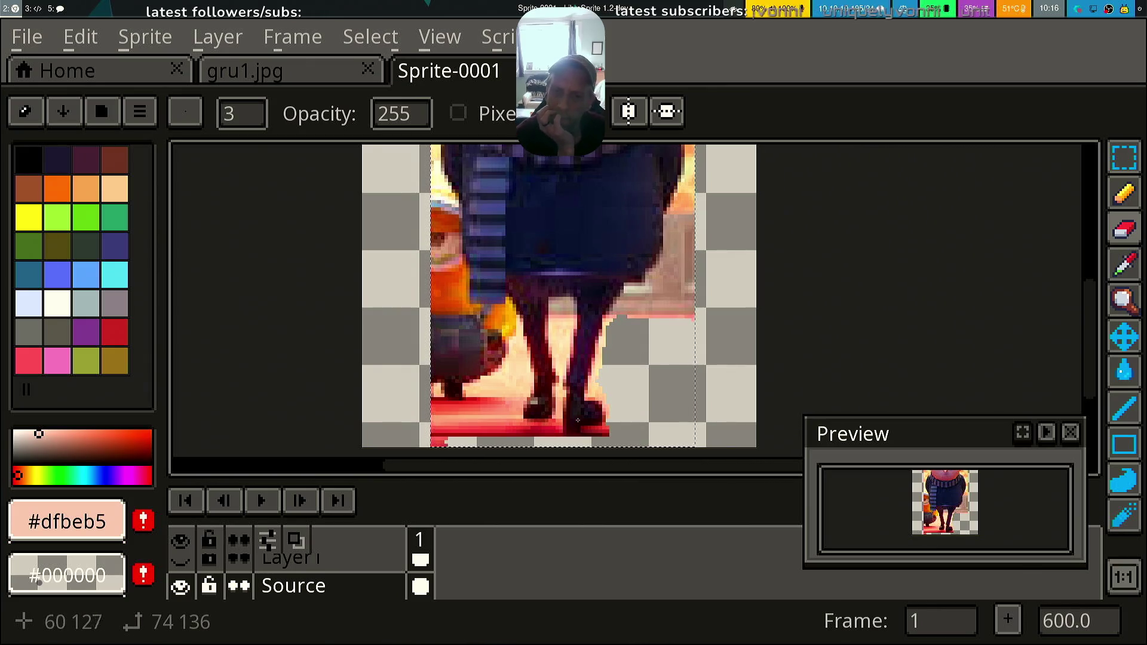
pyautogui.scroll(5, 592, 386)
pyautogui.moveTo(591, 386)
pyautogui.mouseDown()
pyautogui.moveTo(558, 277)
pyautogui.moveTo(607, 289)
pyautogui.moveTo(607, 313)
pyautogui.mouseUp()
pyautogui.scroll(-1, 606, 314)
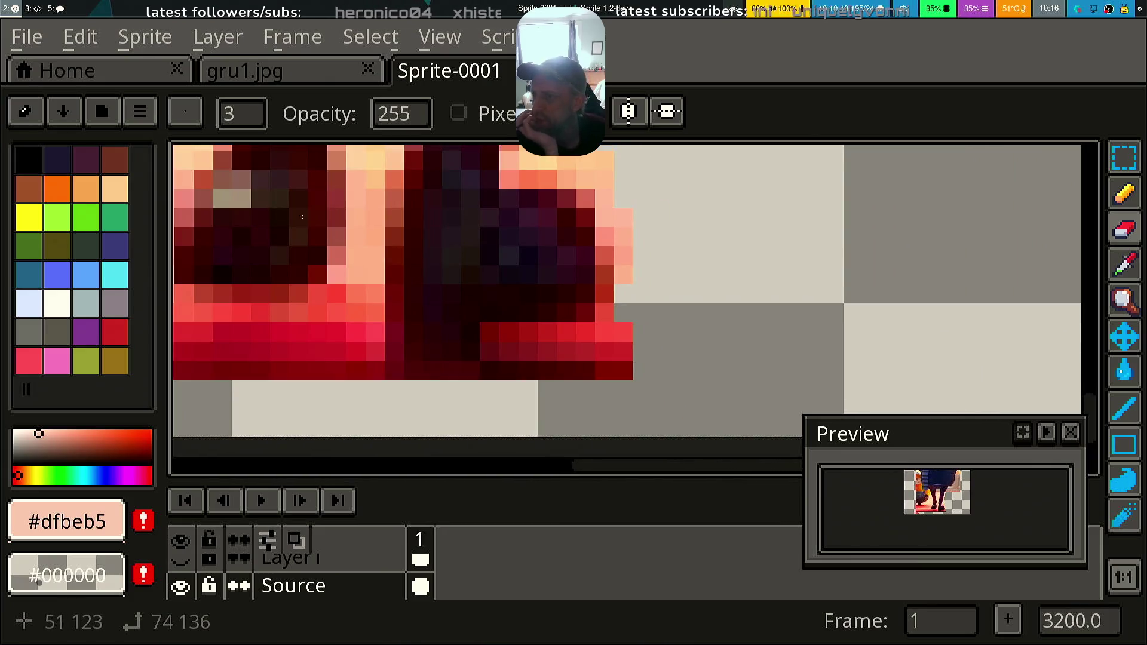
# Step: Shrink the brush to 1 pixel and erase the red floor rows and leftover edge pixels
pyautogui.click(242, 115)
pyautogui.moveTo(249, 172); pyautogui.dragTo(178, 158)
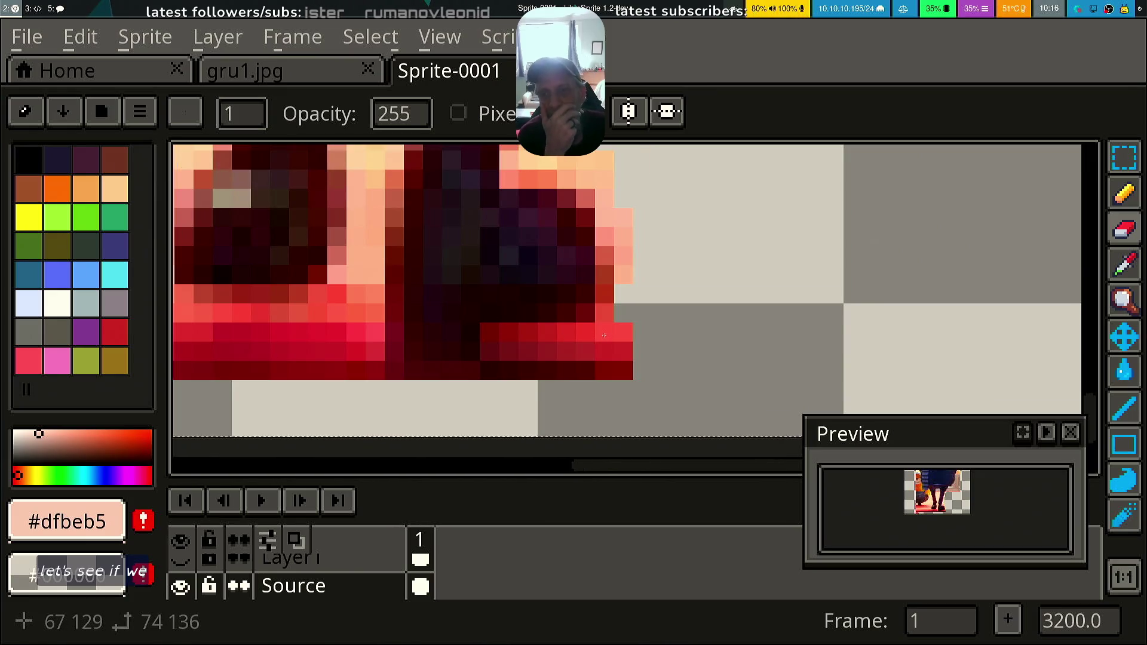
pyautogui.scroll(-10, 604, 335)
pyautogui.scroll(4, 609, 343)
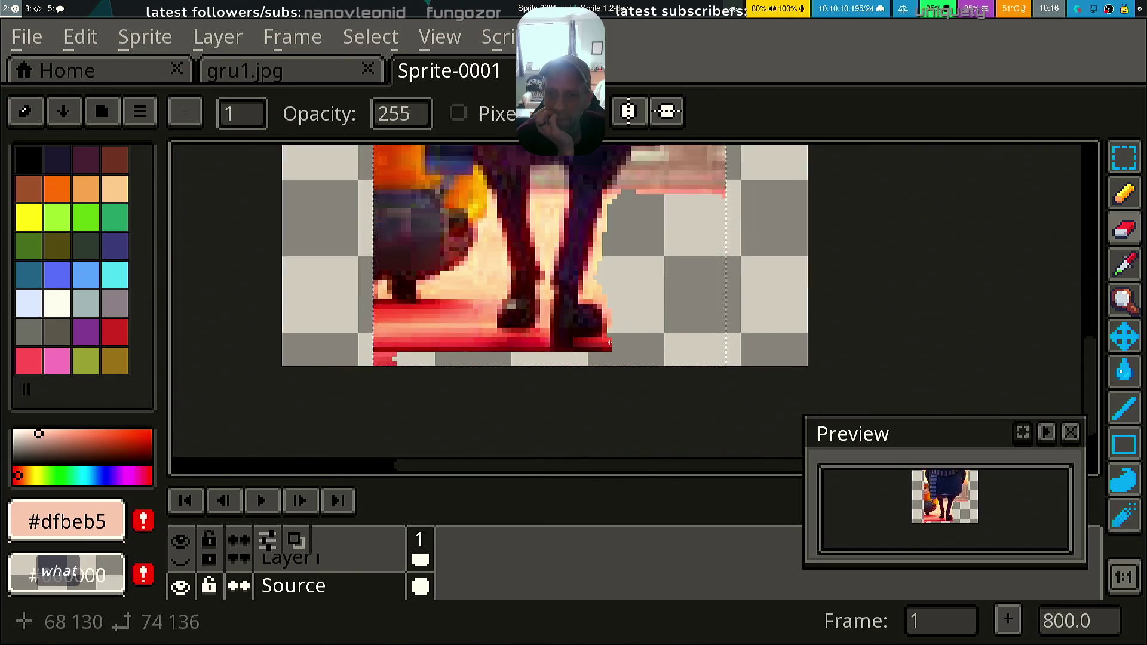
pyautogui.scroll(5, 609, 342)
pyautogui.moveTo(610, 364)
pyautogui.mouseDown()
pyautogui.moveTo(434, 364)
pyautogui.moveTo(595, 351)
pyautogui.moveTo(595, 335)
pyautogui.moveTo(380, 350)
pyautogui.moveTo(395, 352)
pyautogui.moveTo(351, 335)
pyautogui.moveTo(182, 335)
pyautogui.moveTo(361, 349)
pyautogui.moveTo(358, 373)
pyautogui.moveTo(177, 364)
pyautogui.mouseUp()
pyautogui.moveTo(603, 333)
pyautogui.mouseDown()
pyautogui.moveTo(616, 235)
pyautogui.moveTo(622, 310)
pyautogui.mouseUp()
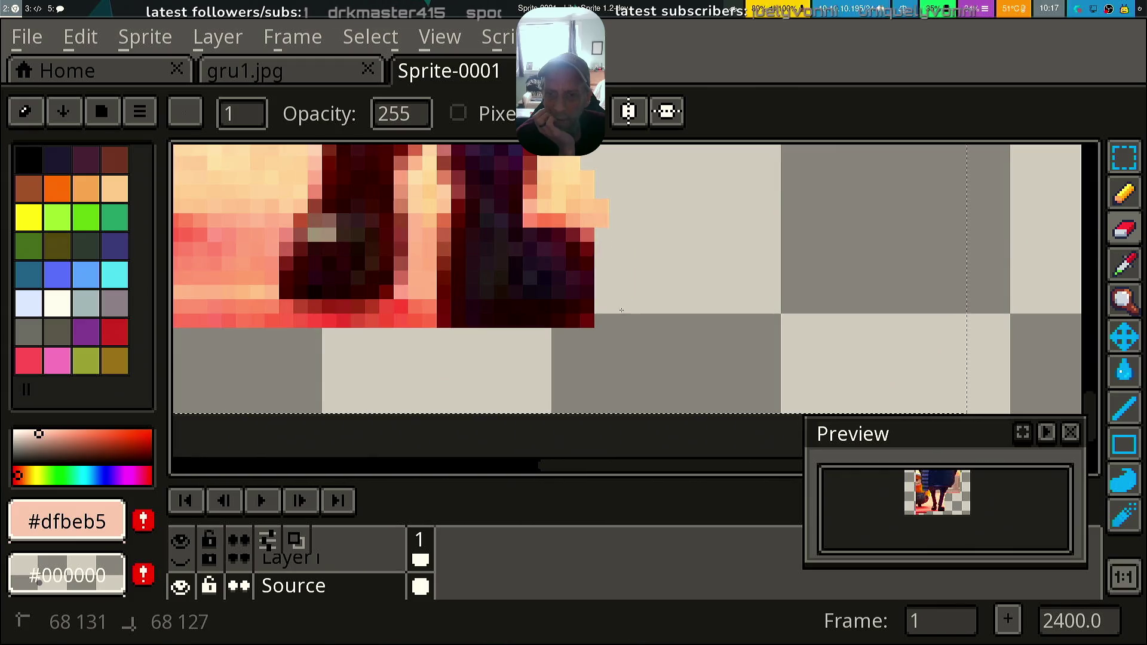
pyautogui.moveTo(611, 227); pyautogui.dragTo(540, 220)
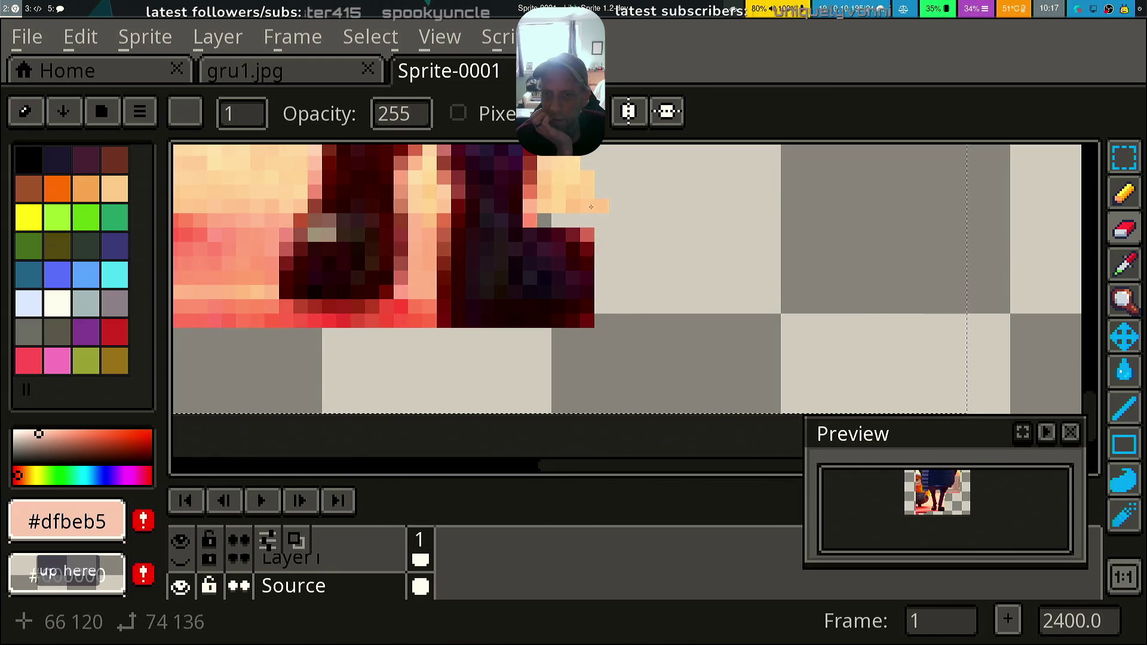
pyautogui.moveTo(607, 173); pyautogui.dragTo(620, 338)
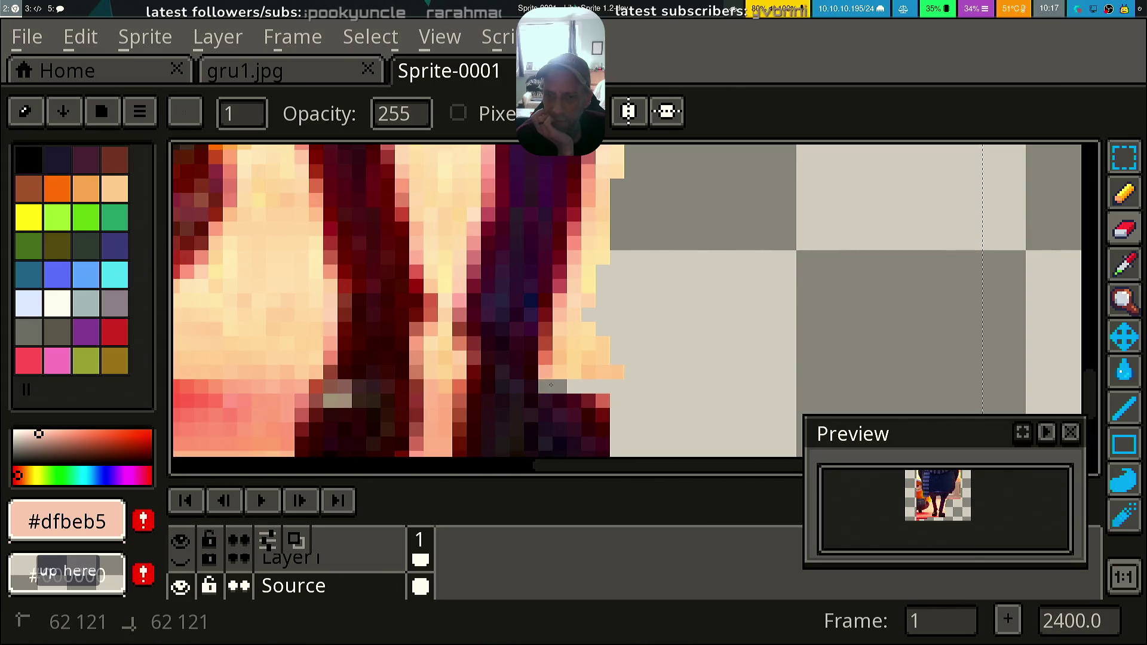
pyautogui.moveTo(548, 366)
pyautogui.mouseDown()
pyautogui.moveTo(549, 310)
pyautogui.moveTo(587, 215)
pyautogui.moveTo(588, 172)
pyautogui.moveTo(630, 195)
pyautogui.moveTo(558, 333)
pyautogui.moveTo(537, 249)
pyautogui.moveTo(524, 445)
pyautogui.moveTo(553, 430)
pyautogui.moveTo(621, 196)
pyautogui.moveTo(590, 203)
pyautogui.moveTo(548, 270)
pyautogui.moveTo(546, 290)
pyautogui.moveTo(582, 310)
pyautogui.moveTo(589, 287)
pyautogui.moveTo(562, 289)
pyautogui.moveTo(575, 260)
pyautogui.mouseUp()
# Step: Erase the cream pixels and pink pixel row, undoing one mistaken diagonal stroke
pyautogui.moveTo(672, 223)
pyautogui.mouseDown()
pyautogui.moveTo(591, 387)
pyautogui.moveTo(571, 557)
pyautogui.mouseUp()
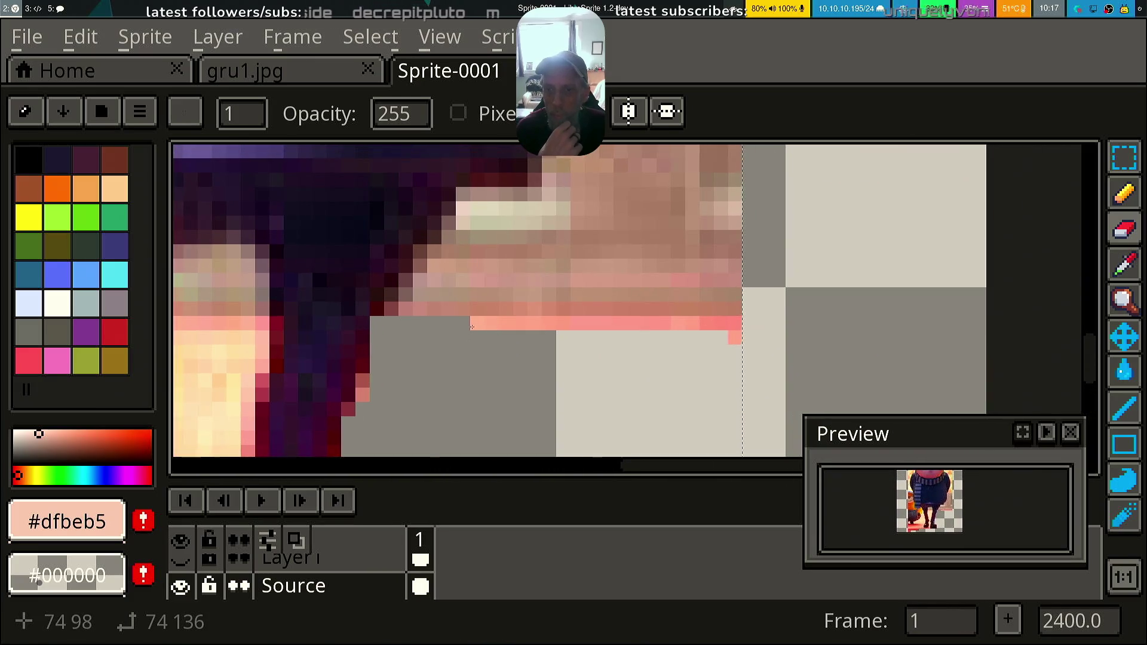
pyautogui.moveTo(477, 323); pyautogui.dragTo(600, 328)
pyautogui.click(620, 323)
pyautogui.moveTo(676, 323)
pyautogui.mouseDown()
pyautogui.moveTo(690, 326)
pyautogui.moveTo(618, 322)
pyautogui.mouseUp()
pyautogui.moveTo(406, 308); pyautogui.dragTo(462, 233)
pyautogui.hotkey('ctrl', 'z')
pyautogui.click(421, 309)
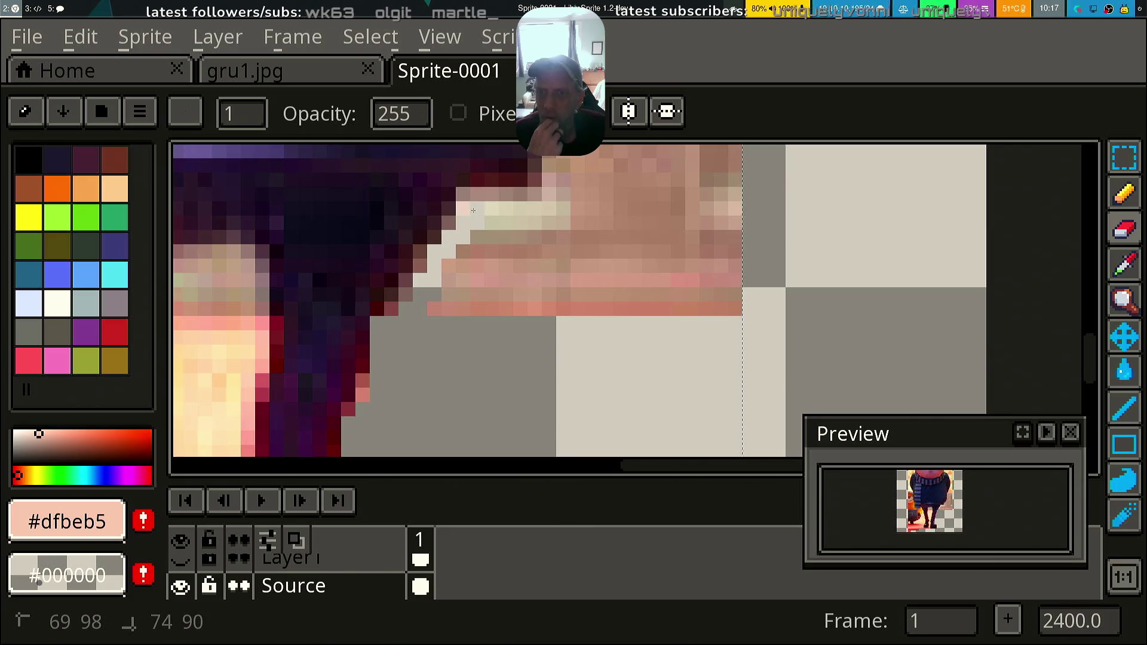
# Step: Erase the arm-edge pixels and remaining skin-coloured rows, columns and T-shaped leftovers
pyautogui.moveTo(474, 205)
pyautogui.mouseDown()
pyautogui.moveTo(560, 201)
pyautogui.moveTo(491, 210)
pyautogui.moveTo(564, 224)
pyautogui.moveTo(563, 310)
pyautogui.moveTo(550, 245)
pyautogui.moveTo(534, 238)
pyautogui.moveTo(480, 238)
pyautogui.moveTo(452, 266)
pyautogui.moveTo(438, 310)
pyautogui.moveTo(504, 249)
pyautogui.moveTo(534, 281)
pyautogui.moveTo(520, 297)
pyautogui.moveTo(491, 297)
pyautogui.moveTo(505, 267)
pyautogui.moveTo(463, 302)
pyautogui.mouseUp()
pyautogui.moveTo(653, 213)
pyautogui.mouseDown()
pyautogui.moveTo(515, 410)
pyautogui.moveTo(528, 397)
pyautogui.mouseUp()
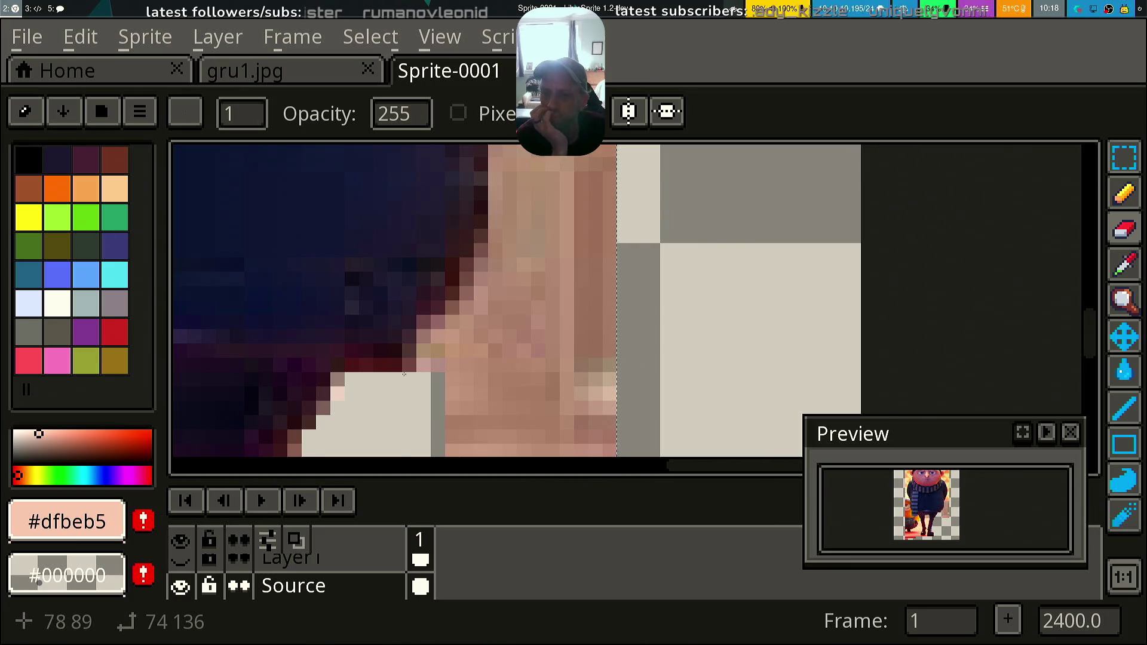
pyautogui.moveTo(427, 381)
pyautogui.mouseDown()
pyautogui.moveTo(427, 350)
pyautogui.moveTo(474, 283)
pyautogui.mouseUp()
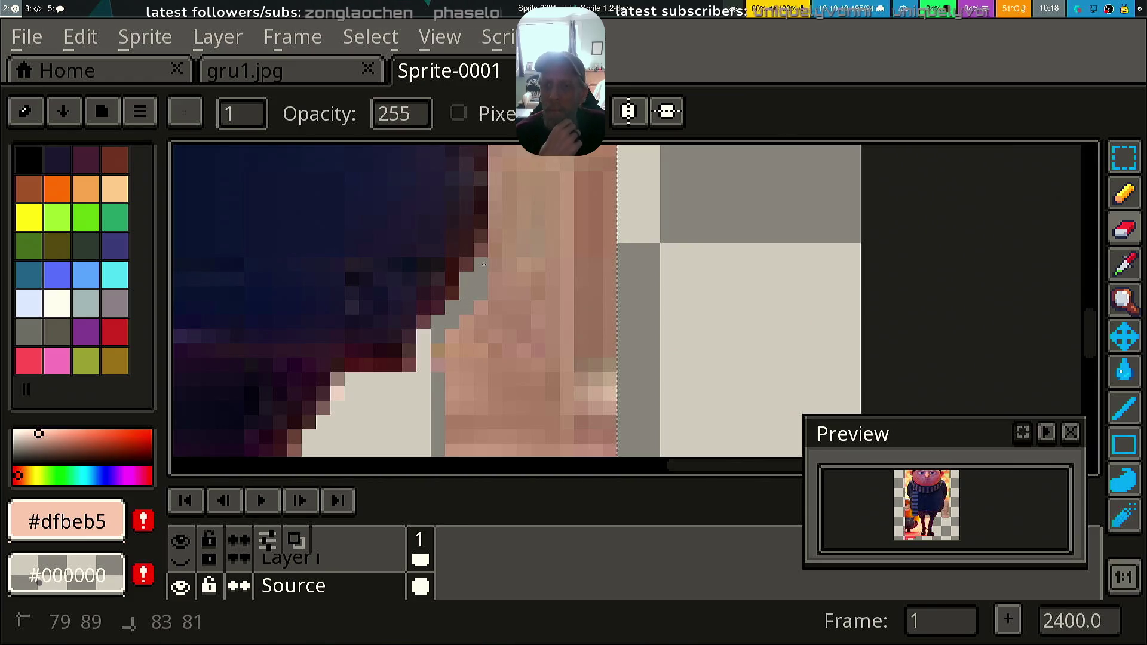
pyautogui.moveTo(494, 236)
pyautogui.mouseDown()
pyautogui.moveTo(605, 237)
pyautogui.moveTo(509, 252)
pyautogui.moveTo(502, 348)
pyautogui.moveTo(480, 366)
pyautogui.moveTo(437, 366)
pyautogui.moveTo(466, 351)
pyautogui.moveTo(485, 297)
pyautogui.moveTo(520, 271)
pyautogui.mouseUp()
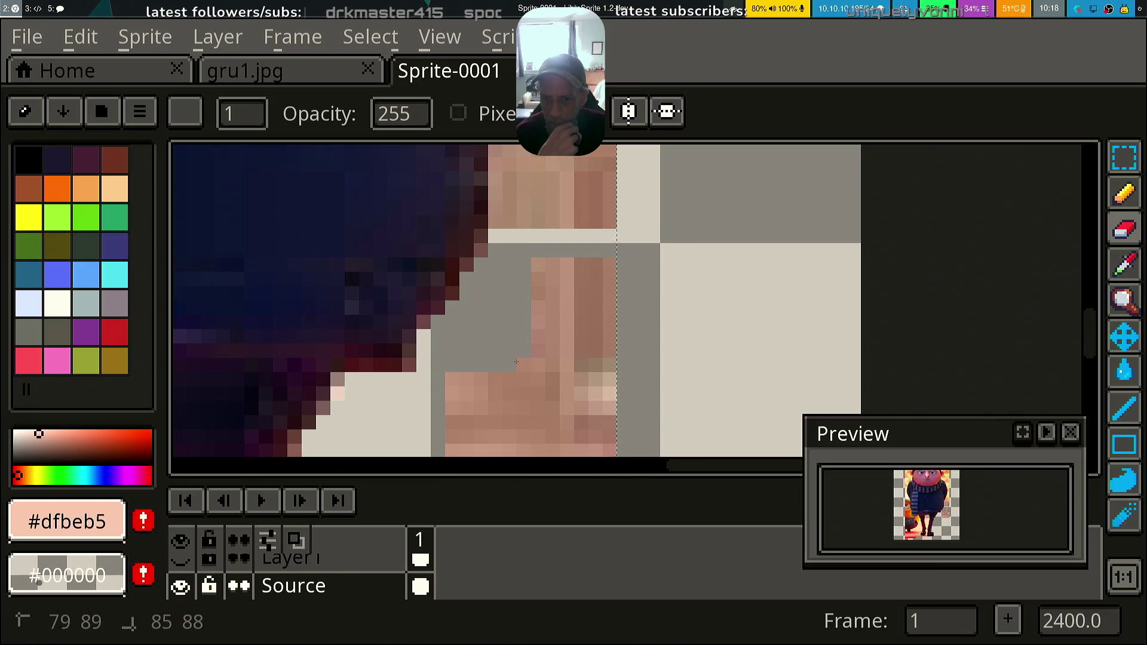
pyautogui.moveTo(520, 373); pyautogui.dragTo(617, 366)
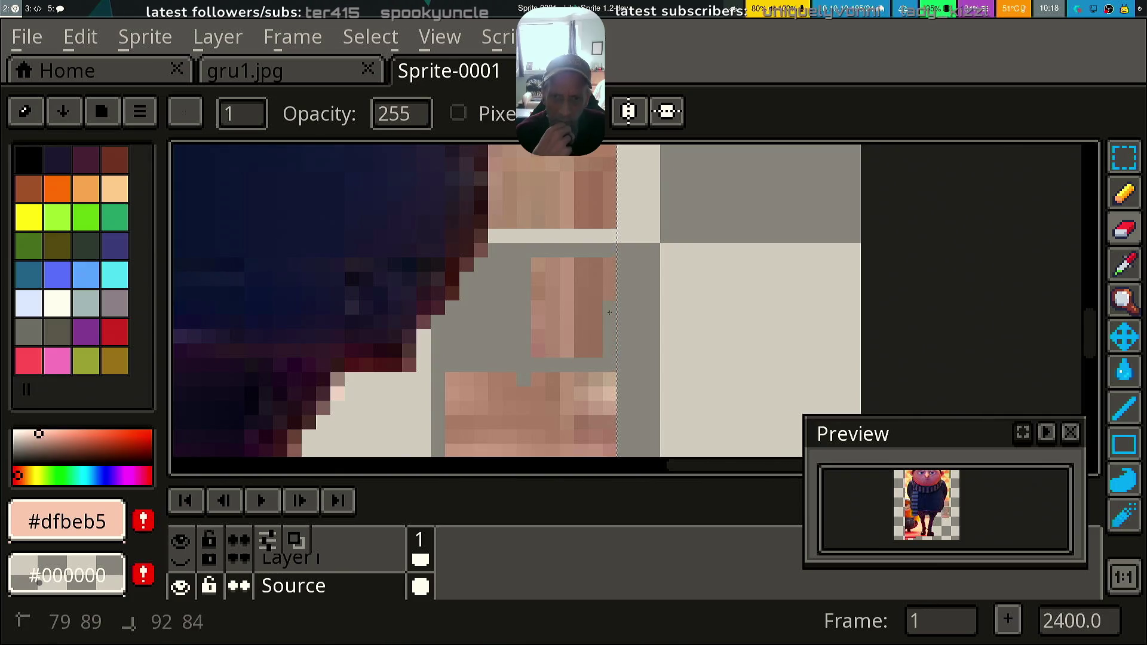
pyautogui.moveTo(584, 286); pyautogui.dragTo(565, 358)
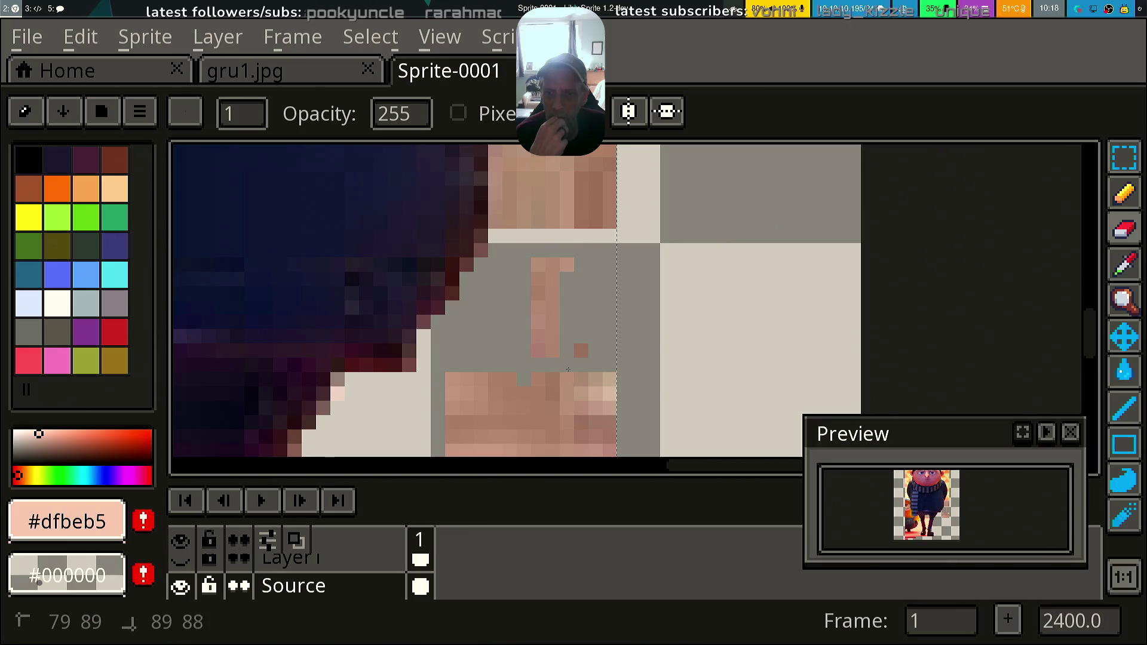
pyautogui.moveTo(567, 265)
pyautogui.mouseDown()
pyautogui.moveTo(549, 266)
pyautogui.moveTo(540, 311)
pyautogui.mouseUp()
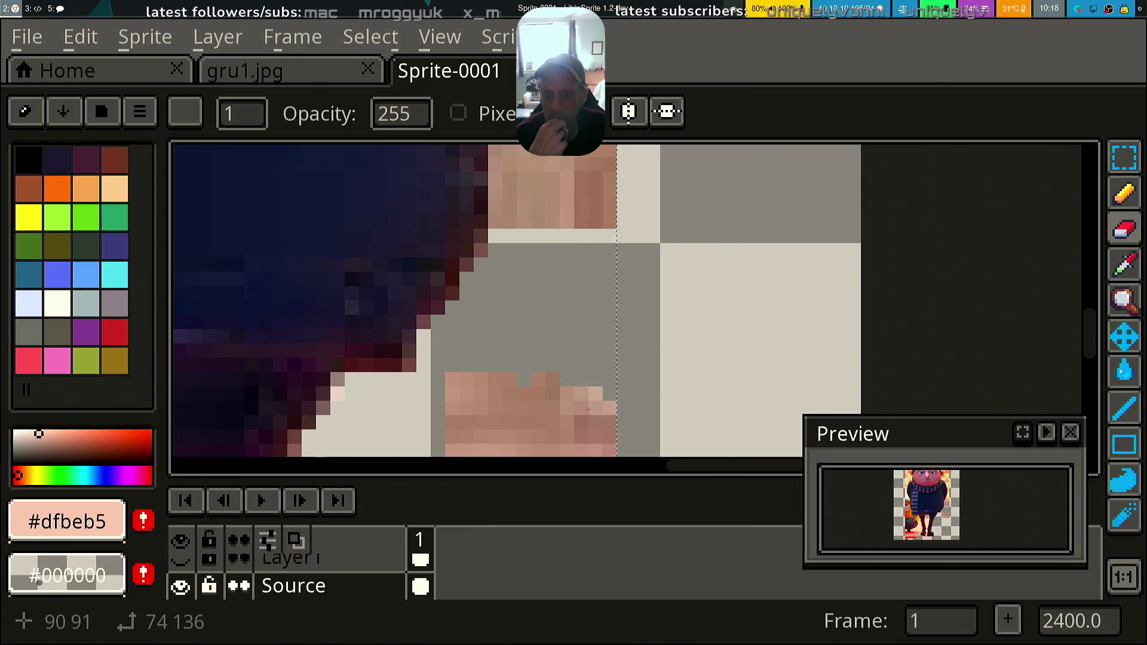
# Step: Erase the skin-coloured columns of the leftover block beside Gru's body
pyautogui.scroll(-5, 600, 298)
pyautogui.hscroll(-1, 595, 227)
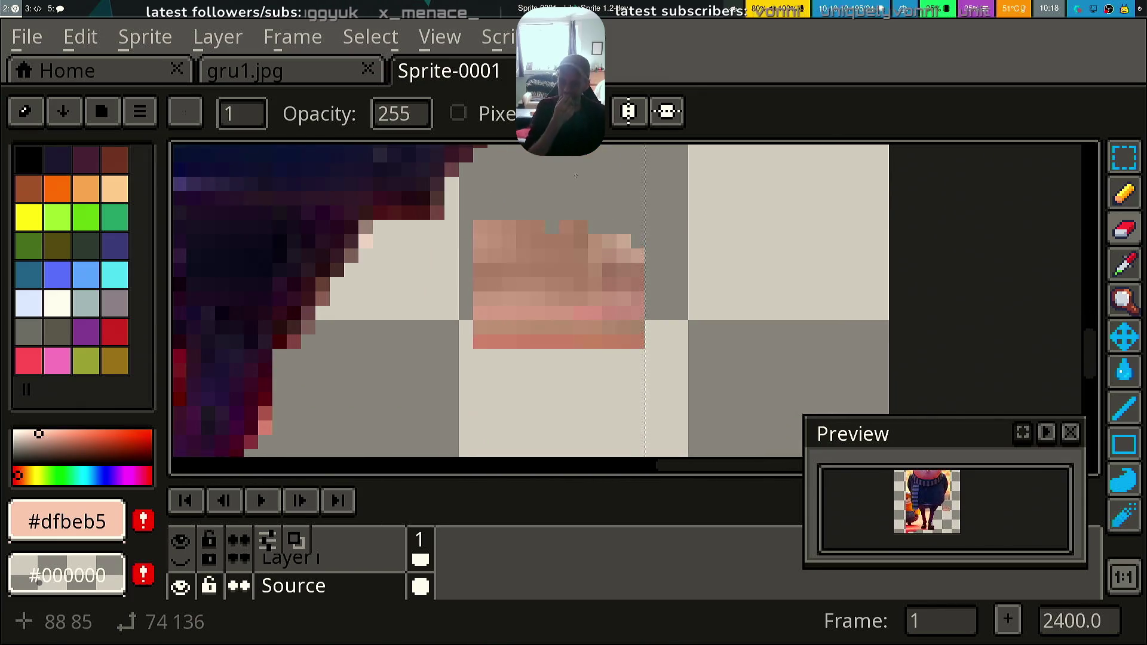
pyautogui.moveTo(476, 213)
pyautogui.mouseDown()
pyautogui.moveTo(481, 343)
pyautogui.moveTo(505, 232)
pyautogui.moveTo(519, 228)
pyautogui.mouseUp()
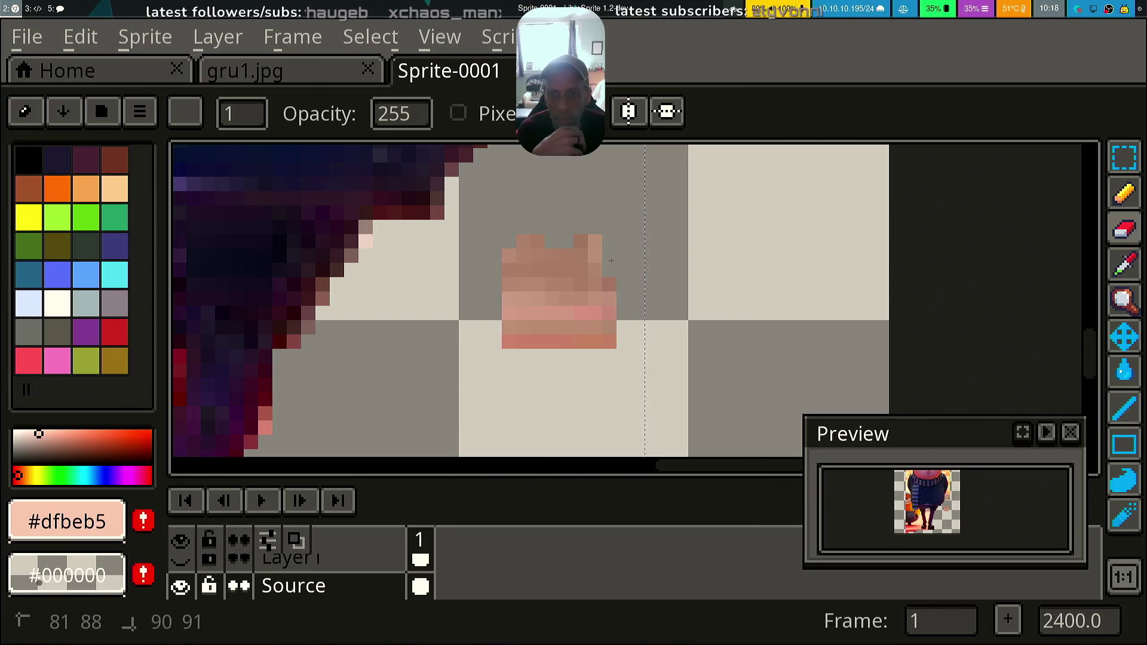
pyautogui.moveTo(606, 308)
pyautogui.mouseDown()
pyautogui.moveTo(597, 342)
pyautogui.moveTo(595, 242)
pyautogui.moveTo(537, 242)
pyautogui.moveTo(509, 256)
pyautogui.moveTo(580, 271)
pyautogui.moveTo(524, 298)
pyautogui.moveTo(566, 314)
pyautogui.moveTo(499, 326)
pyautogui.moveTo(505, 343)
pyautogui.mouseUp()
# Step: Erase the pink pixel column, redoing one stroke, plus yellow, brown and orange pixels
pyautogui.scroll(3, 504, 343)
pyautogui.hscroll(4, 504, 343)
pyautogui.moveTo(364, 384)
pyautogui.mouseDown()
pyautogui.moveTo(526, 179)
pyautogui.moveTo(569, 238)
pyautogui.moveTo(562, 272)
pyautogui.mouseUp()
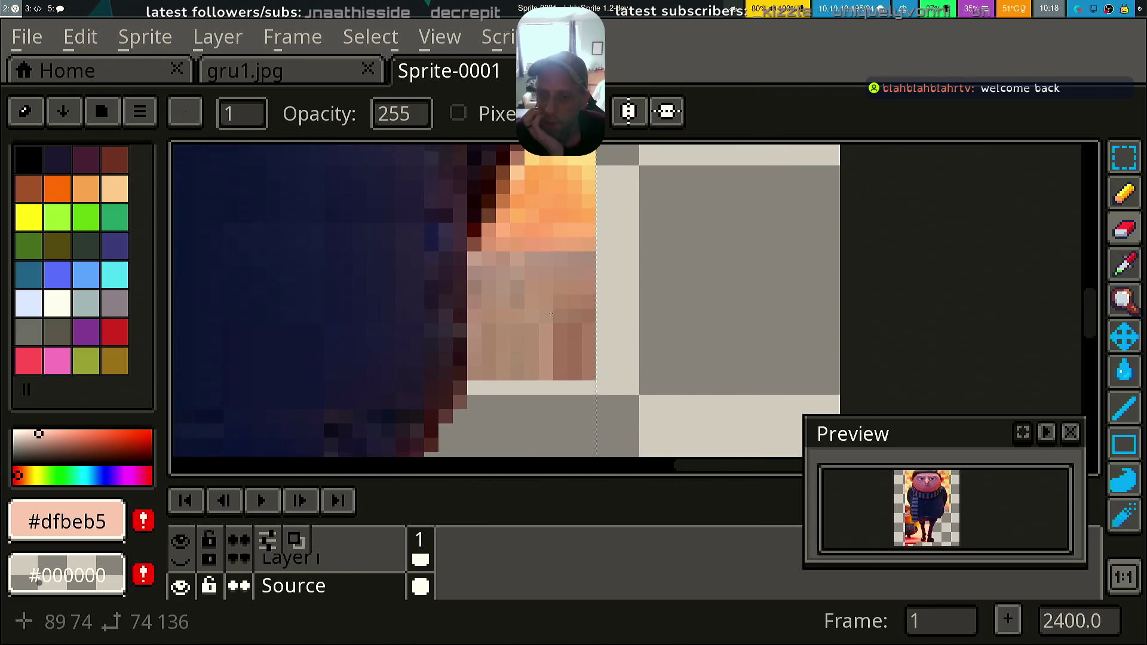
pyautogui.moveTo(475, 373); pyautogui.dragTo(482, 304)
pyautogui.hotkey('ctrl', 'z')
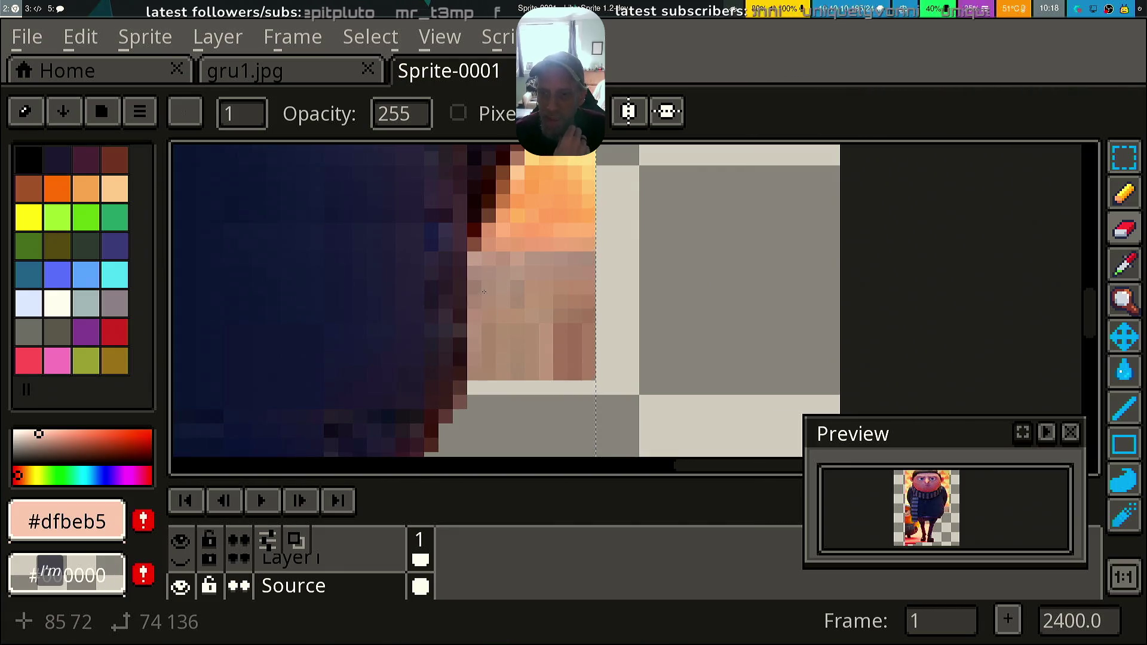
pyautogui.moveTo(482, 373)
pyautogui.mouseDown()
pyautogui.moveTo(476, 258)
pyautogui.moveTo(518, 214)
pyautogui.moveTo(535, 174)
pyautogui.moveTo(521, 186)
pyautogui.mouseUp()
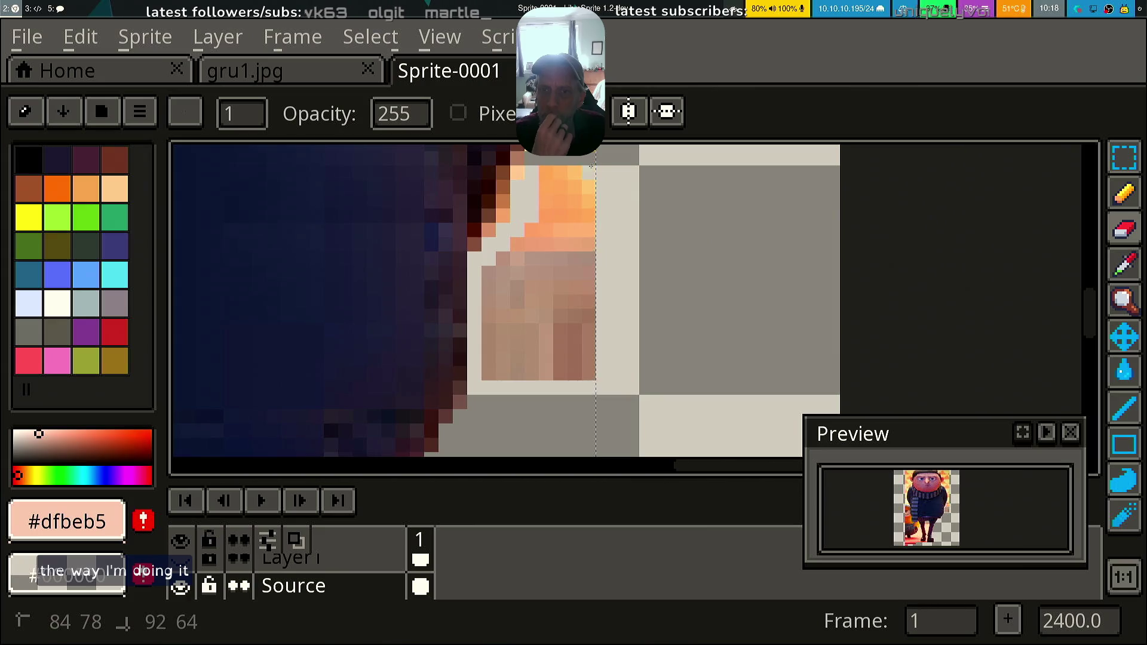
pyautogui.moveTo(554, 172)
pyautogui.mouseDown()
pyautogui.moveTo(506, 336)
pyautogui.moveTo(495, 298)
pyautogui.moveTo(524, 275)
pyautogui.moveTo(523, 246)
pyautogui.moveTo(512, 264)
pyautogui.moveTo(526, 305)
pyautogui.moveTo(554, 304)
pyautogui.moveTo(539, 291)
pyautogui.moveTo(531, 234)
pyautogui.mouseUp()
pyautogui.moveTo(515, 379)
pyautogui.mouseDown()
pyautogui.moveTo(583, 235)
pyautogui.moveTo(582, 200)
pyautogui.moveTo(580, 298)
pyautogui.moveTo(578, 232)
pyautogui.mouseUp()
pyautogui.moveTo(588, 315)
pyautogui.mouseDown()
pyautogui.moveTo(583, 383)
pyautogui.moveTo(613, 375)
pyautogui.mouseUp()
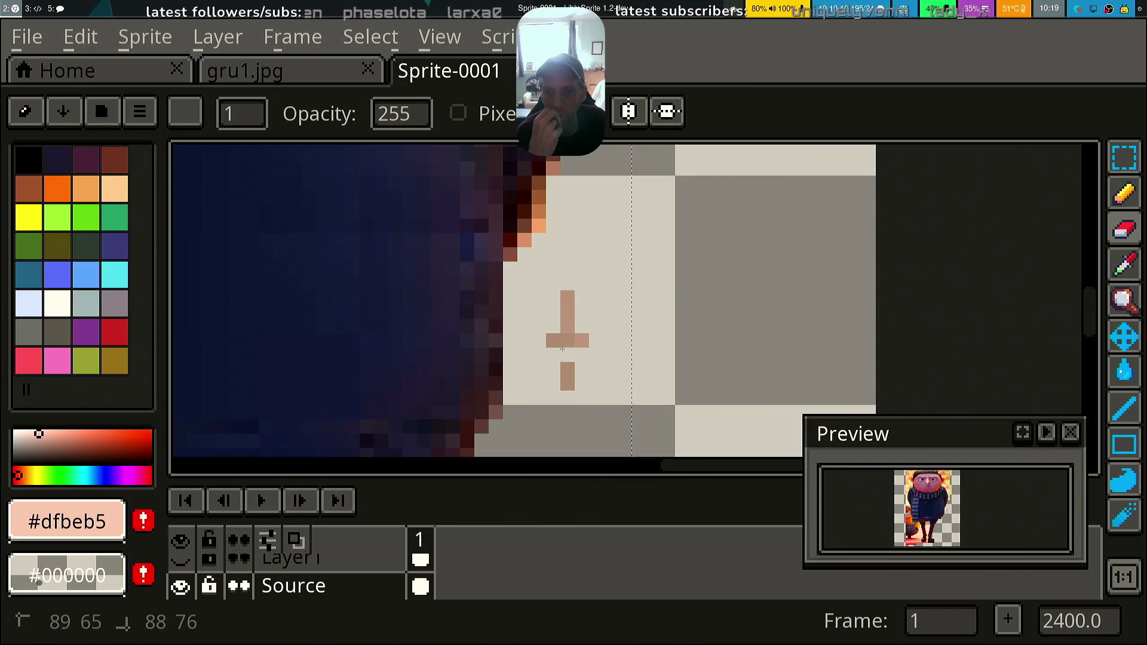
# Step: Undo the last erased dots, bring the coat edge into view, and set brush size 3
pyautogui.hotkey('ctrl', 'z')
pyautogui.hotkey('ctrl', 'z')
pyautogui.hotkey('ctrl', 'z')
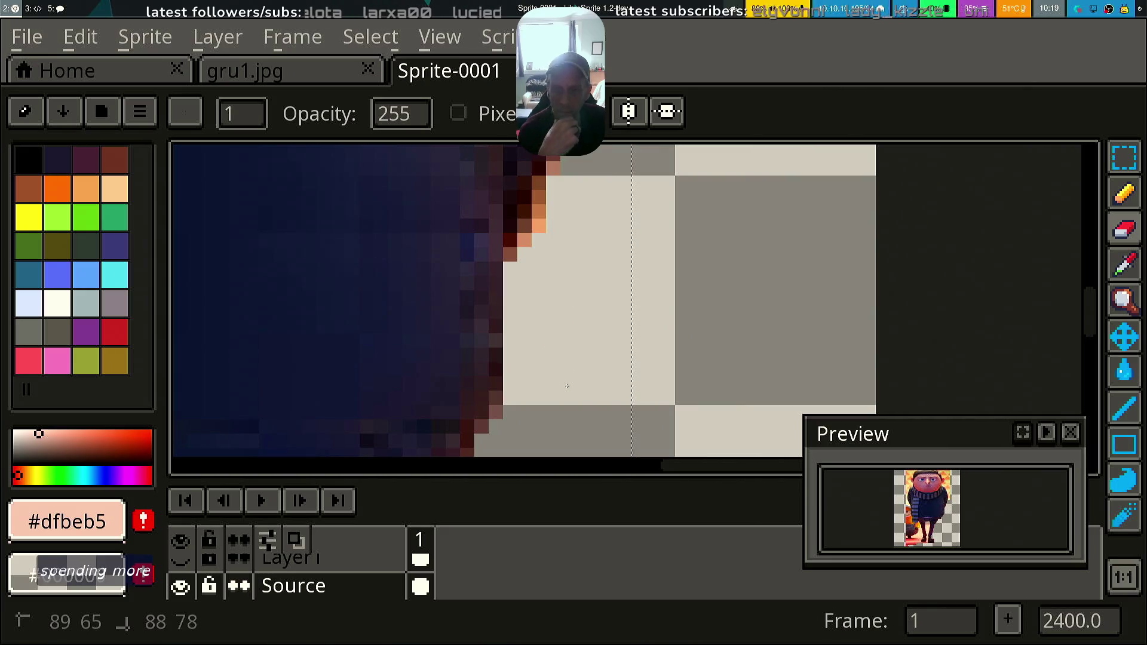
pyautogui.moveTo(594, 241); pyautogui.dragTo(598, 337)
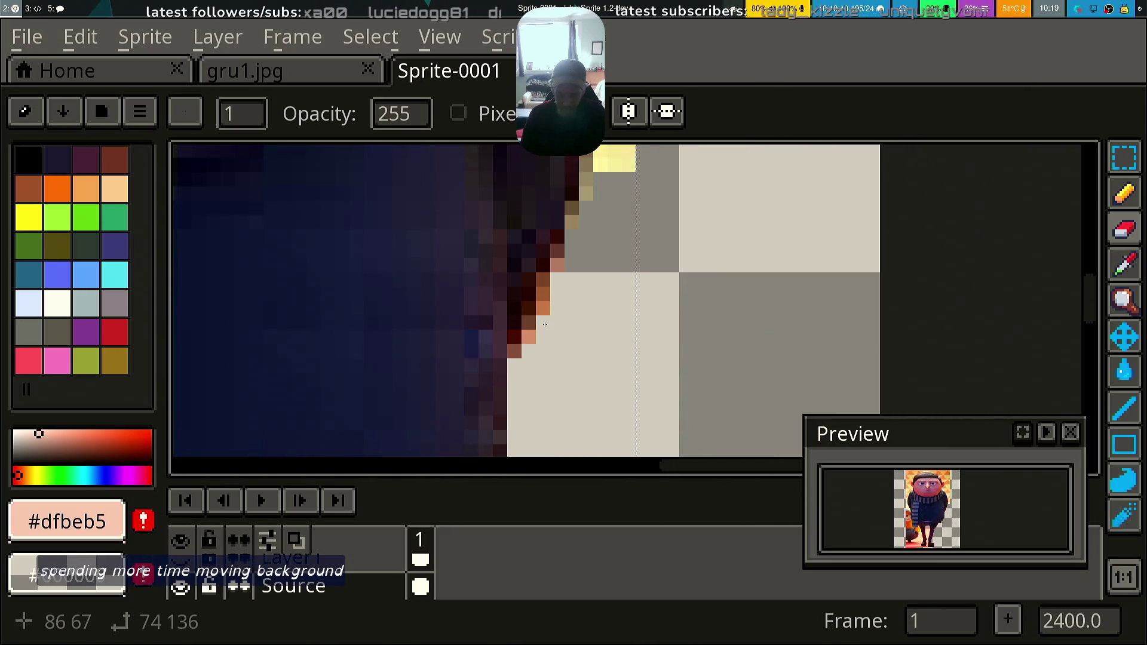
pyautogui.moveTo(651, 235)
pyautogui.mouseDown()
pyautogui.moveTo(597, 396)
pyautogui.moveTo(628, 441)
pyautogui.mouseUp()
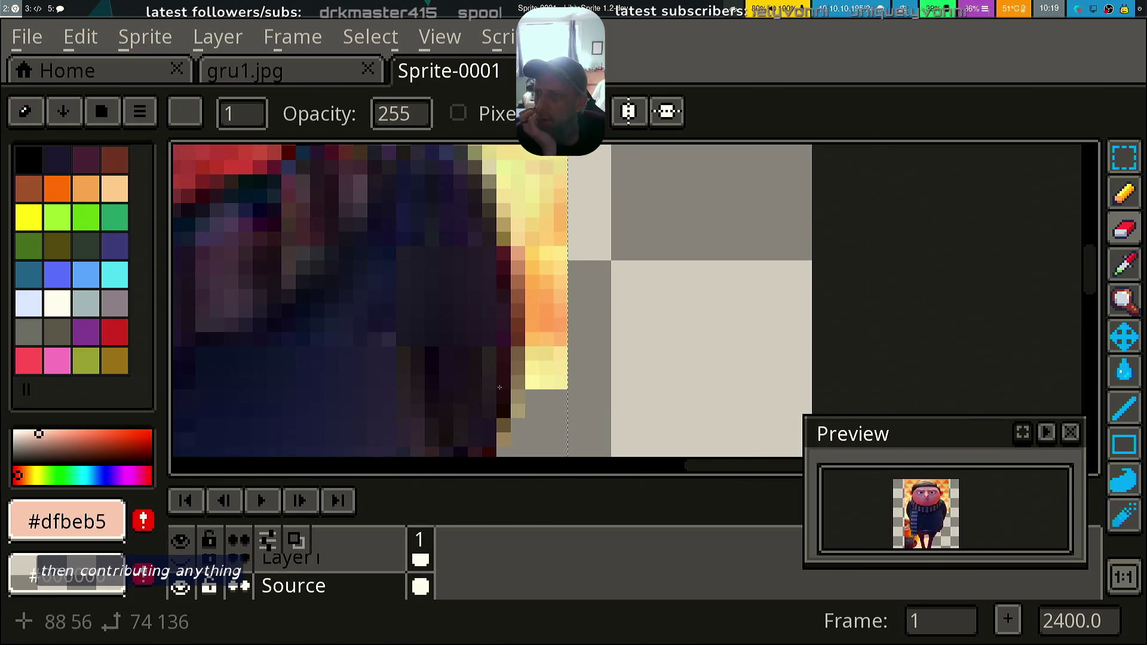
pyautogui.click(237, 124)
pyautogui.moveTo(317, 153)
pyautogui.mouseDown()
pyautogui.moveTo(248, 170)
pyautogui.moveTo(236, 155)
pyautogui.mouseUp()
# Step: Erase the yellow-orange flame pixels along Gru's coat edge
pyautogui.click(562, 399)
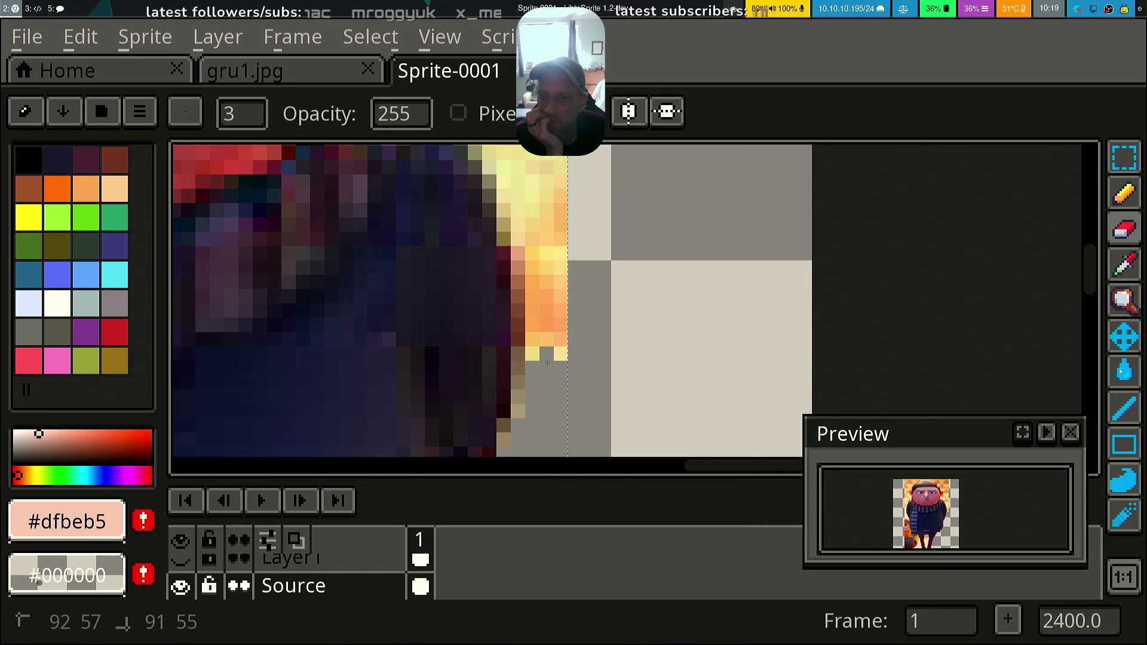
pyautogui.moveTo(543, 340); pyautogui.dragTo(546, 284)
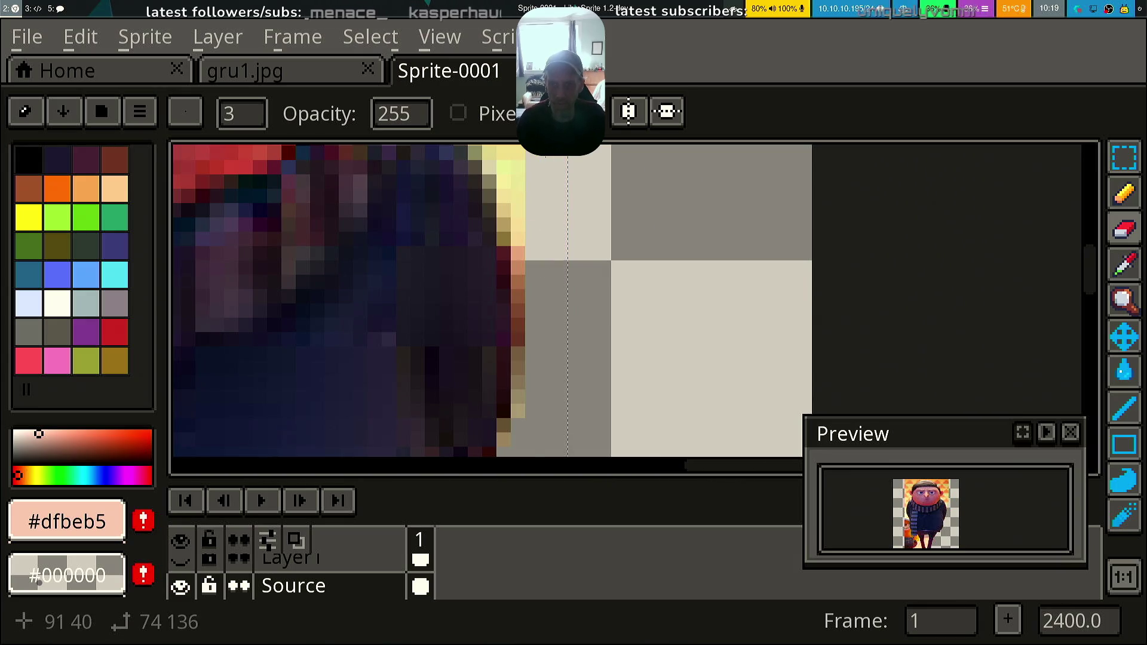
pyautogui.scroll(3, 568, 397)
pyautogui.click(540, 321)
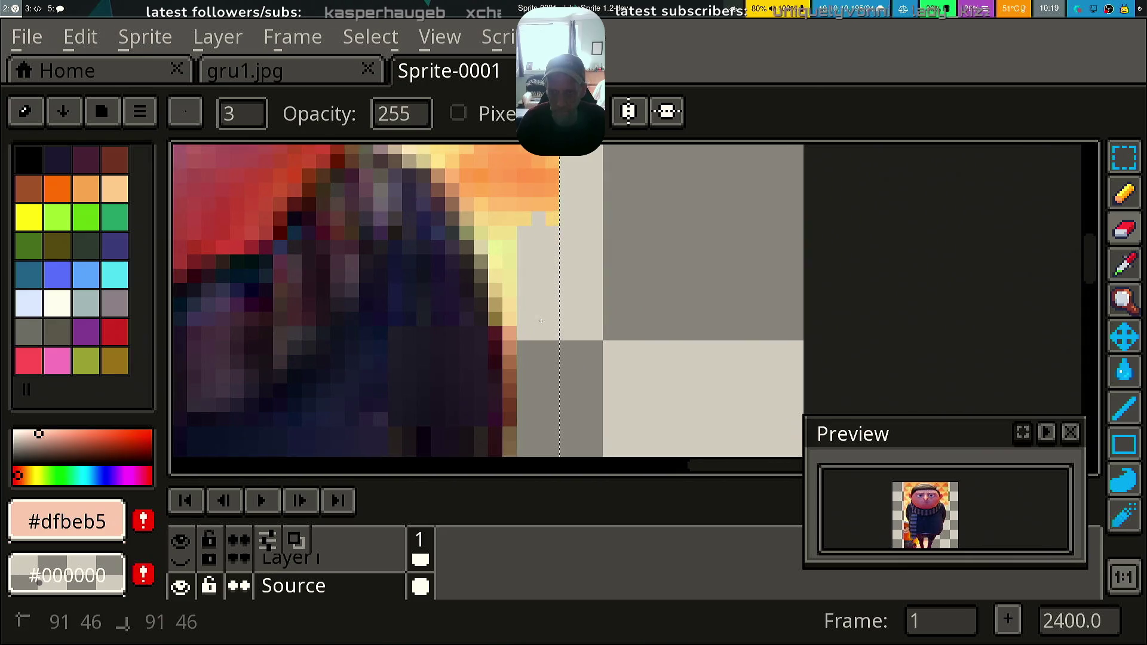
pyautogui.moveTo(534, 284)
pyautogui.mouseDown()
pyautogui.moveTo(528, 305)
pyautogui.moveTo(496, 214)
pyautogui.moveTo(469, 191)
pyautogui.moveTo(624, 287)
pyautogui.moveTo(638, 338)
pyautogui.mouseUp()
pyautogui.scroll(-1, 638, 338)
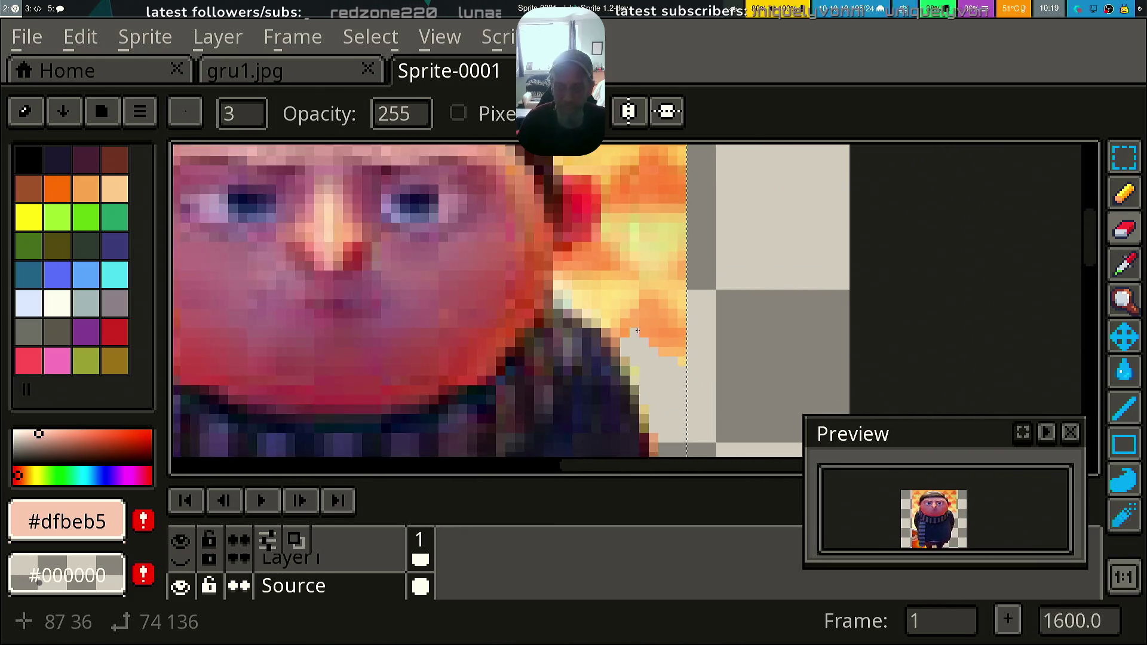
# Step: Erase a diagonal run of background and draw a grey line beside Gru's head
pyautogui.moveTo(632, 336)
pyautogui.mouseDown()
pyautogui.moveTo(579, 281)
pyautogui.moveTo(635, 282)
pyautogui.mouseUp()
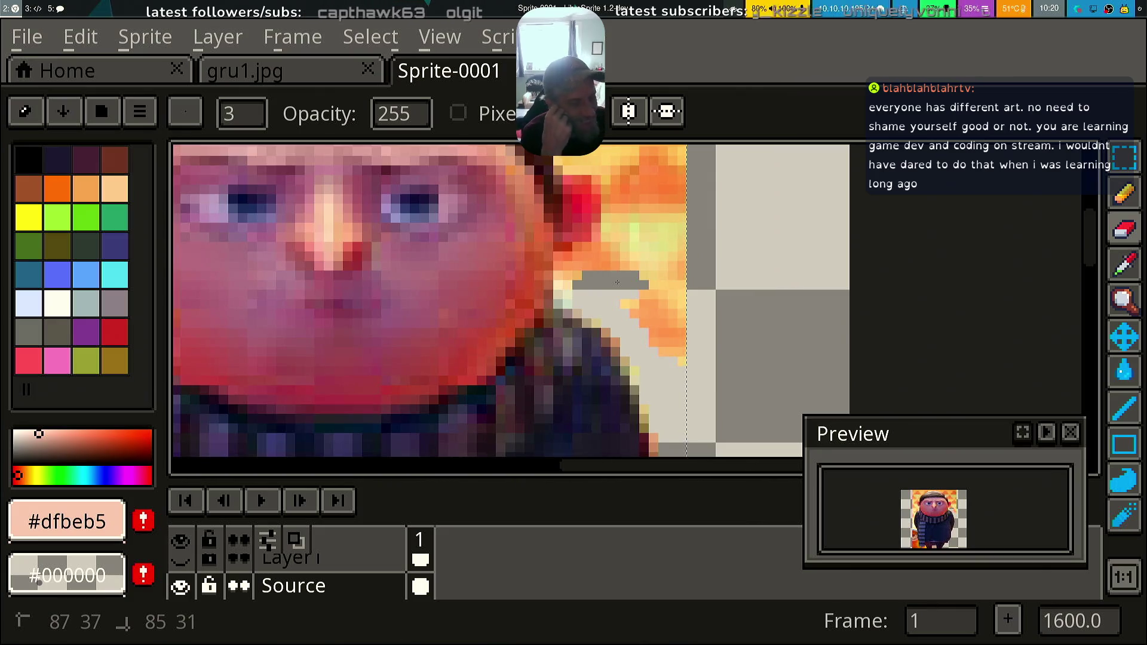
pyautogui.click(574, 289)
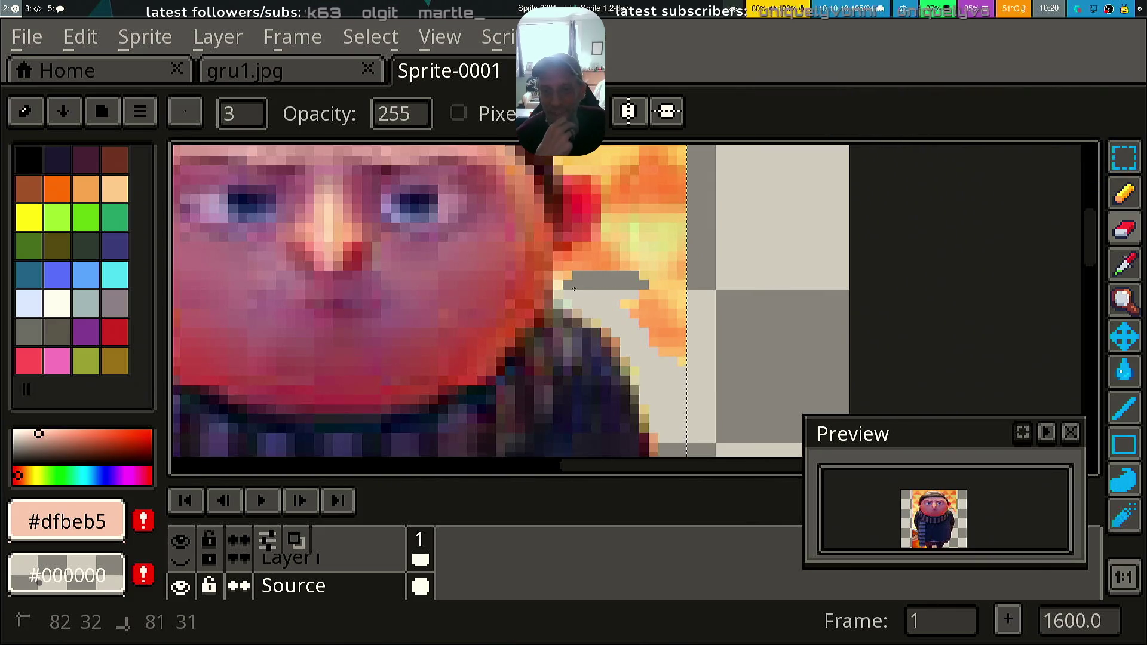
pyautogui.moveTo(572, 285)
pyautogui.mouseDown()
pyautogui.moveTo(565, 273)
pyautogui.moveTo(592, 260)
pyautogui.moveTo(614, 223)
pyautogui.moveTo(618, 159)
pyautogui.moveTo(625, 245)
pyautogui.moveTo(609, 258)
pyautogui.moveTo(627, 269)
pyautogui.moveTo(650, 326)
pyautogui.moveTo(673, 293)
pyautogui.mouseUp()
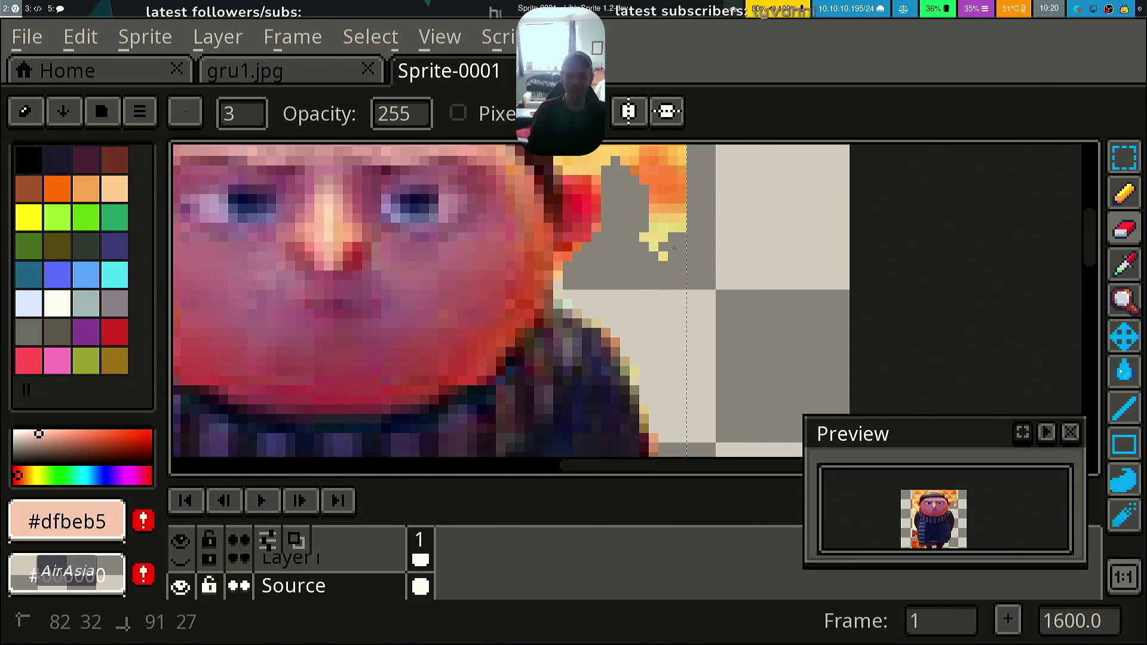
# Step: Erase the orange flame pixels right of the ear up toward the hat brim
pyautogui.moveTo(640, 209); pyautogui.dragTo(680, 367)
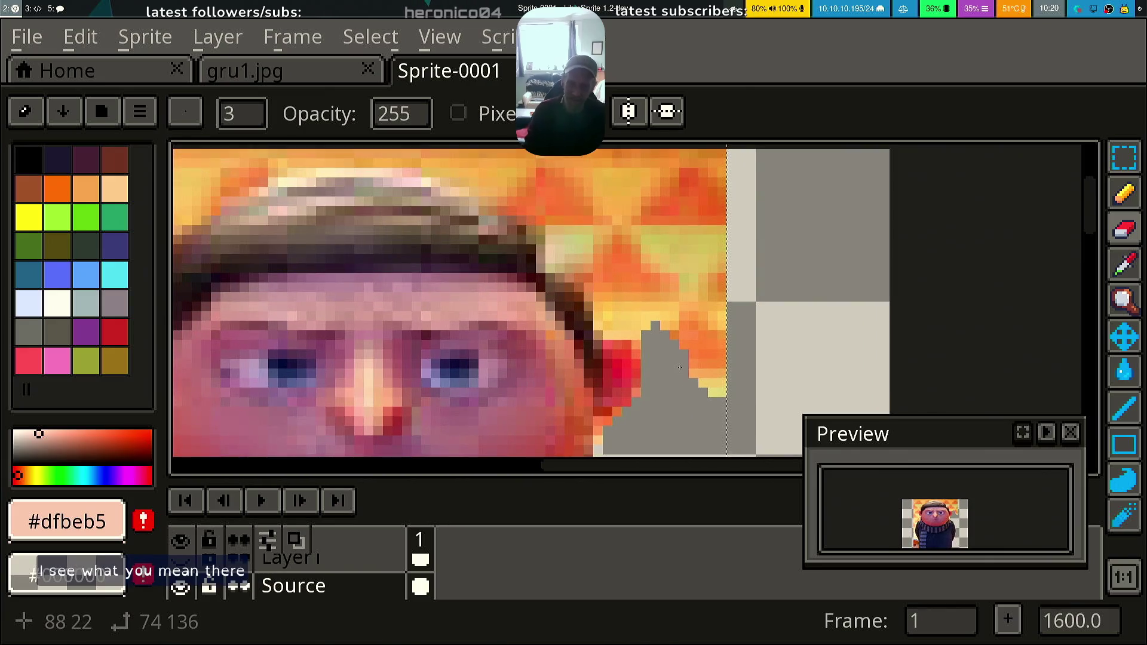
pyautogui.moveTo(642, 334)
pyautogui.mouseDown()
pyautogui.moveTo(607, 326)
pyautogui.moveTo(608, 306)
pyautogui.moveTo(654, 291)
pyautogui.moveTo(695, 324)
pyautogui.moveTo(666, 322)
pyautogui.moveTo(720, 388)
pyautogui.mouseUp()
pyautogui.moveTo(717, 349)
pyautogui.mouseDown()
pyautogui.moveTo(712, 276)
pyautogui.moveTo(684, 292)
pyautogui.mouseUp()
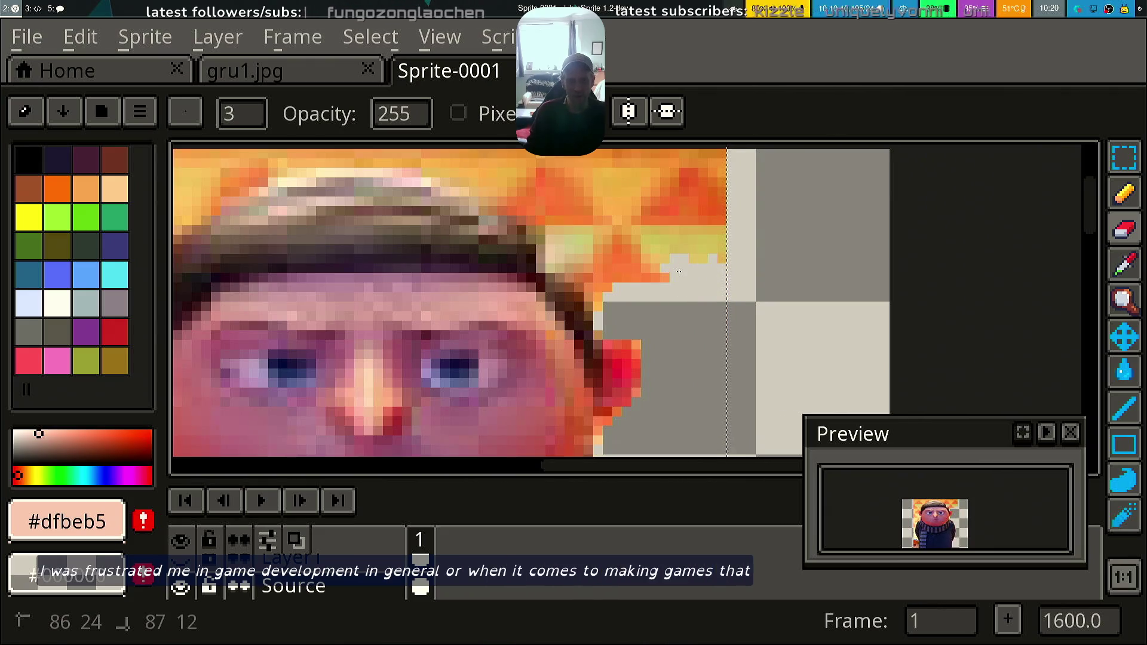
pyautogui.scroll(-1, 685, 292)
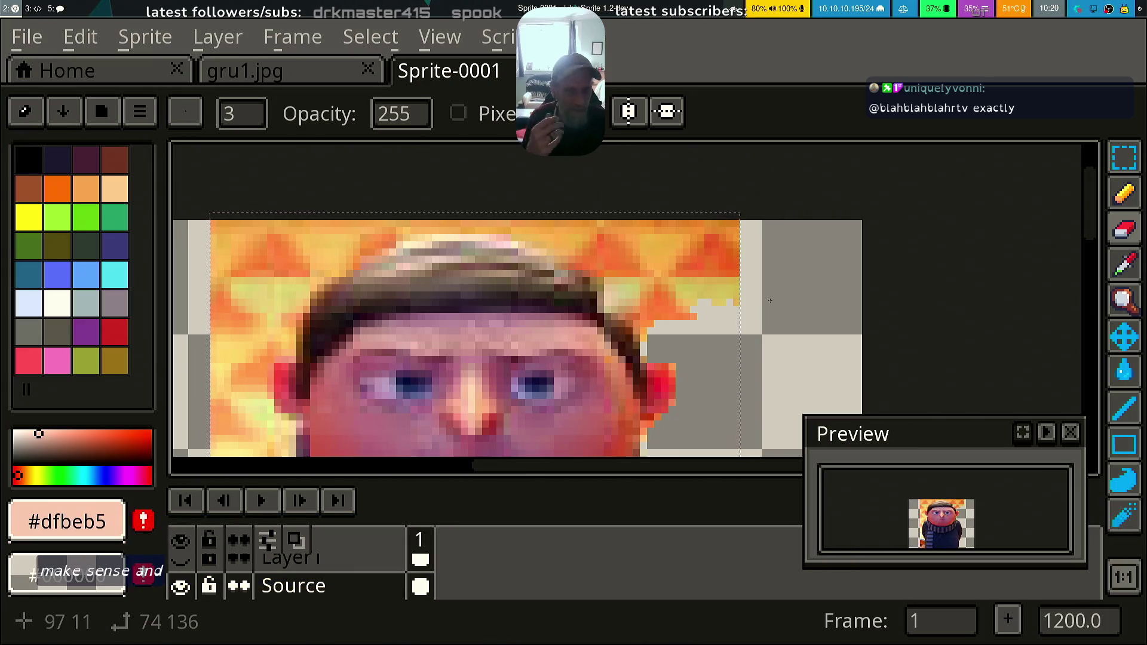
# Step: Erase a diagonal background stripe near the top of the head, undoing and redoing strokes
pyautogui.scroll(-1, 604, 383)
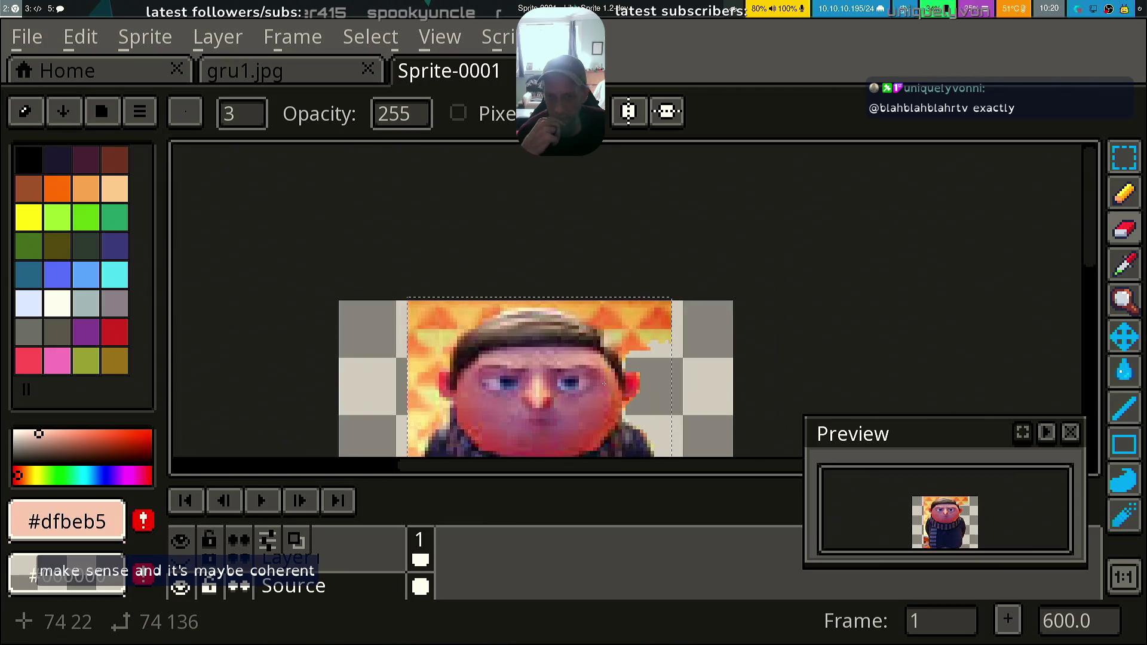
pyautogui.scroll(1, 604, 383)
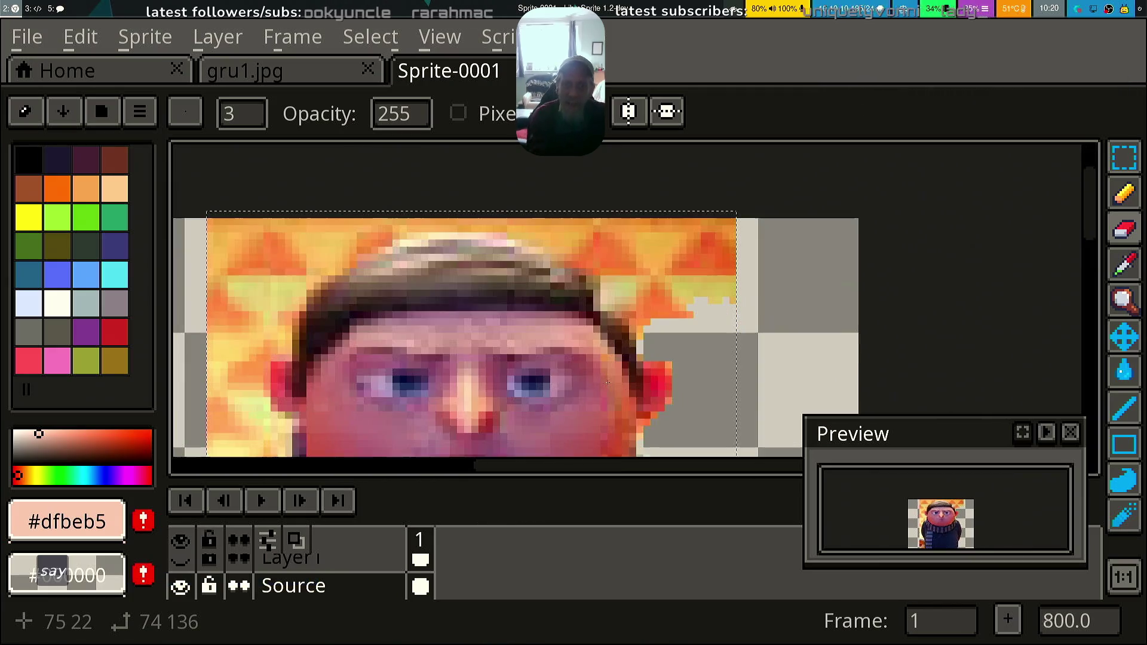
pyautogui.moveTo(602, 342)
pyautogui.mouseDown()
pyautogui.moveTo(639, 292)
pyautogui.moveTo(648, 254)
pyautogui.moveTo(523, 298)
pyautogui.moveTo(566, 290)
pyautogui.moveTo(551, 317)
pyautogui.mouseUp()
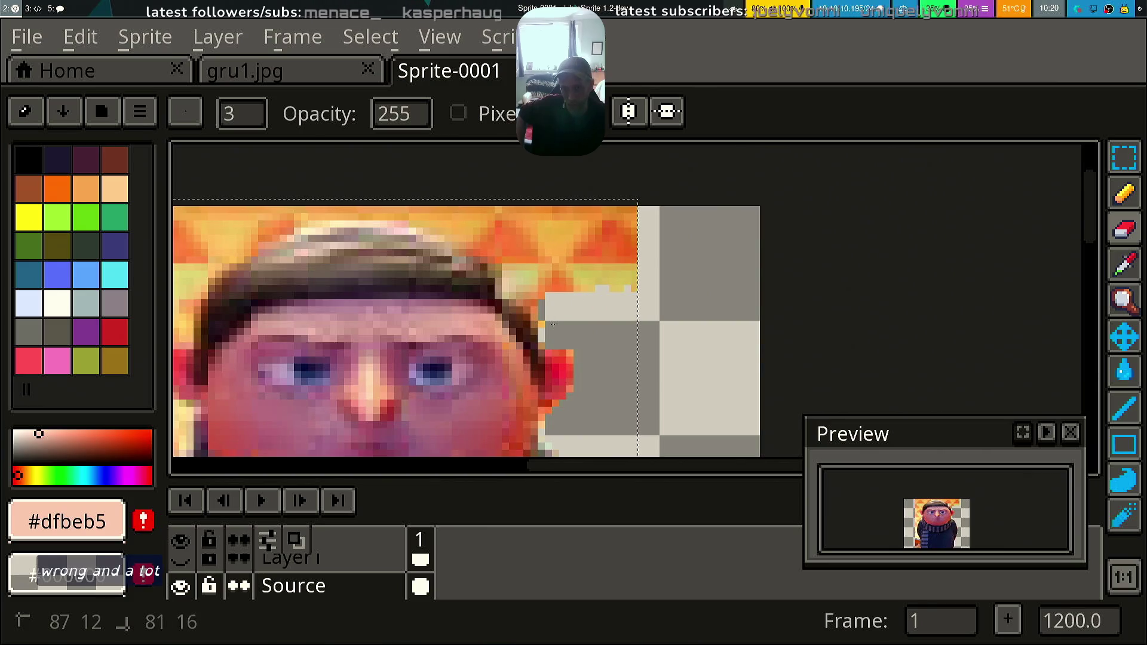
pyautogui.moveTo(539, 299)
pyautogui.mouseDown()
pyautogui.moveTo(457, 211)
pyautogui.moveTo(477, 230)
pyautogui.moveTo(648, 214)
pyautogui.moveTo(555, 215)
pyautogui.mouseUp()
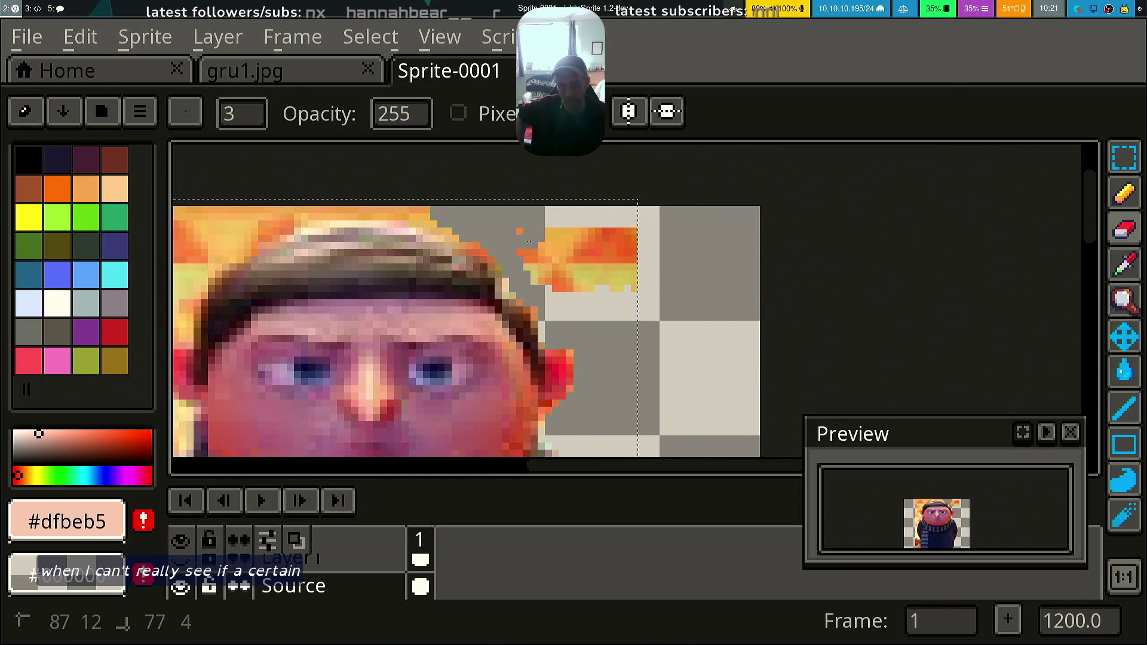
pyautogui.hotkey('ctrl', 'z')
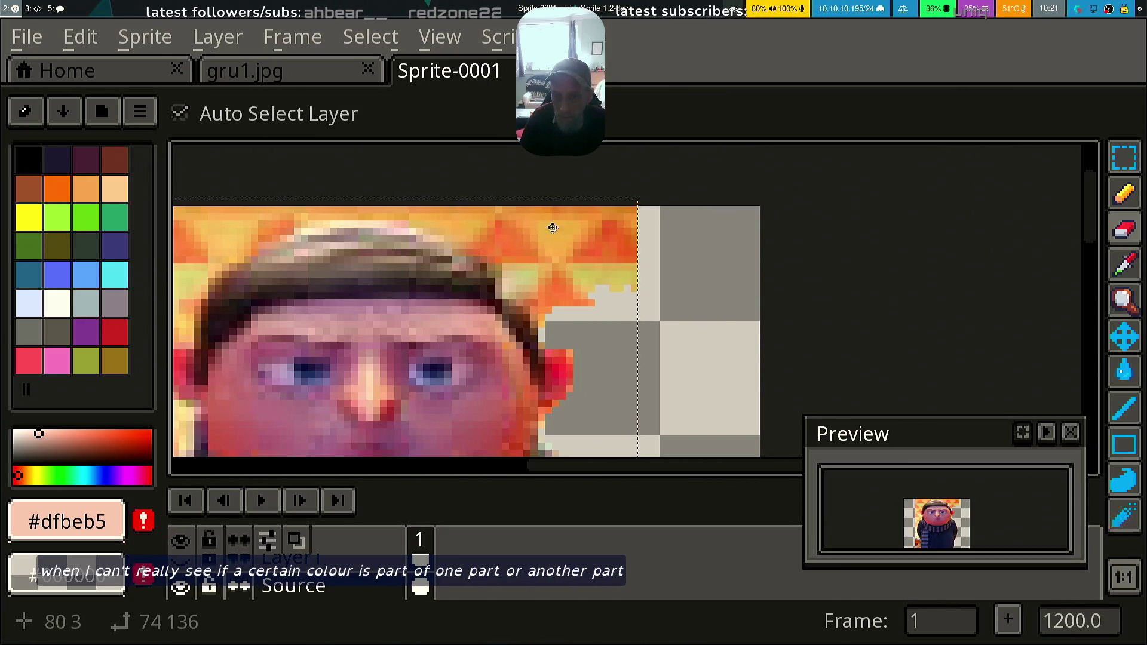
pyautogui.hotkey('ctrl', 'z')
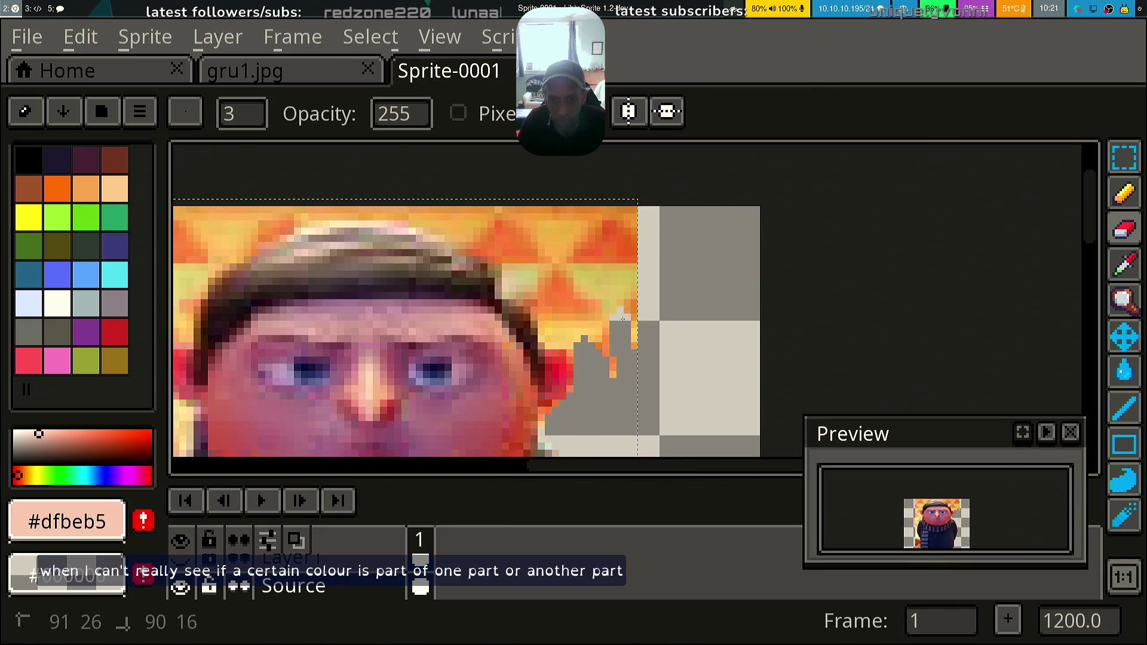
pyautogui.hotkey('ctrl', 'y')
# Step: Erase most of the orange flame blob beside Gru's head
pyautogui.moveTo(621, 365)
pyautogui.mouseDown()
pyautogui.moveTo(609, 341)
pyautogui.moveTo(545, 318)
pyautogui.moveTo(457, 227)
pyautogui.moveTo(489, 221)
pyautogui.mouseUp()
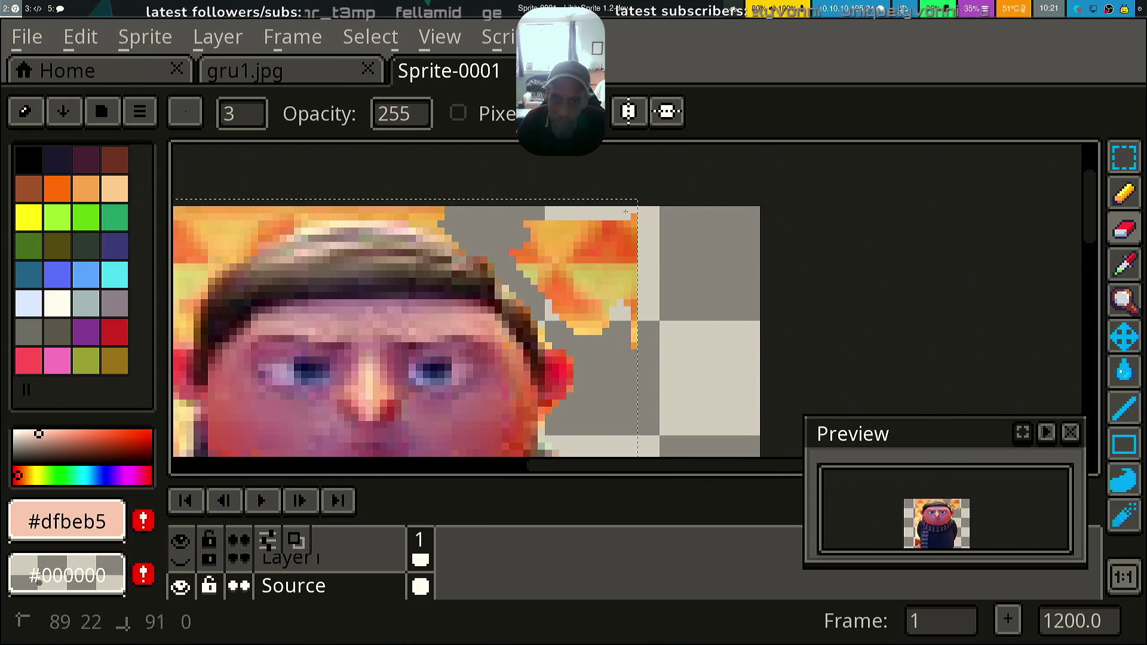
pyautogui.moveTo(629, 296)
pyautogui.mouseDown()
pyautogui.moveTo(582, 327)
pyautogui.moveTo(532, 266)
pyautogui.moveTo(542, 221)
pyautogui.moveTo(615, 224)
pyautogui.mouseUp()
pyautogui.moveTo(622, 272)
pyautogui.mouseDown()
pyautogui.moveTo(576, 242)
pyautogui.moveTo(547, 254)
pyautogui.moveTo(580, 266)
pyautogui.moveTo(590, 315)
pyautogui.mouseUp()
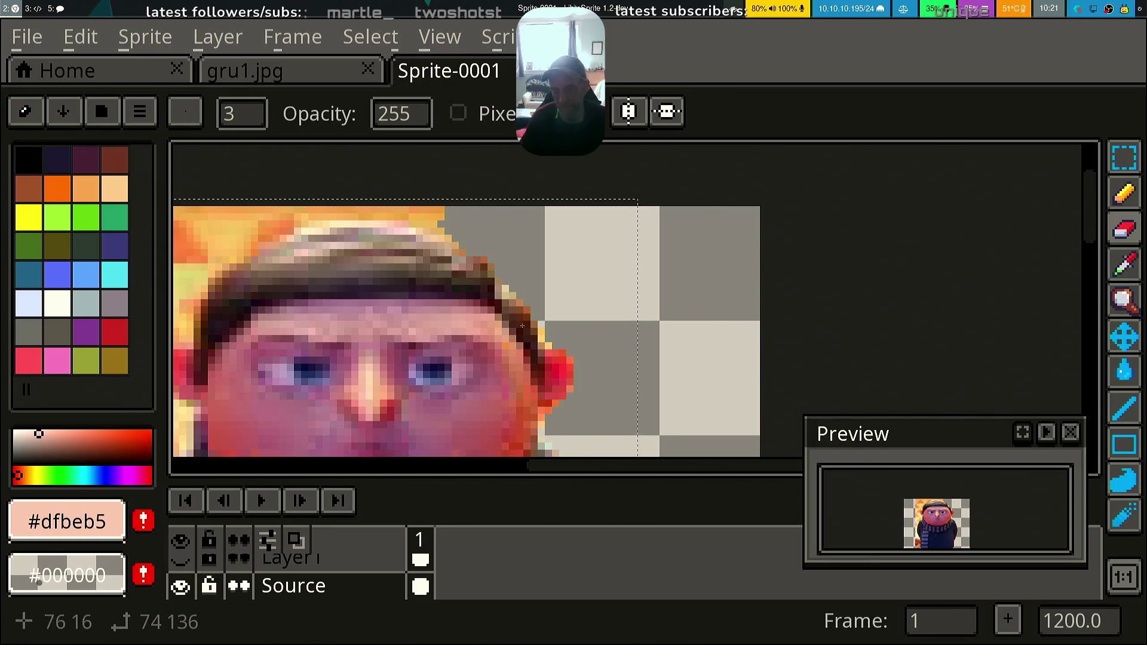
pyautogui.hscroll(-3, 552, 331)
pyautogui.scroll(2, 552, 331)
# Step: Clear flame pixels at the hat's top-left and the column left of the head
pyautogui.moveTo(537, 264)
pyautogui.mouseDown()
pyautogui.moveTo(346, 267)
pyautogui.moveTo(720, 229)
pyautogui.moveTo(529, 229)
pyautogui.mouseUp()
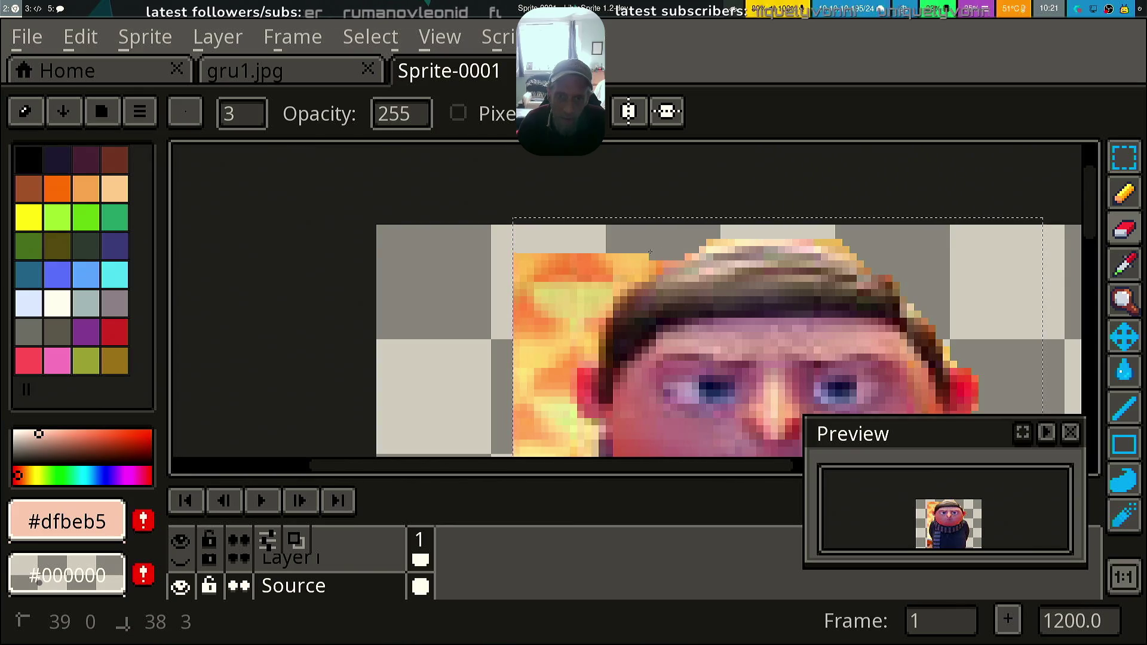
pyautogui.moveTo(657, 261)
pyautogui.mouseDown()
pyautogui.moveTo(612, 282)
pyautogui.moveTo(579, 351)
pyautogui.moveTo(533, 363)
pyautogui.mouseUp()
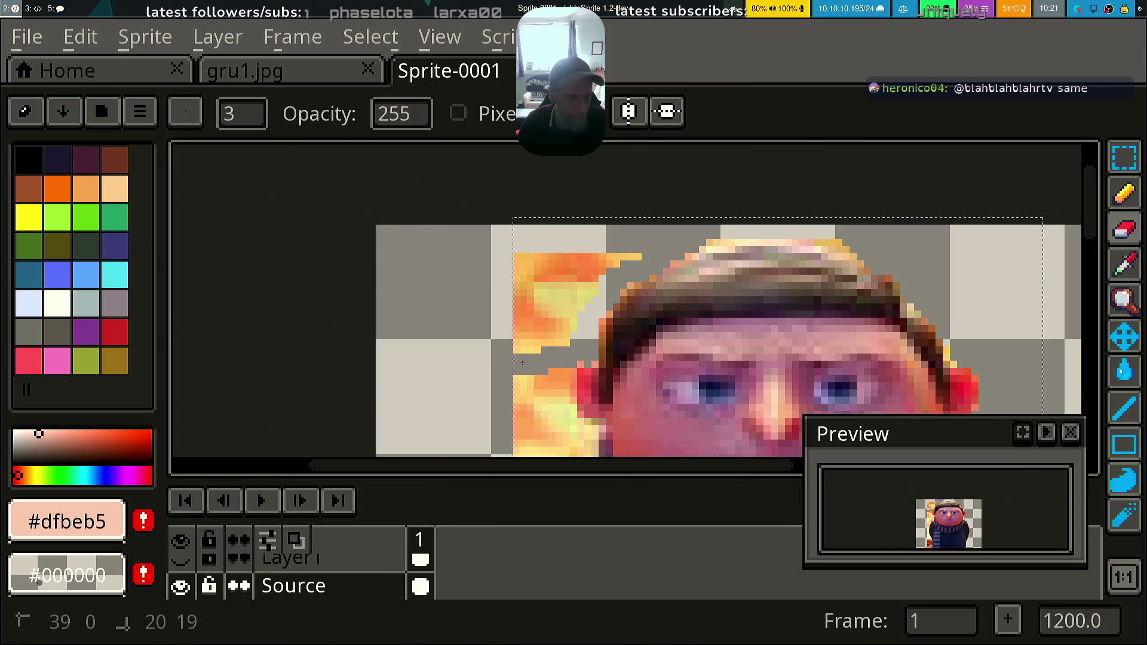
pyautogui.moveTo(523, 345)
pyautogui.mouseDown()
pyautogui.moveTo(568, 343)
pyautogui.moveTo(604, 265)
pyautogui.moveTo(636, 260)
pyautogui.moveTo(556, 264)
pyautogui.moveTo(548, 325)
pyautogui.moveTo(515, 320)
pyautogui.moveTo(531, 266)
pyautogui.moveTo(539, 298)
pyautogui.moveTo(608, 223)
pyautogui.mouseUp()
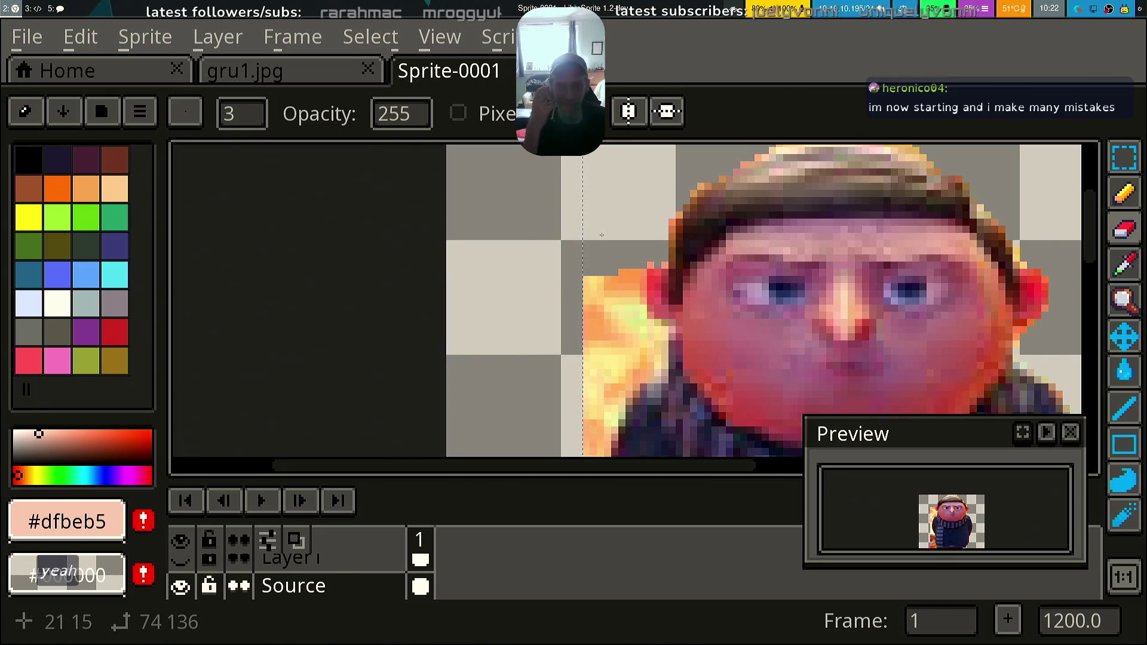
pyautogui.moveTo(630, 255)
pyautogui.mouseDown()
pyautogui.moveTo(637, 321)
pyautogui.moveTo(655, 344)
pyautogui.mouseUp()
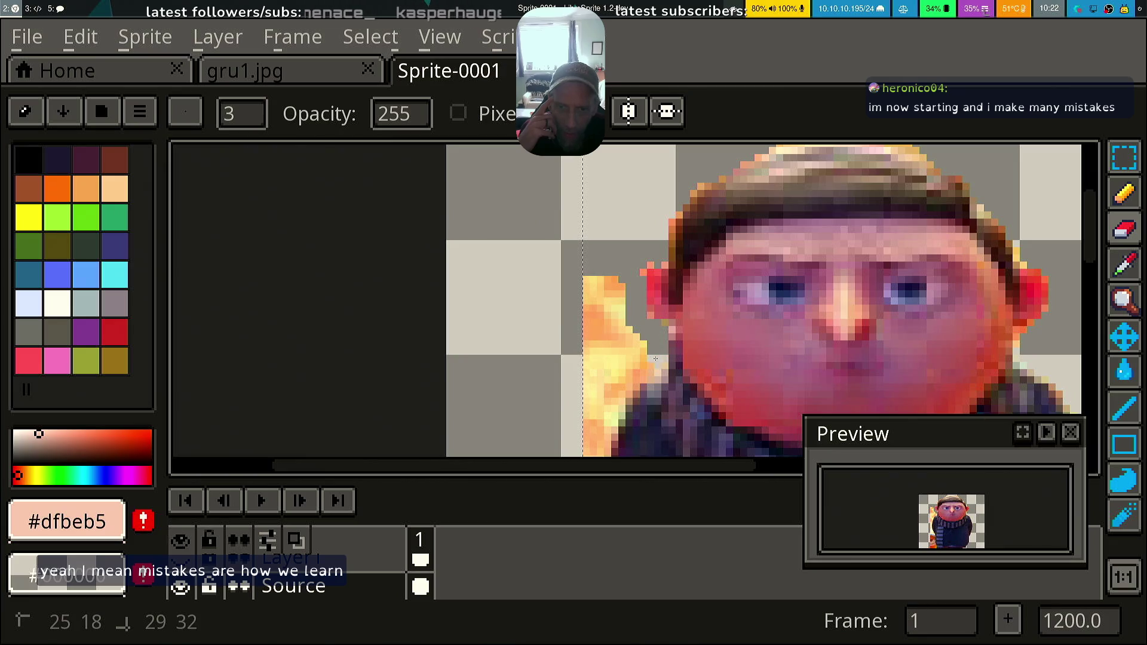
pyautogui.hotkey('ctrl', 'z')
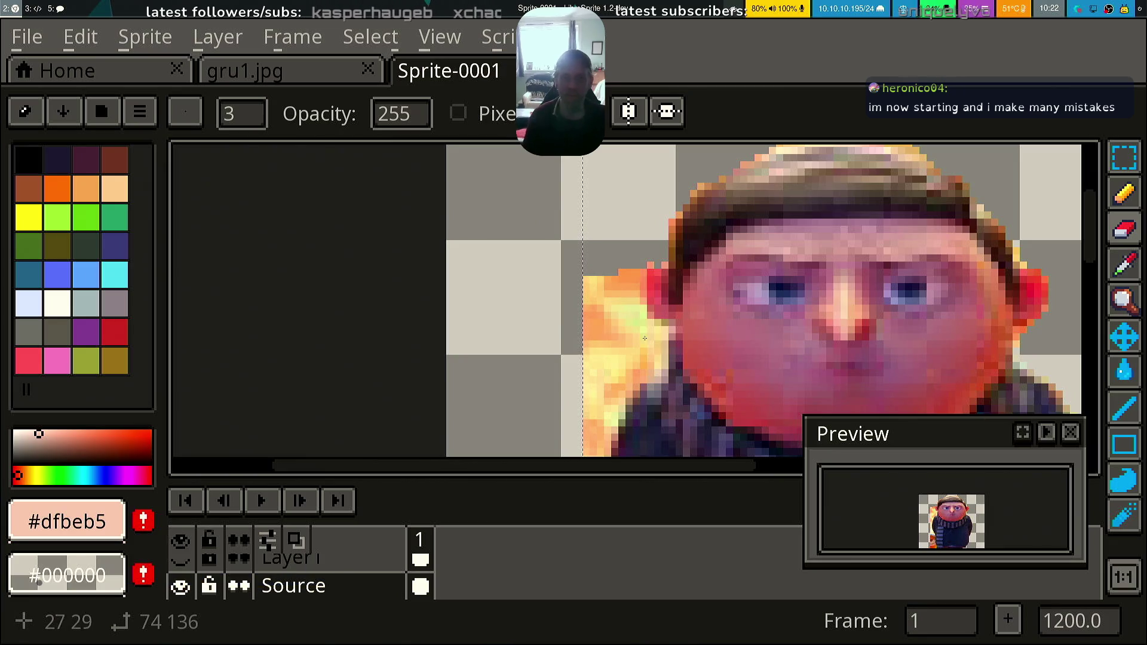
pyautogui.moveTo(620, 258)
pyautogui.mouseDown()
pyautogui.moveTo(634, 258)
pyautogui.moveTo(635, 311)
pyautogui.moveTo(660, 332)
pyautogui.moveTo(659, 357)
pyautogui.moveTo(605, 369)
pyautogui.moveTo(643, 348)
pyautogui.moveTo(622, 340)
pyautogui.mouseUp()
pyautogui.moveTo(616, 285)
pyautogui.mouseDown()
pyautogui.moveTo(577, 271)
pyautogui.moveTo(592, 329)
pyautogui.moveTo(613, 293)
pyautogui.moveTo(595, 357)
pyautogui.mouseUp()
pyautogui.moveTo(887, 270); pyautogui.dragTo(672, 284)
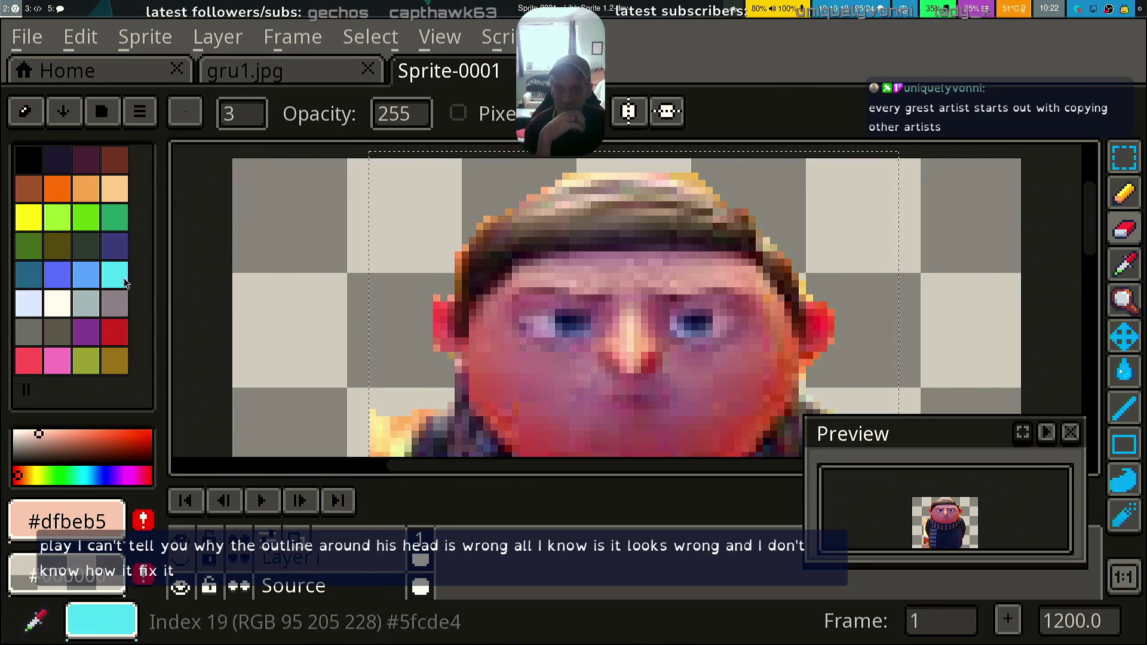
pyautogui.scroll(2, 648, 194)
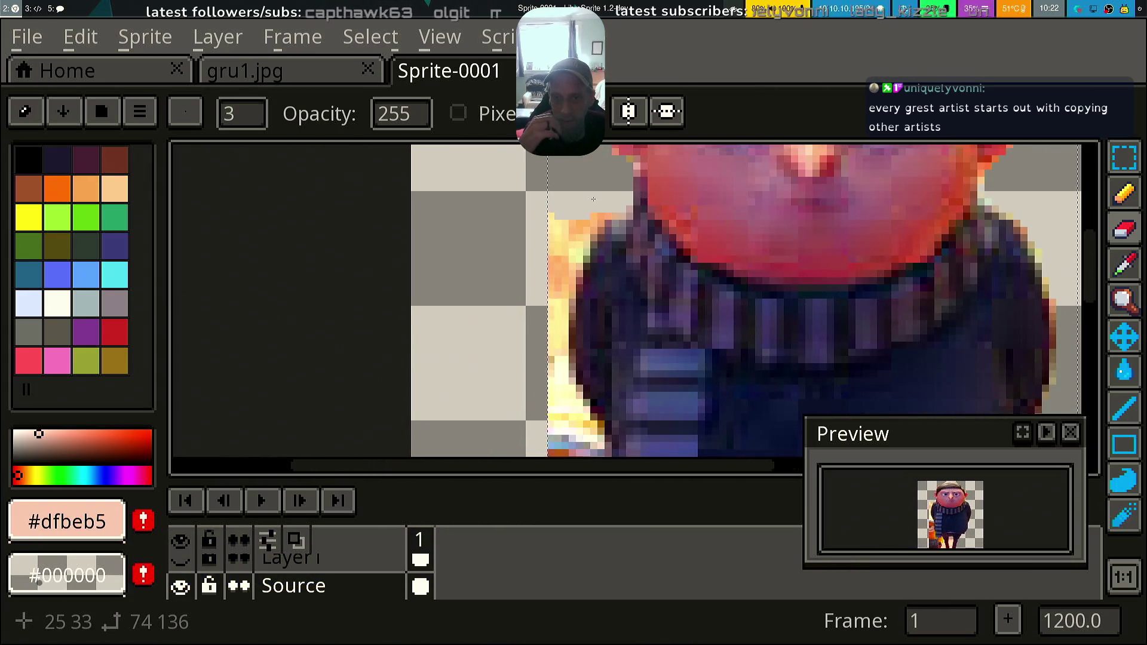
# Step: Erase flame pixels and stray red pixels along Gru's left edge
pyautogui.click(575, 223)
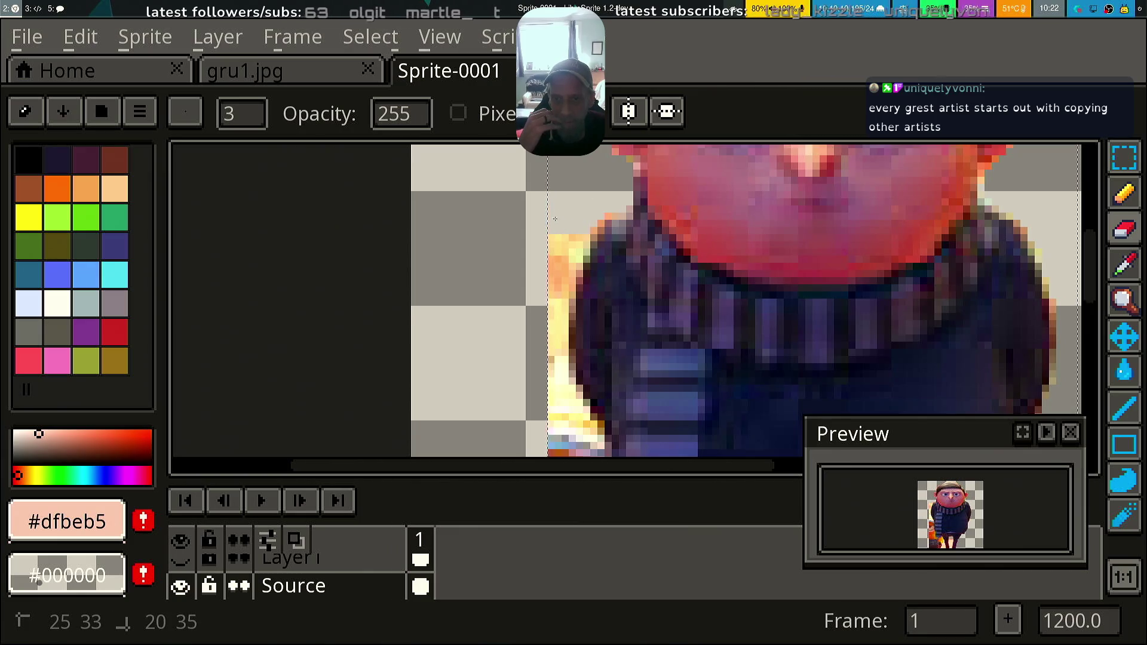
pyautogui.moveTo(577, 252)
pyautogui.mouseDown()
pyautogui.moveTo(556, 266)
pyautogui.moveTo(556, 329)
pyautogui.moveTo(589, 198)
pyautogui.mouseUp()
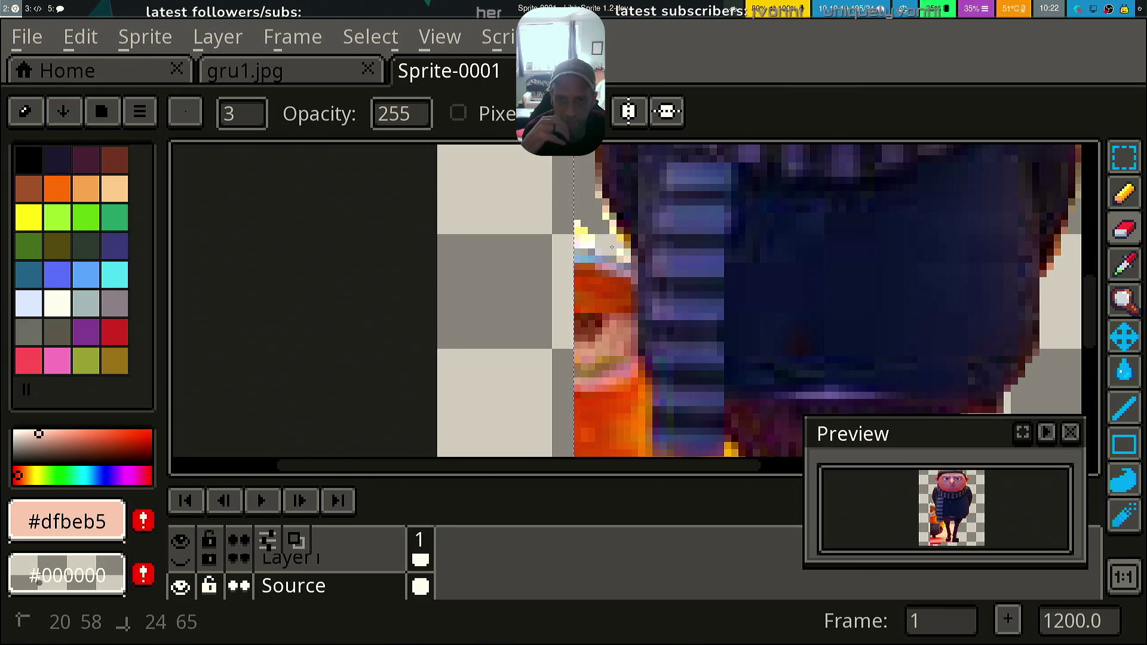
pyautogui.moveTo(625, 280)
pyautogui.mouseDown()
pyautogui.moveTo(619, 415)
pyautogui.moveTo(603, 273)
pyautogui.mouseUp()
pyautogui.moveTo(576, 227)
pyautogui.mouseDown()
pyautogui.moveTo(594, 295)
pyautogui.moveTo(586, 381)
pyautogui.mouseUp()
pyautogui.scroll(-5, 595, 339)
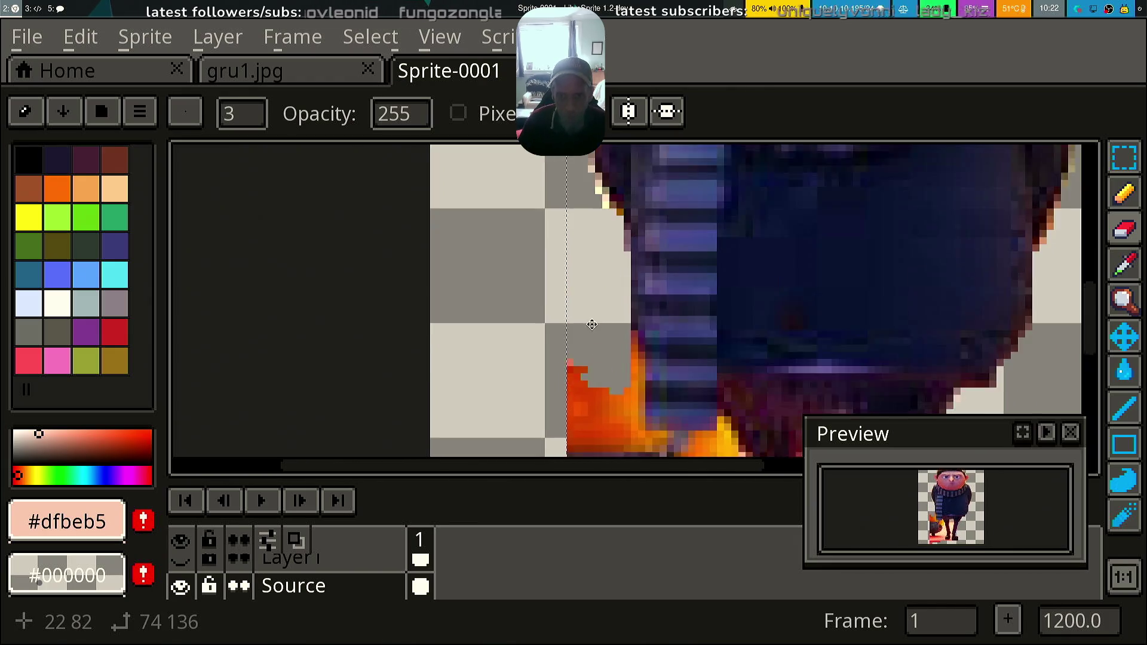
# Step: Erase the orange pixels further down the body's left side, undoing one bad stroke
pyautogui.moveTo(607, 222); pyautogui.dragTo(622, 238)
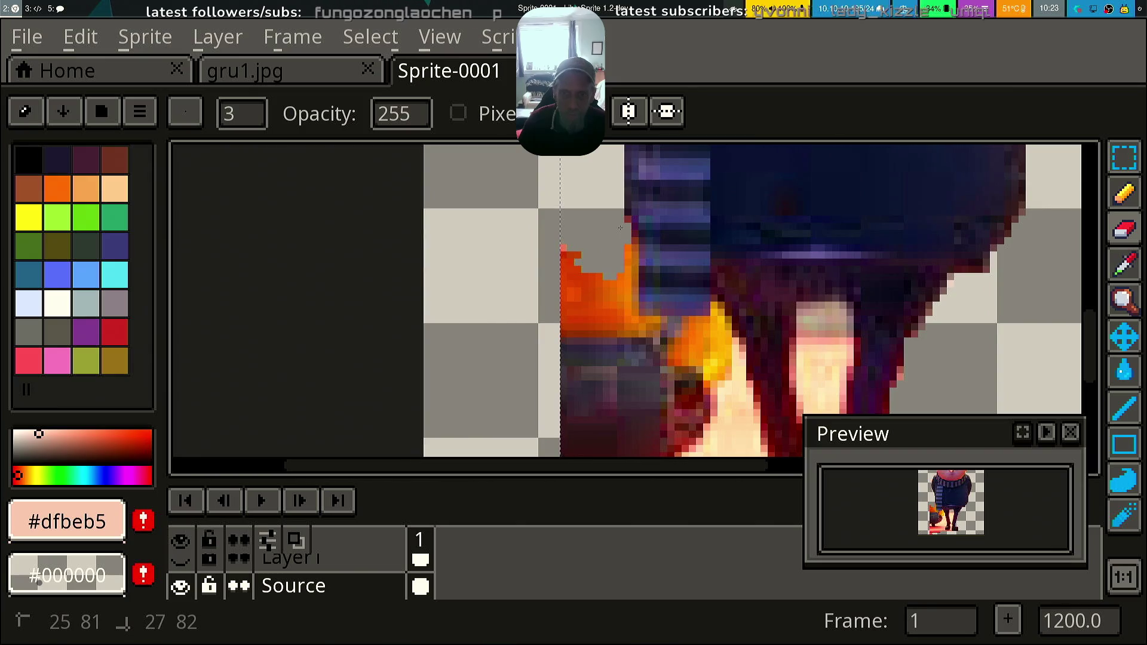
pyautogui.moveTo(625, 239)
pyautogui.mouseDown()
pyautogui.moveTo(627, 324)
pyautogui.moveTo(716, 333)
pyautogui.moveTo(718, 316)
pyautogui.moveTo(728, 381)
pyautogui.moveTo(671, 338)
pyautogui.moveTo(597, 345)
pyautogui.mouseUp()
pyautogui.hotkey('ctrl', 'z')
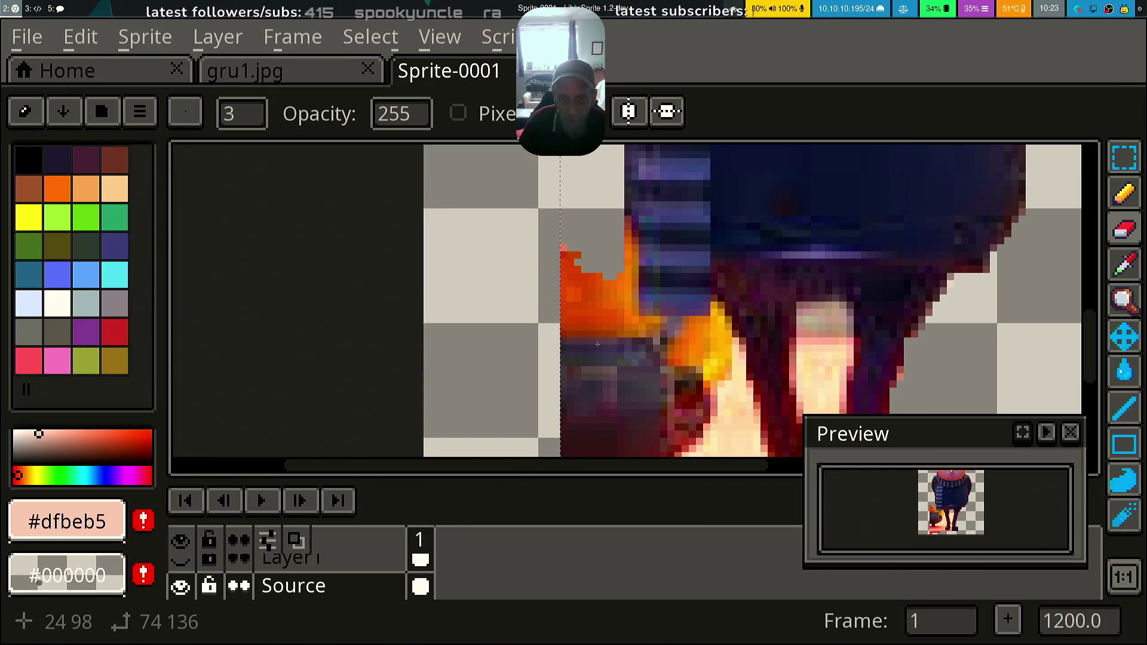
pyautogui.press('ctrl')
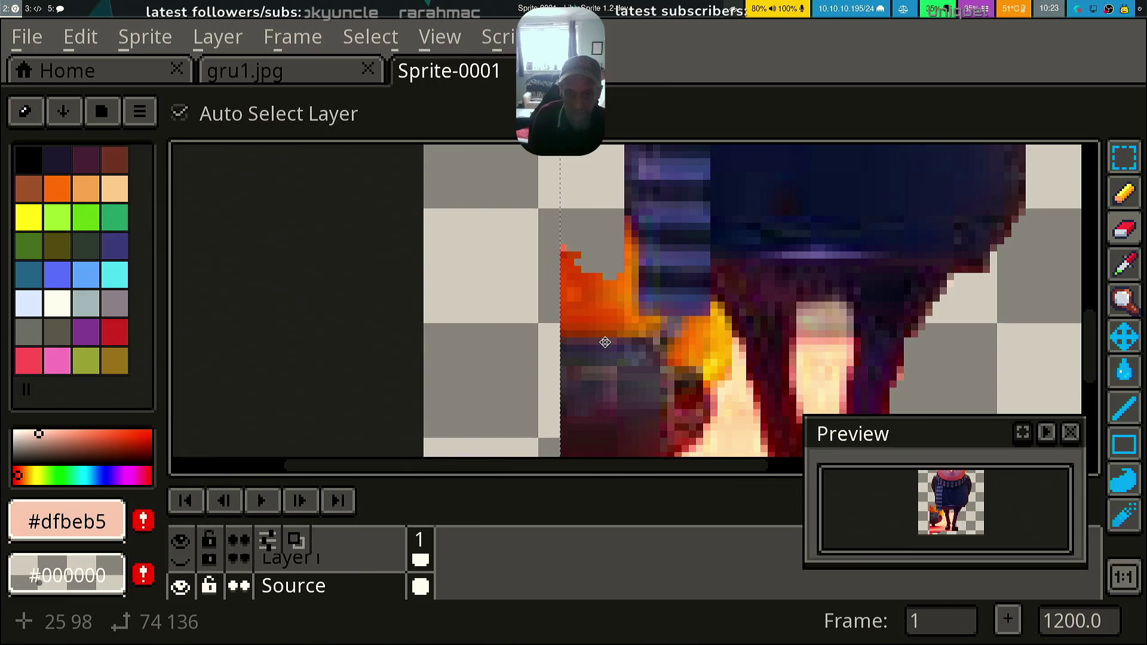
pyautogui.moveTo(598, 236)
pyautogui.mouseDown()
pyautogui.moveTo(625, 223)
pyautogui.moveTo(638, 327)
pyautogui.moveTo(716, 327)
pyautogui.moveTo(724, 313)
pyautogui.moveTo(731, 379)
pyautogui.moveTo(550, 379)
pyautogui.moveTo(681, 365)
pyautogui.moveTo(714, 375)
pyautogui.moveTo(702, 343)
pyautogui.moveTo(596, 347)
pyautogui.moveTo(609, 286)
pyautogui.mouseUp()
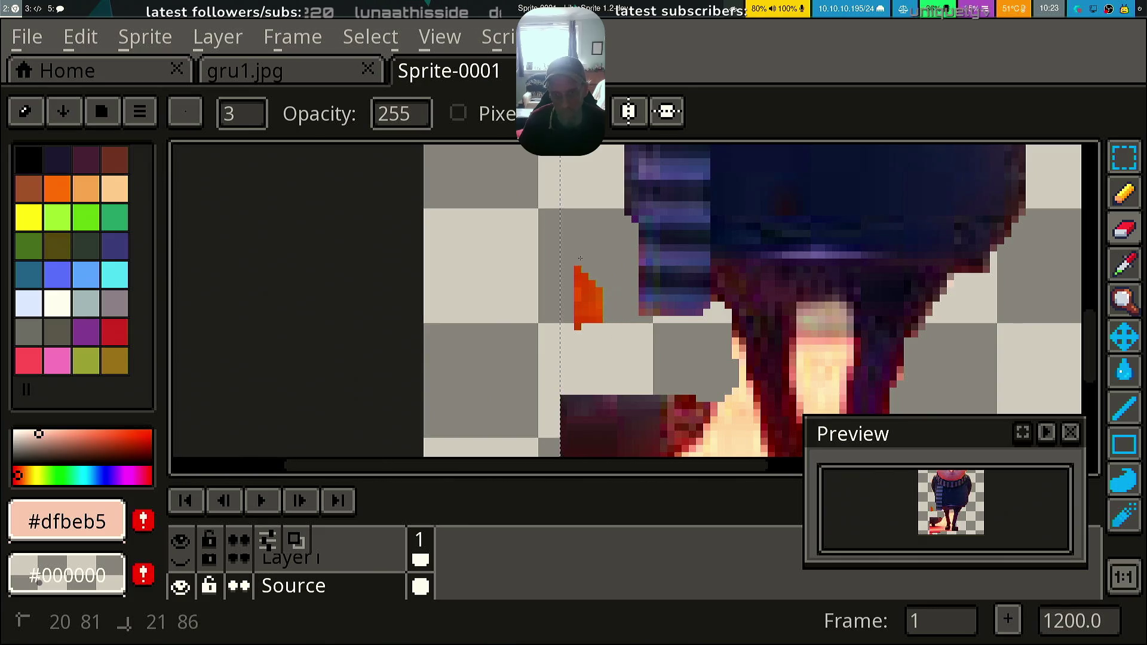
pyautogui.scroll(-5, 594, 284)
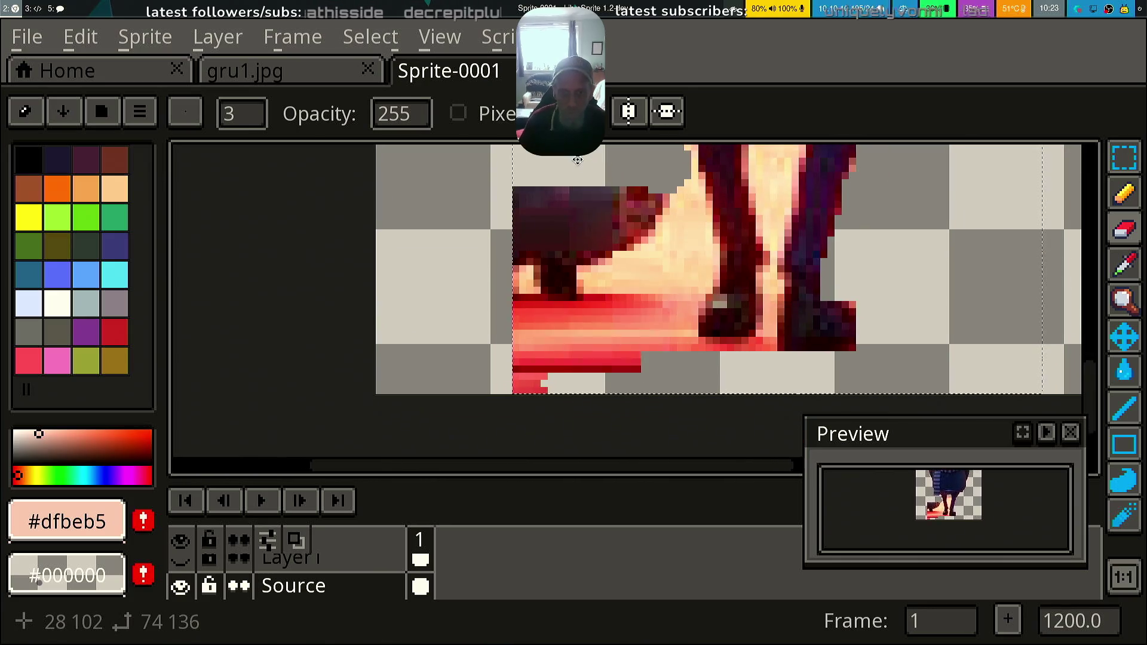
# Step: Erase the red floor, the peach patch and stray dark pixels around Gru's feet
pyautogui.moveTo(583, 371); pyautogui.dragTo(519, 379)
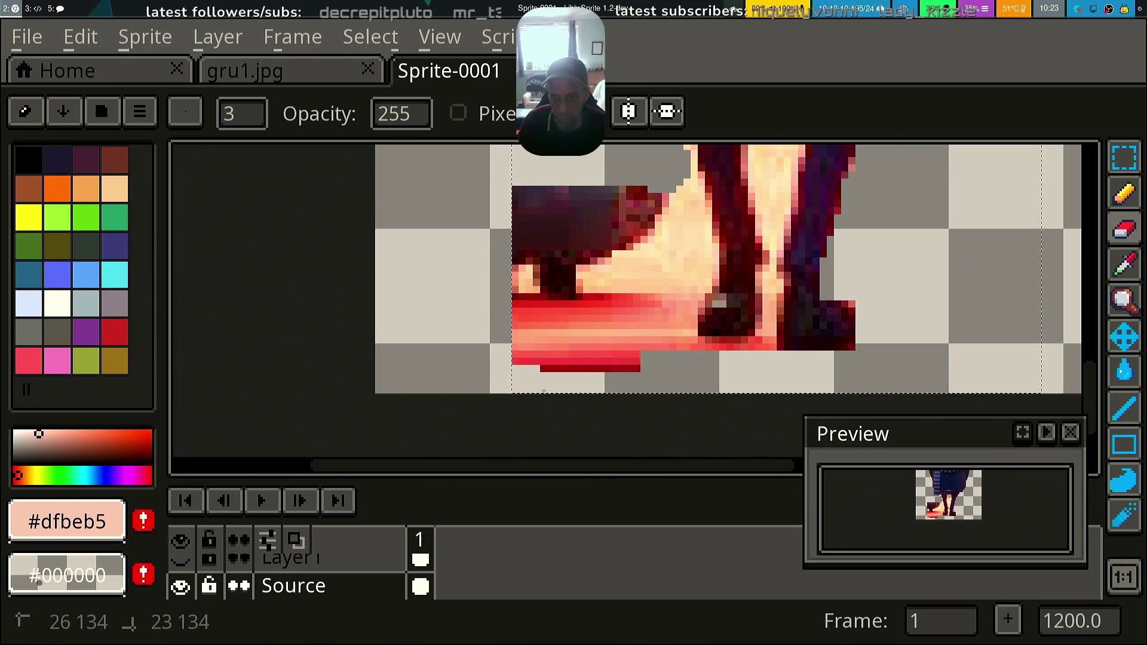
pyautogui.moveTo(522, 176)
pyautogui.mouseDown()
pyautogui.moveTo(642, 196)
pyautogui.moveTo(686, 191)
pyautogui.moveTo(706, 261)
pyautogui.moveTo(684, 315)
pyautogui.mouseUp()
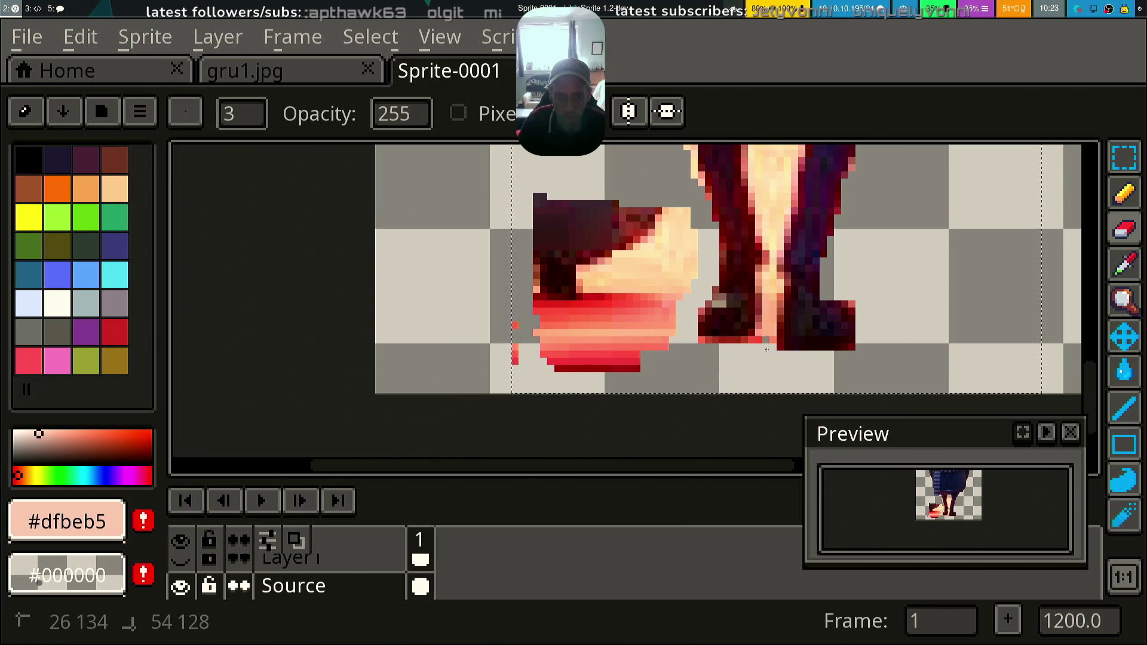
pyautogui.moveTo(768, 341); pyautogui.dragTo(772, 170)
pyautogui.moveTo(684, 290)
pyautogui.mouseDown()
pyautogui.moveTo(690, 242)
pyautogui.moveTo(670, 209)
pyautogui.moveTo(570, 201)
pyautogui.moveTo(541, 215)
pyautogui.moveTo(635, 223)
pyautogui.moveTo(672, 251)
pyautogui.moveTo(676, 359)
pyautogui.moveTo(650, 282)
pyautogui.moveTo(621, 246)
pyautogui.moveTo(628, 324)
pyautogui.moveTo(638, 264)
pyautogui.moveTo(652, 358)
pyautogui.moveTo(638, 338)
pyautogui.mouseUp()
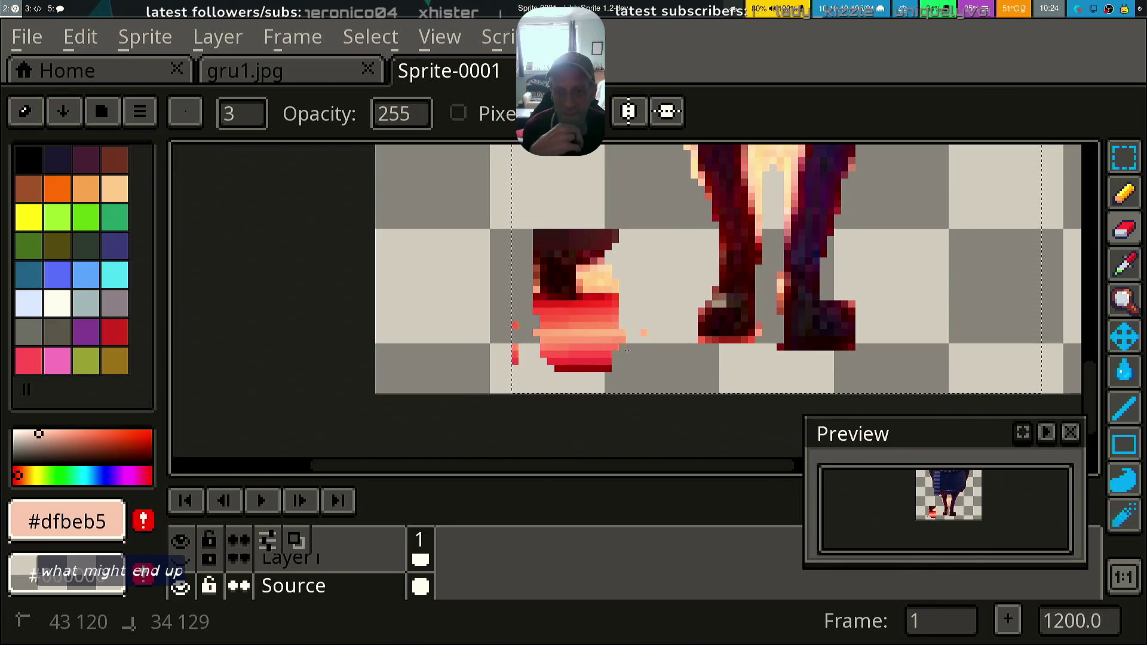
pyautogui.hotkey('ctrl', 'z')
pyautogui.hotkey('ctrl', 'z')
pyautogui.hotkey('ctrl', 'z')
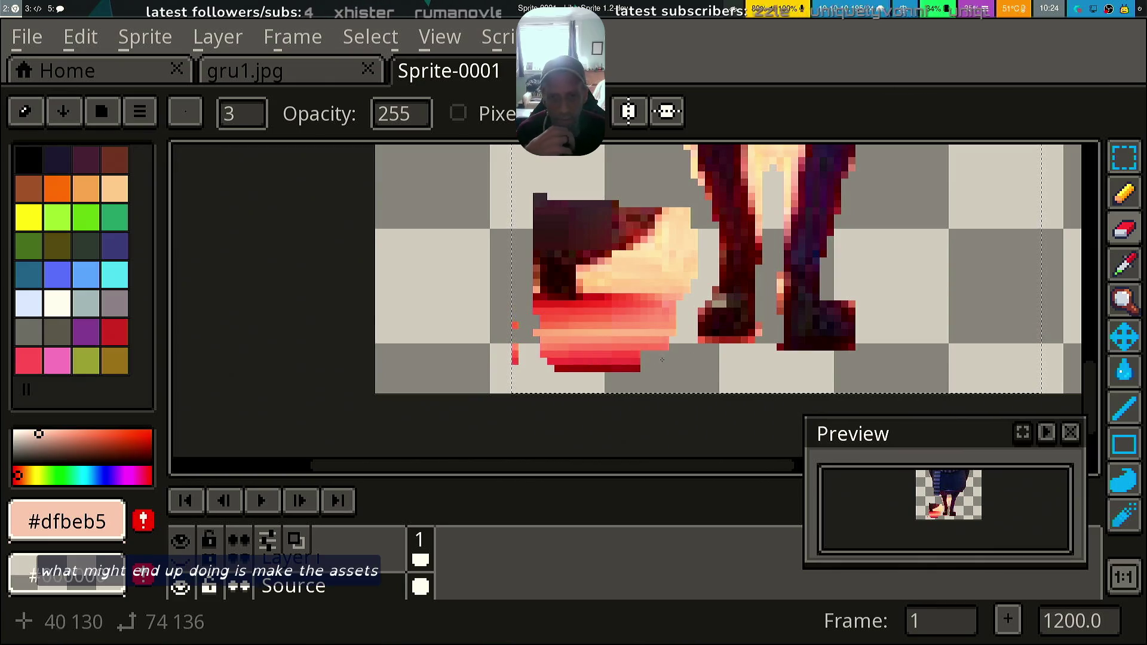
pyautogui.moveTo(668, 338)
pyautogui.mouseDown()
pyautogui.moveTo(693, 226)
pyautogui.moveTo(681, 214)
pyautogui.moveTo(659, 288)
pyautogui.moveTo(666, 214)
pyautogui.moveTo(652, 229)
pyautogui.moveTo(652, 310)
pyautogui.moveTo(633, 367)
pyautogui.moveTo(626, 202)
pyautogui.moveTo(617, 351)
pyautogui.mouseUp()
pyautogui.moveTo(625, 230)
pyautogui.mouseDown()
pyautogui.moveTo(604, 209)
pyautogui.moveTo(604, 358)
pyautogui.moveTo(576, 276)
pyautogui.moveTo(590, 319)
pyautogui.moveTo(590, 231)
pyautogui.moveTo(572, 225)
pyautogui.moveTo(571, 374)
pyautogui.mouseUp()
pyautogui.moveTo(520, 318)
pyautogui.mouseDown()
pyautogui.moveTo(552, 350)
pyautogui.moveTo(546, 197)
pyautogui.moveTo(568, 233)
pyautogui.moveTo(569, 312)
pyautogui.mouseUp()
# Step: Erase the light background and the leftover peach pixels between Gru's legs
pyautogui.scroll(4, 592, 299)
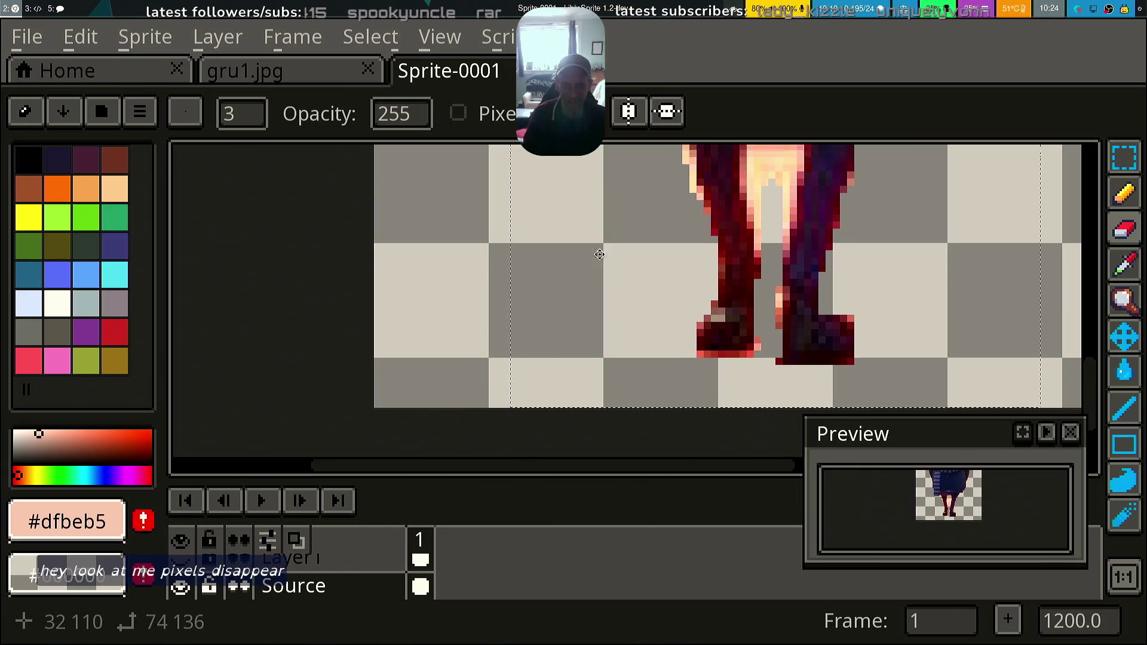
pyautogui.hscroll(2, 567, 328)
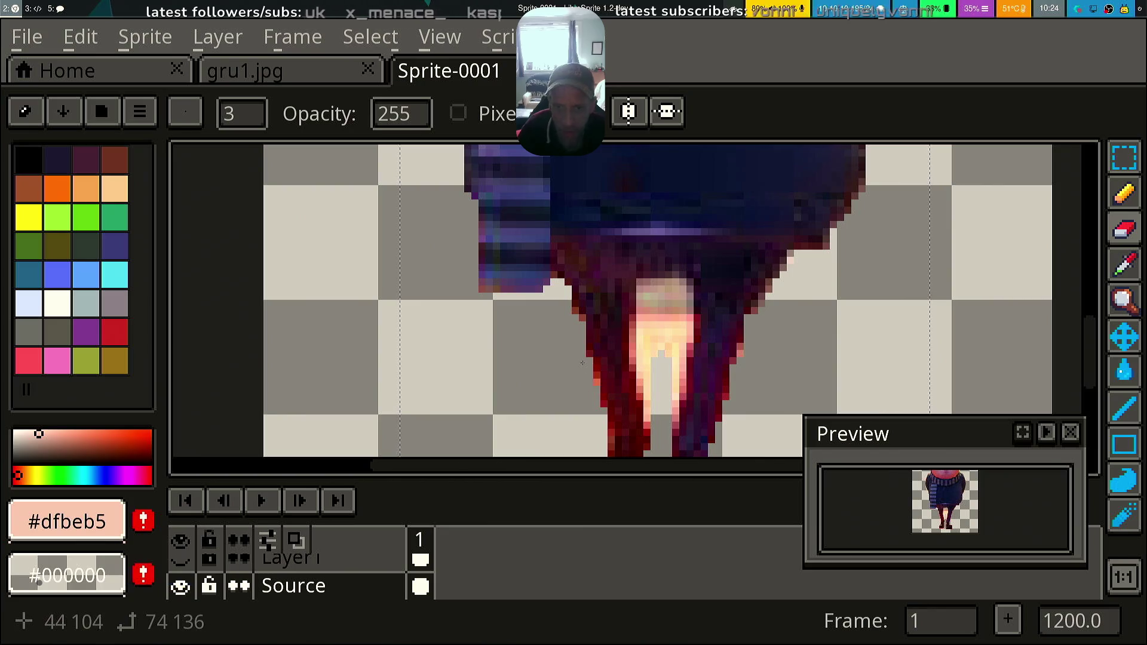
pyautogui.moveTo(662, 361); pyautogui.dragTo(662, 297)
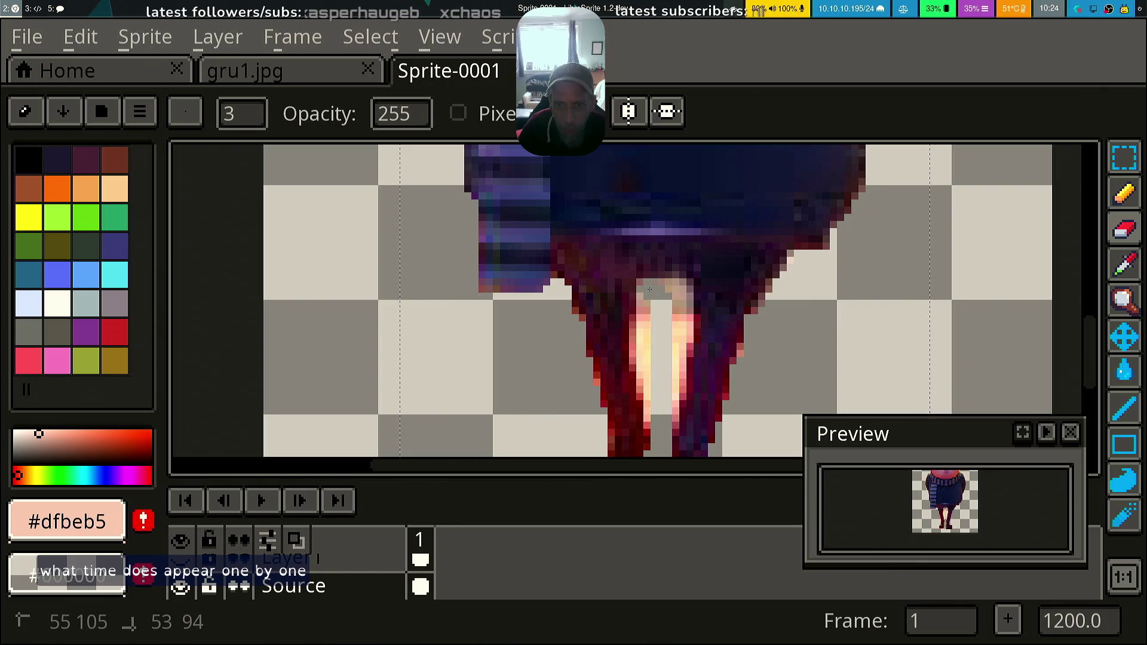
pyautogui.moveTo(653, 289)
pyautogui.mouseDown()
pyautogui.moveTo(679, 303)
pyautogui.moveTo(676, 390)
pyautogui.mouseUp()
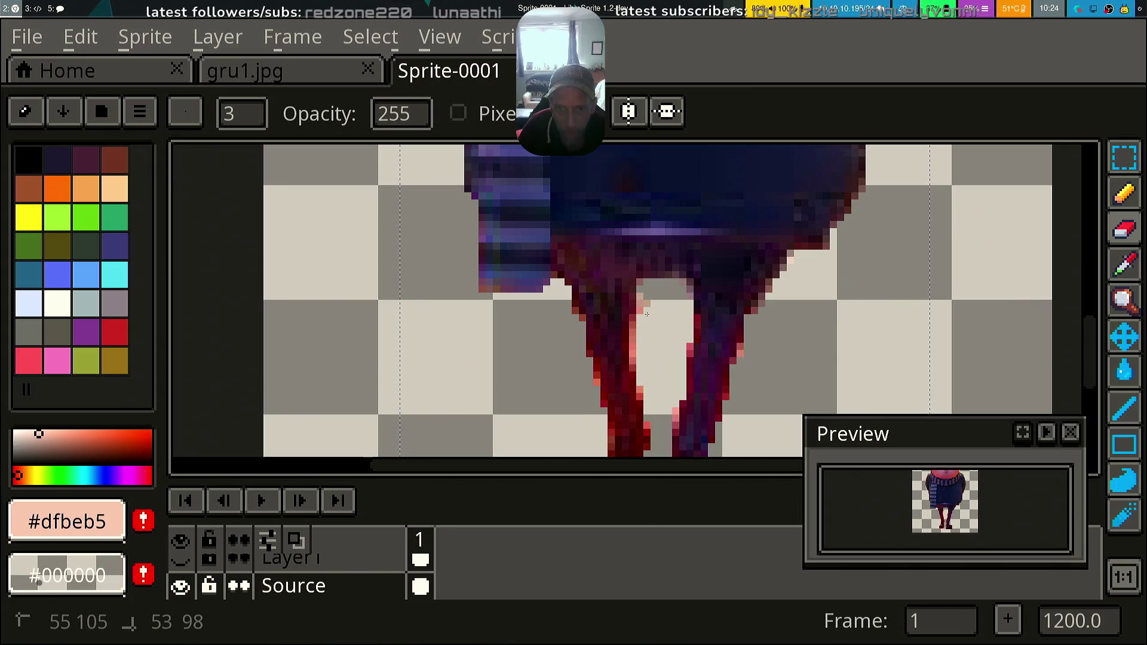
pyautogui.scroll(-8, 647, 291)
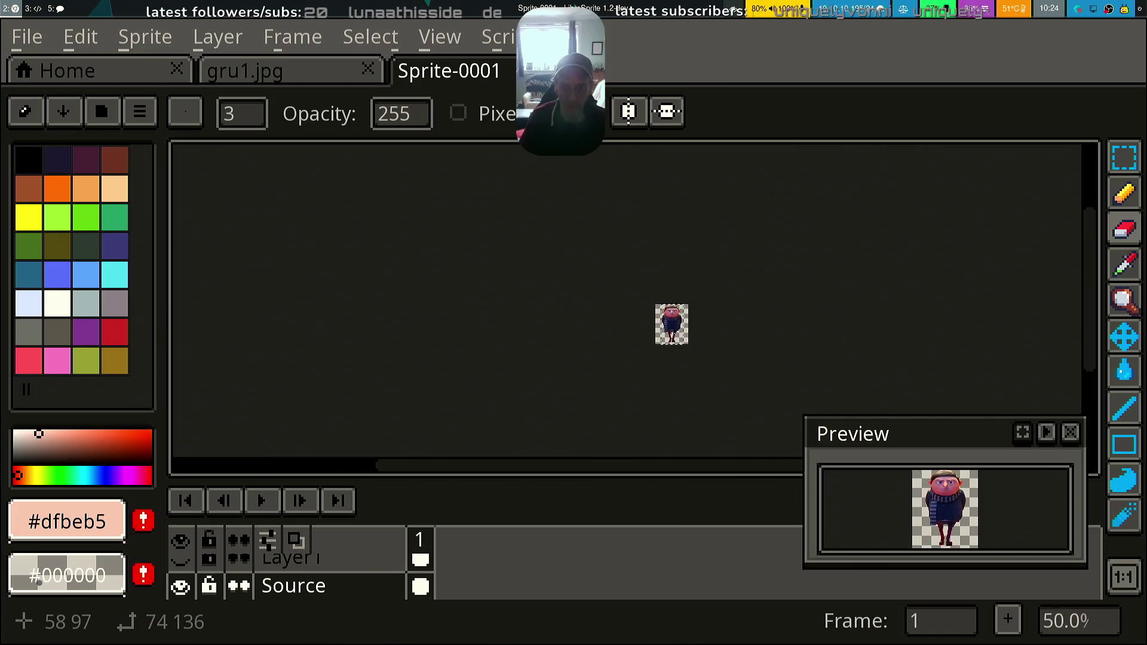
# Step: Zoom to 300% so the whole cut-out Gru sprite fits in the canvas
pyautogui.scroll(3, 673, 334)
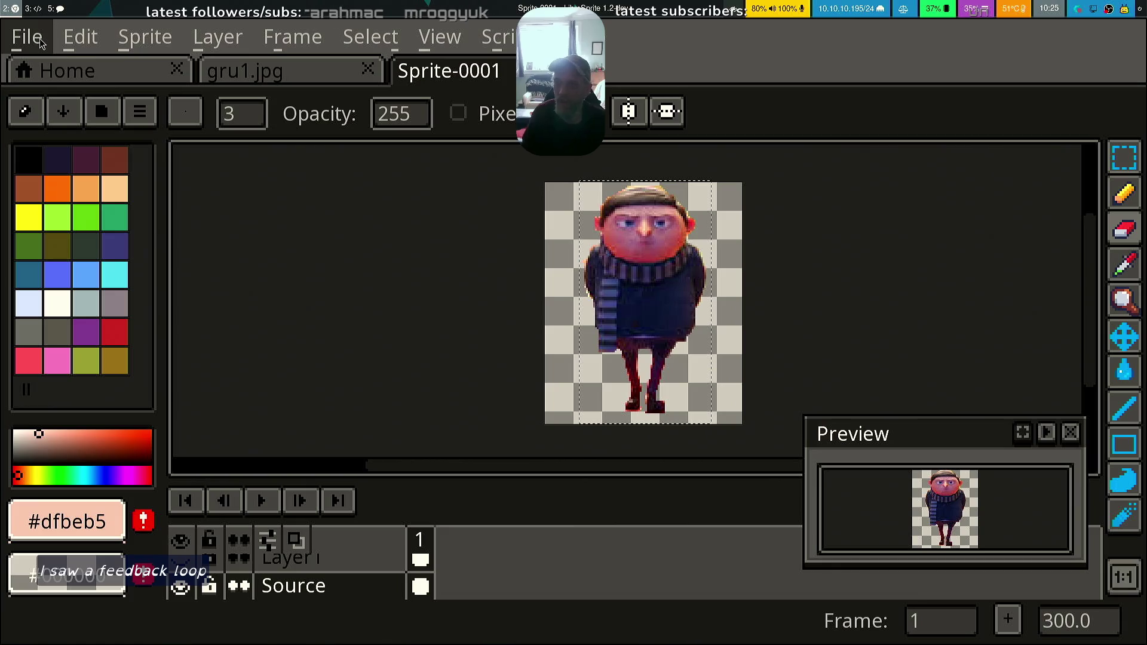
# Step: Save the sprite as Gru1.ase in the sources folder, then close the gru1.jpg tab
pyautogui.click(40, 43)
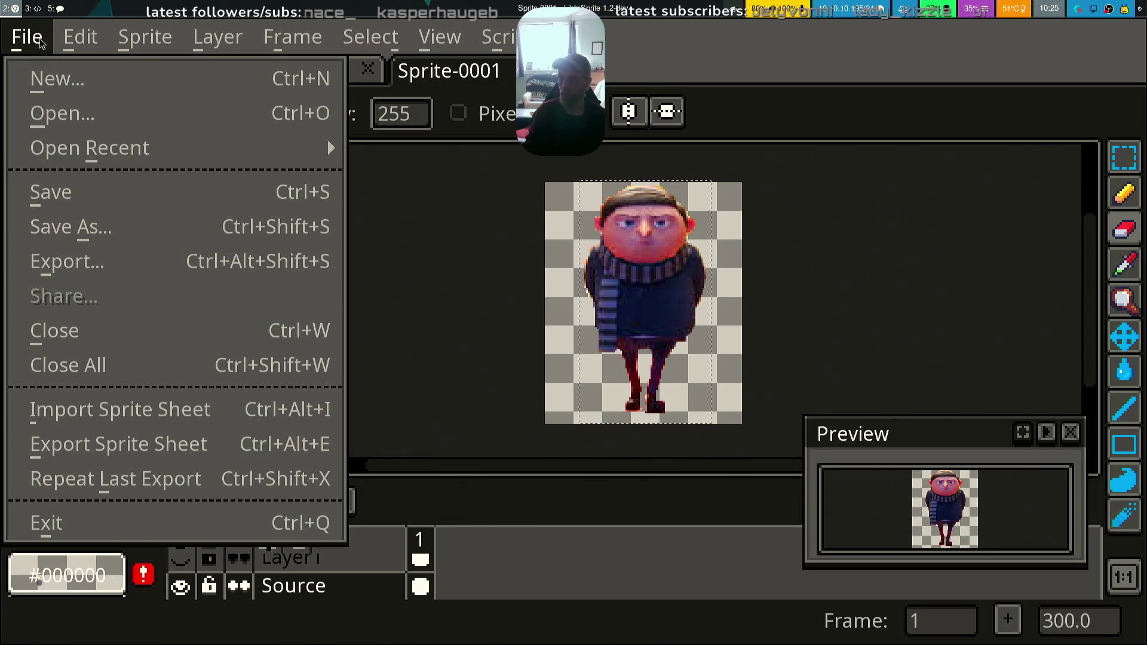
pyautogui.click(118, 233)
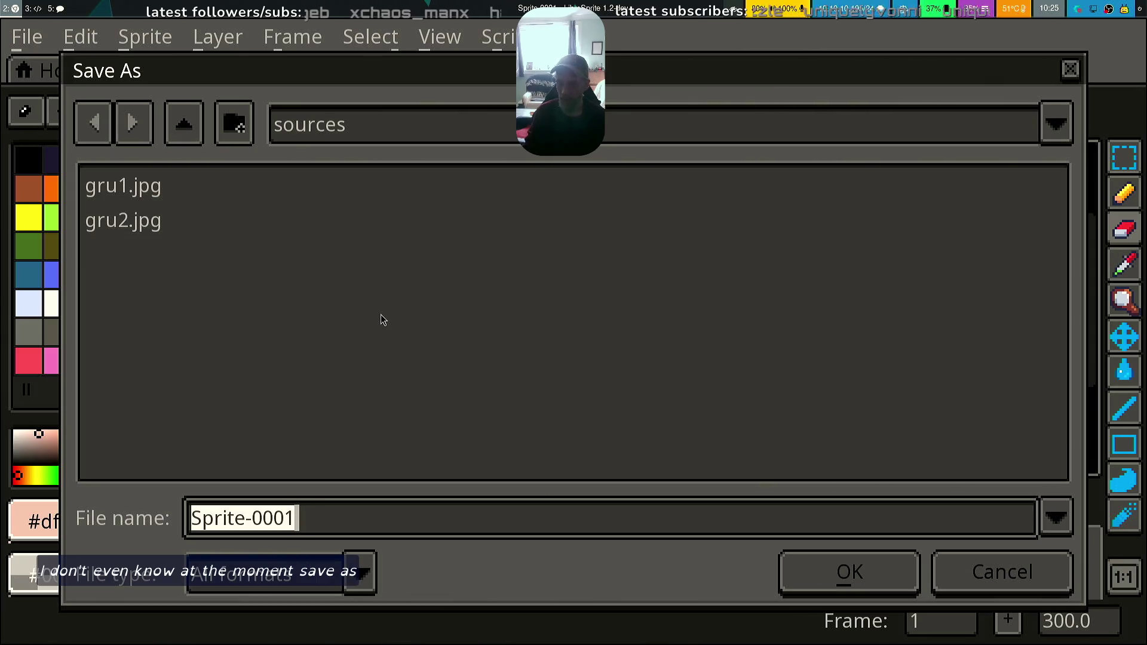
pyautogui.click(368, 564)
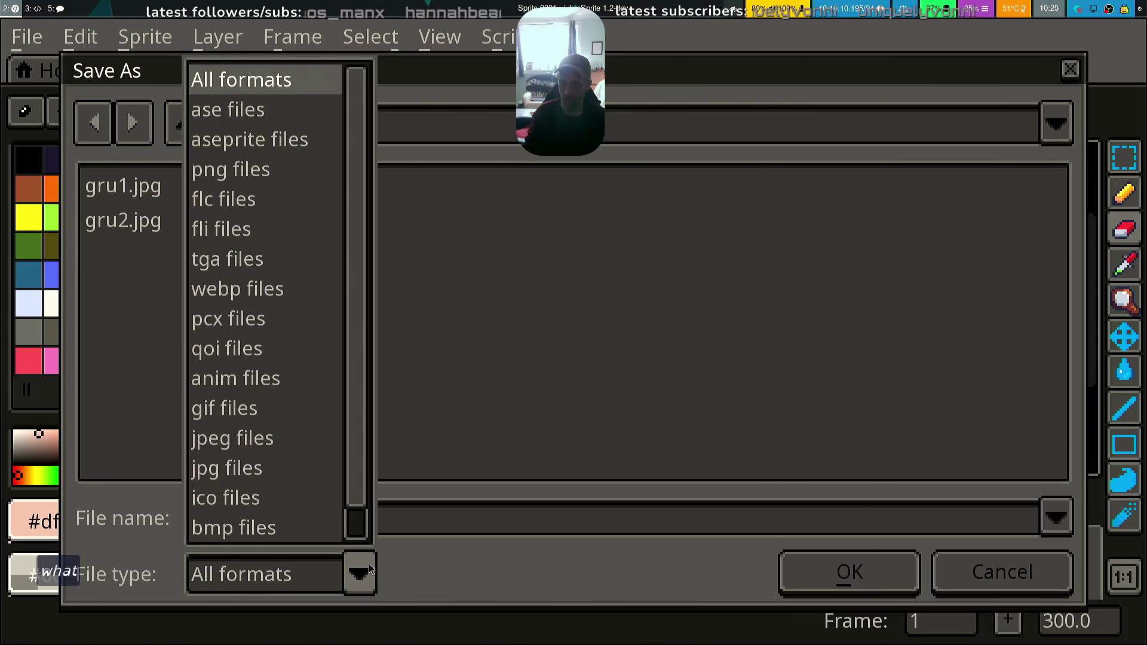
pyautogui.click(368, 564)
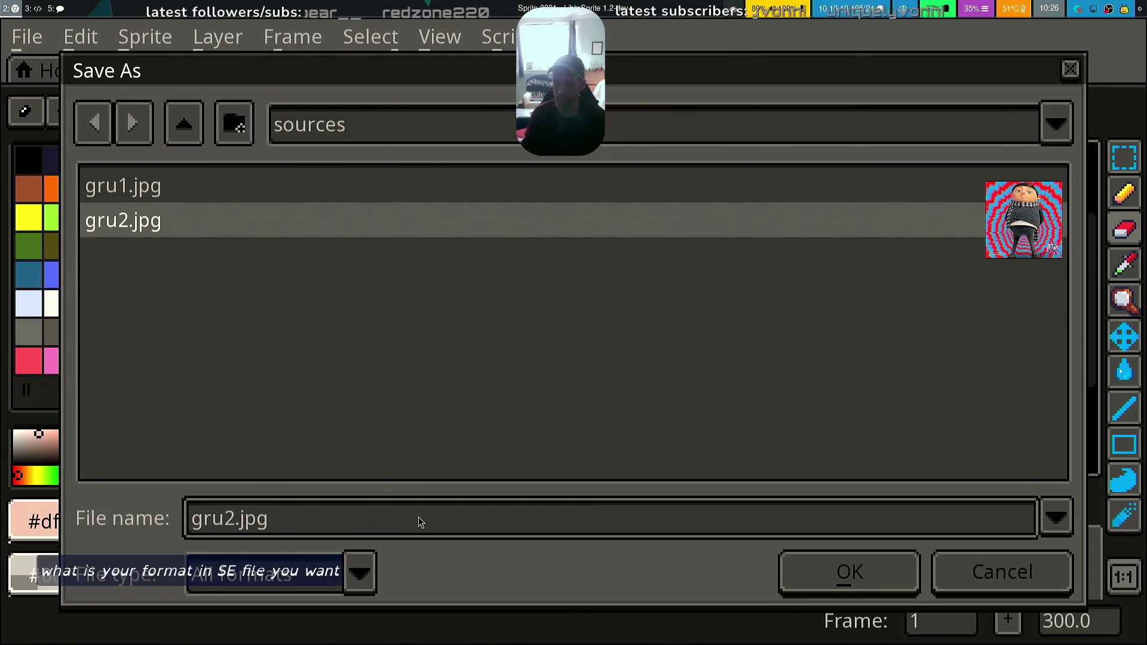
pyautogui.press('BackSpace')
pyautogui.press('BackSpace')
pyautogui.press('BackSpace')
pyautogui.press('BackSpace')
pyautogui.write('Gru1')
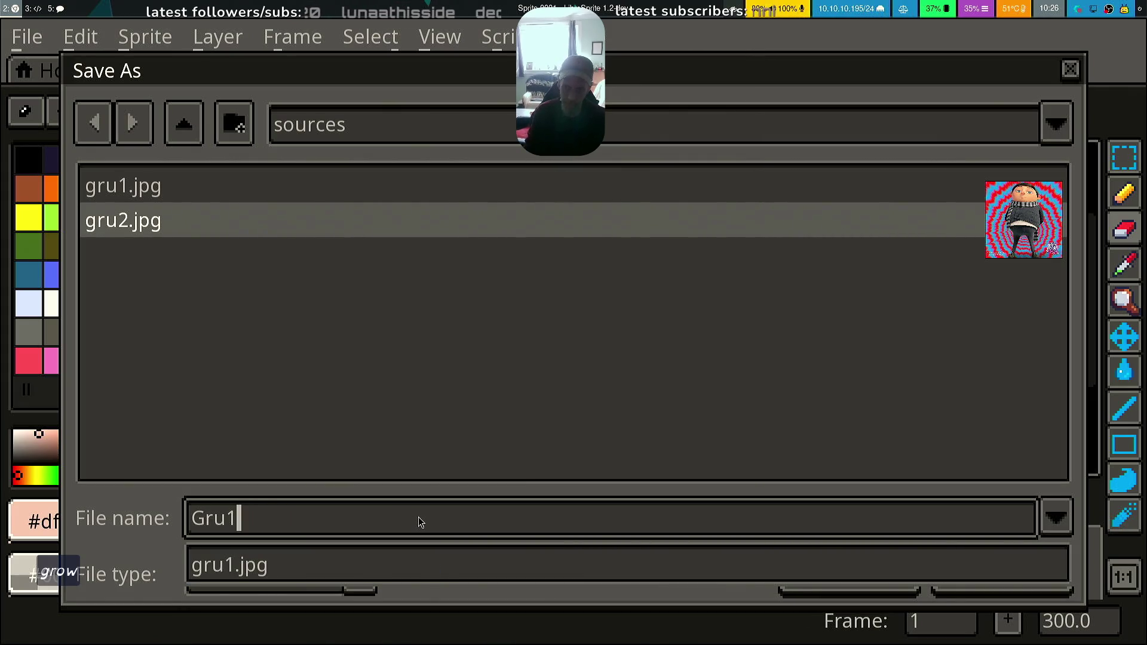
pyautogui.write('-ase')
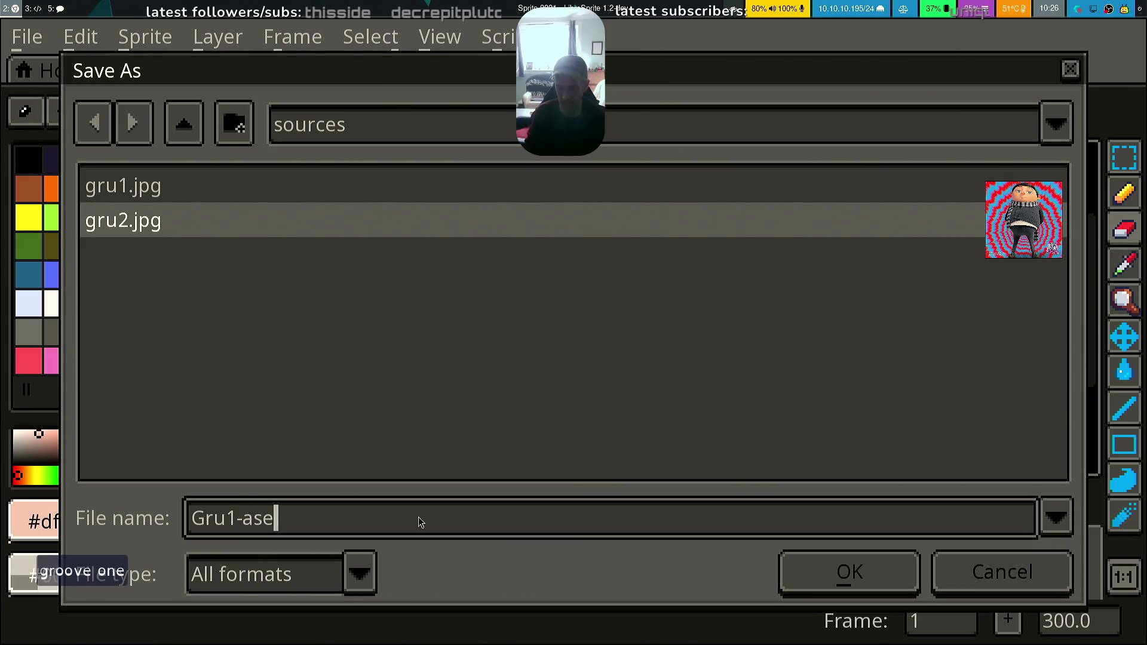
pyautogui.press('BackSpace')
pyautogui.press('BackSpace')
pyautogui.press('BackSpace')
pyautogui.write('.ase')
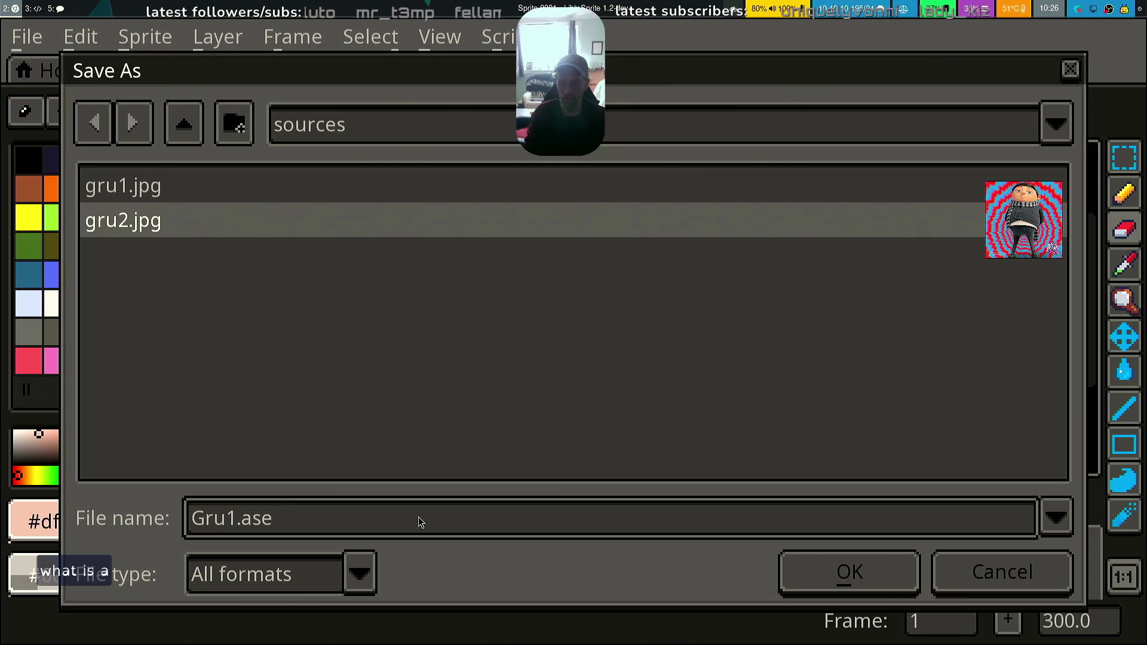
pyautogui.click(812, 561)
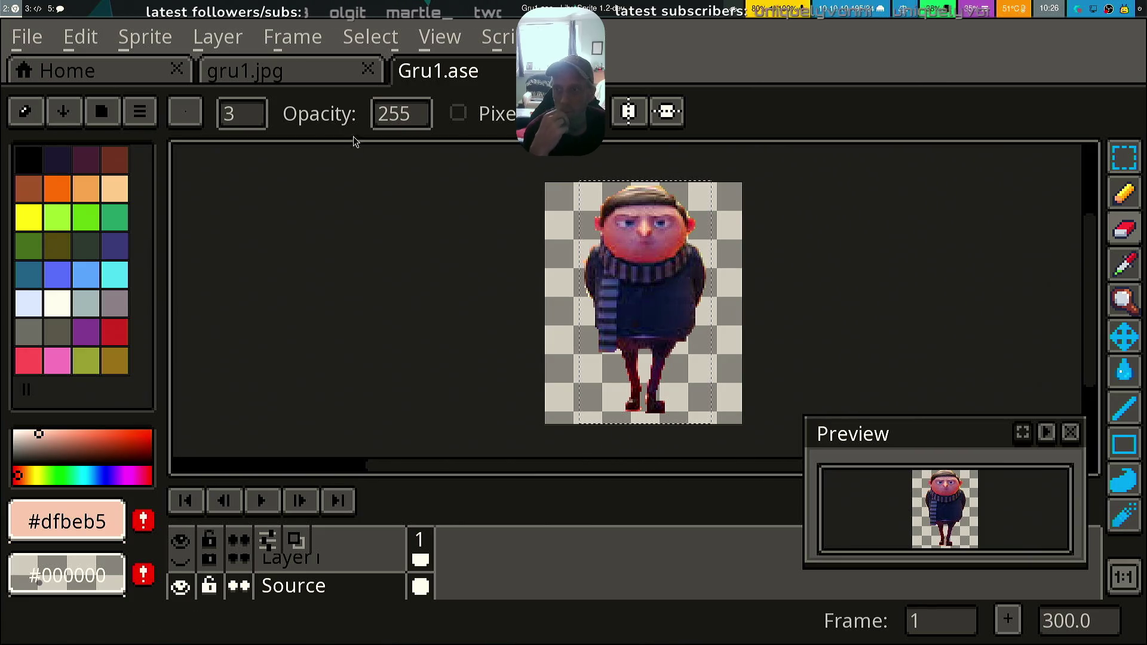
pyautogui.click(376, 78)
# Step: Close Gru1.ase and bring up the Open dialog with gru2.jpg selected
pyautogui.click(376, 78)
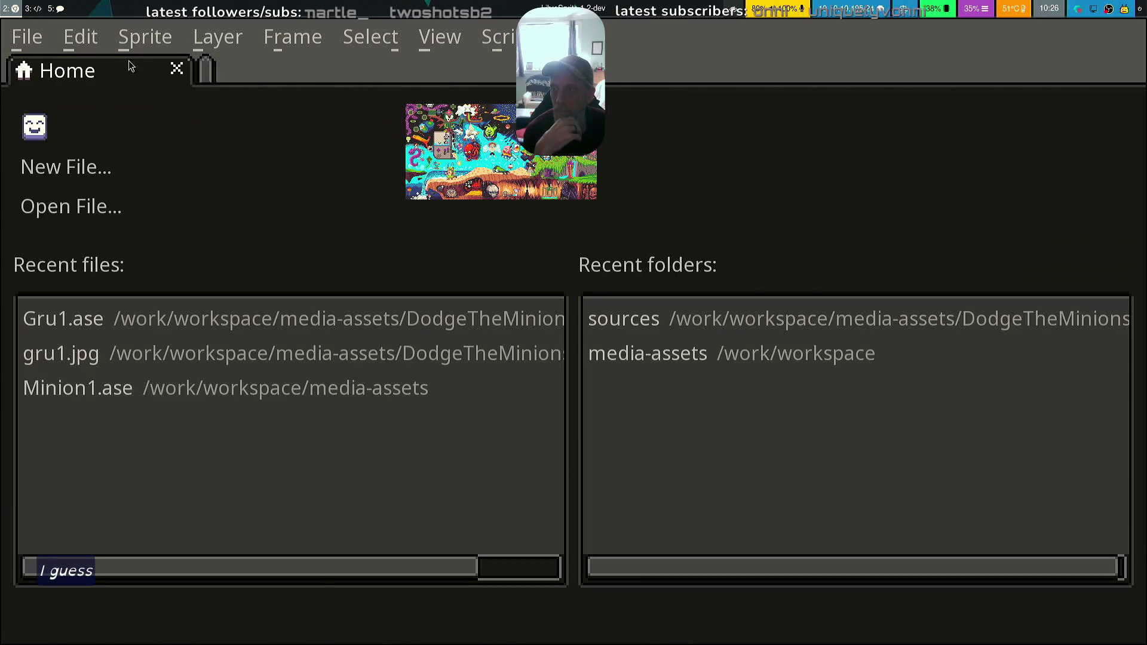
pyautogui.click(72, 206)
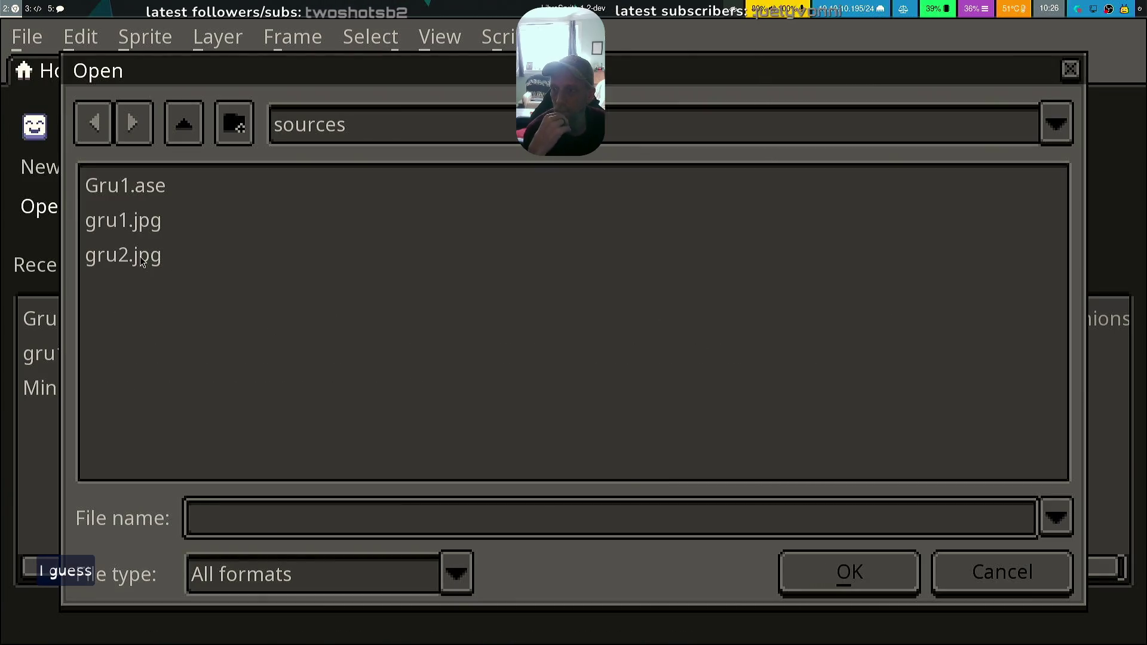
pyautogui.press('End')
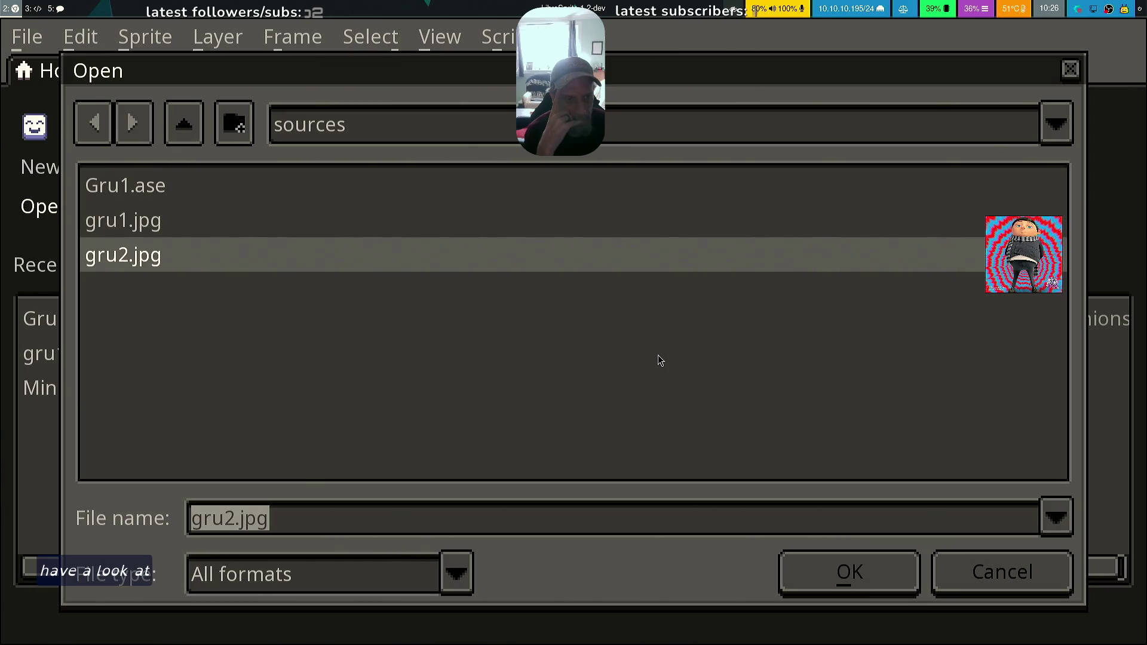
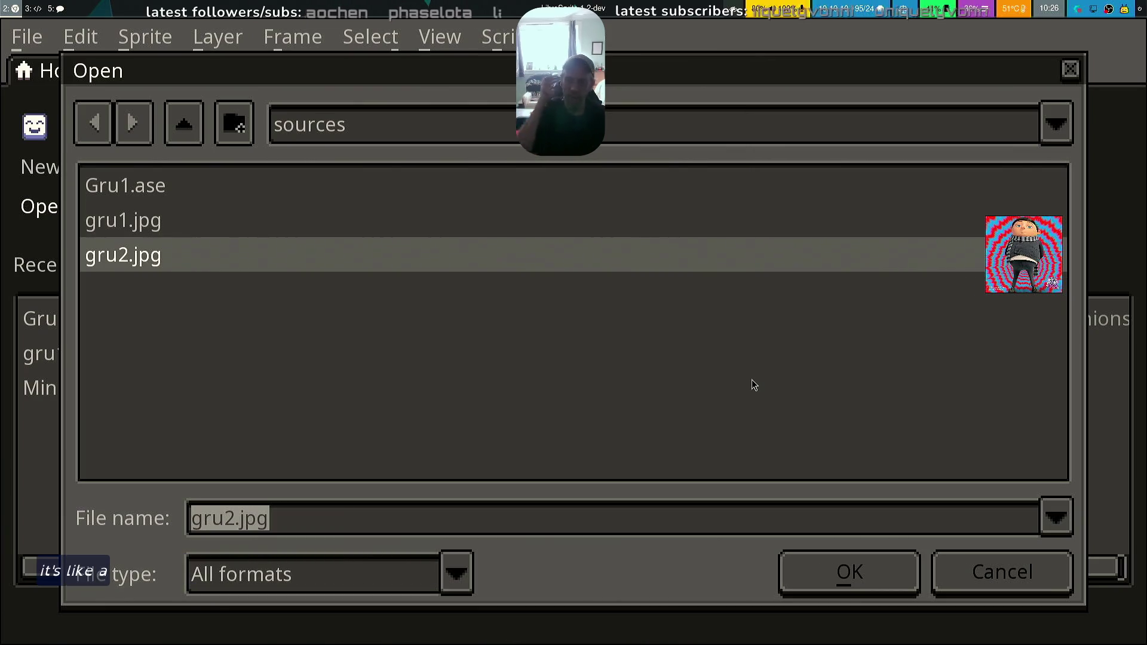
# Step: Open gru2.jpg, zoom and pan across the photo, then close its tab
pyautogui.click(846, 574)
pyautogui.scroll(-4, 660, 351)
pyautogui.scroll(2, 660, 351)
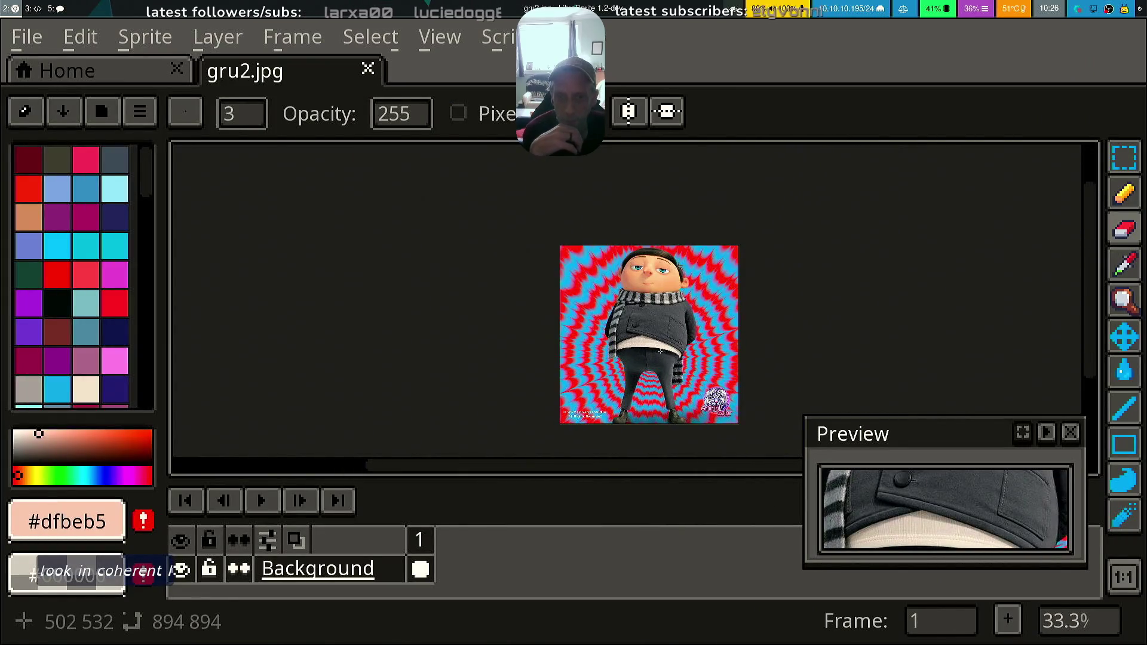
pyautogui.scroll(1, 659, 352)
pyautogui.moveTo(658, 350)
pyautogui.mouseDown()
pyautogui.moveTo(630, 277)
pyautogui.moveTo(620, 313)
pyautogui.mouseUp()
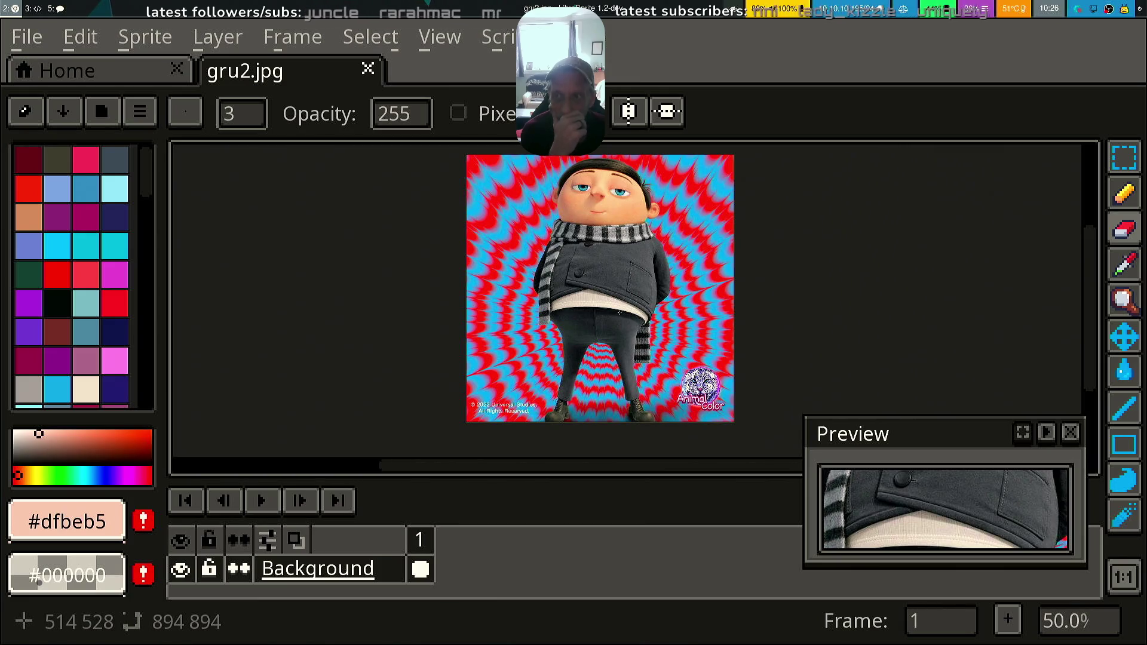
pyautogui.click(368, 69)
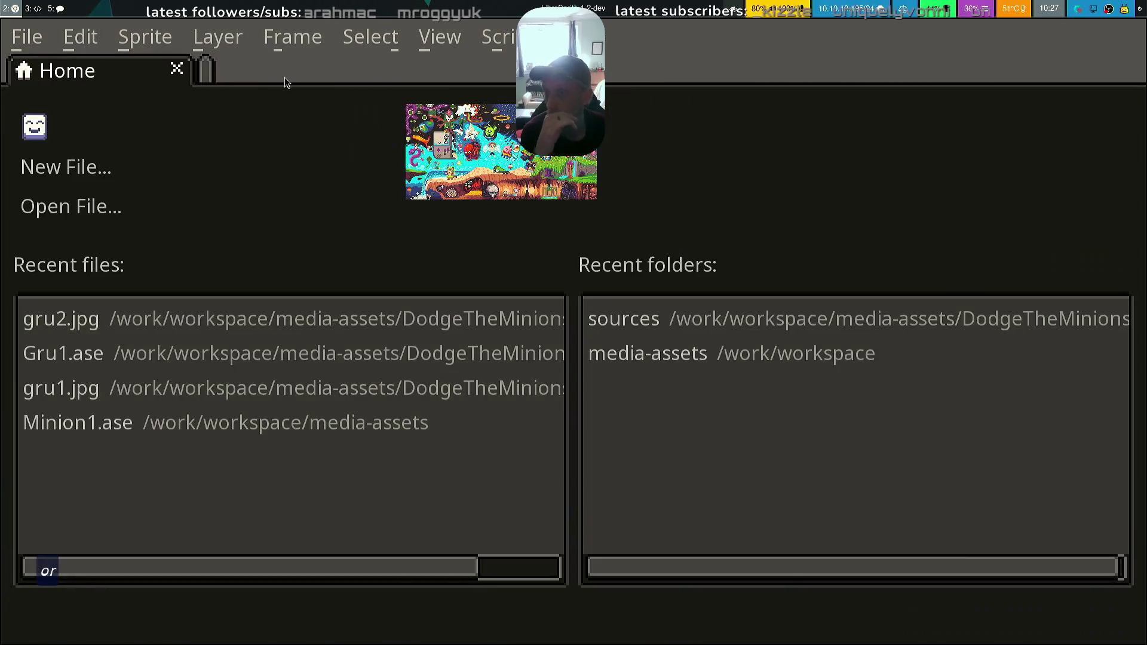
# Step: Open Gru1.ase from the sources folder and zoom in on the cut-out Gru figure
pyautogui.click(82, 206)
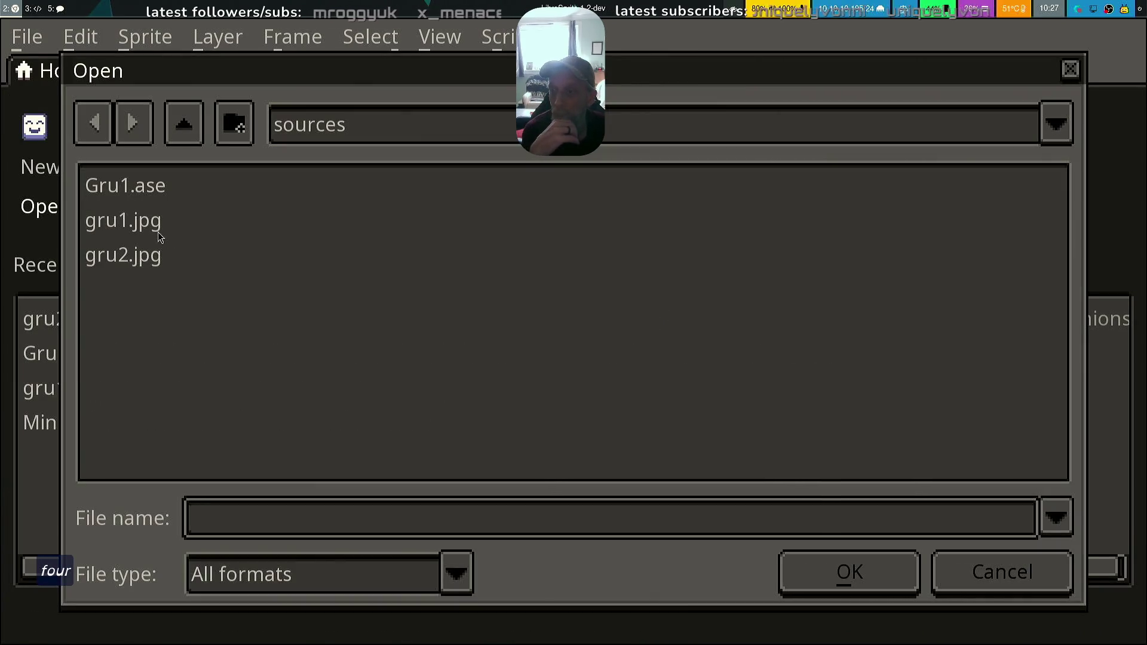
pyautogui.click(178, 182)
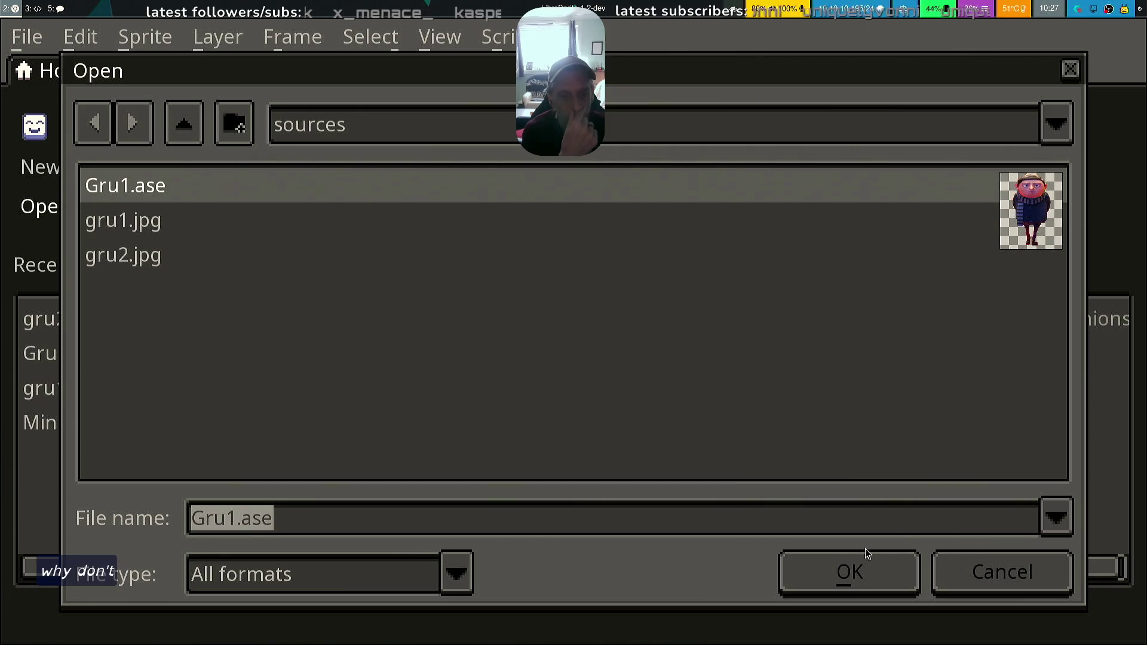
pyautogui.click(865, 556)
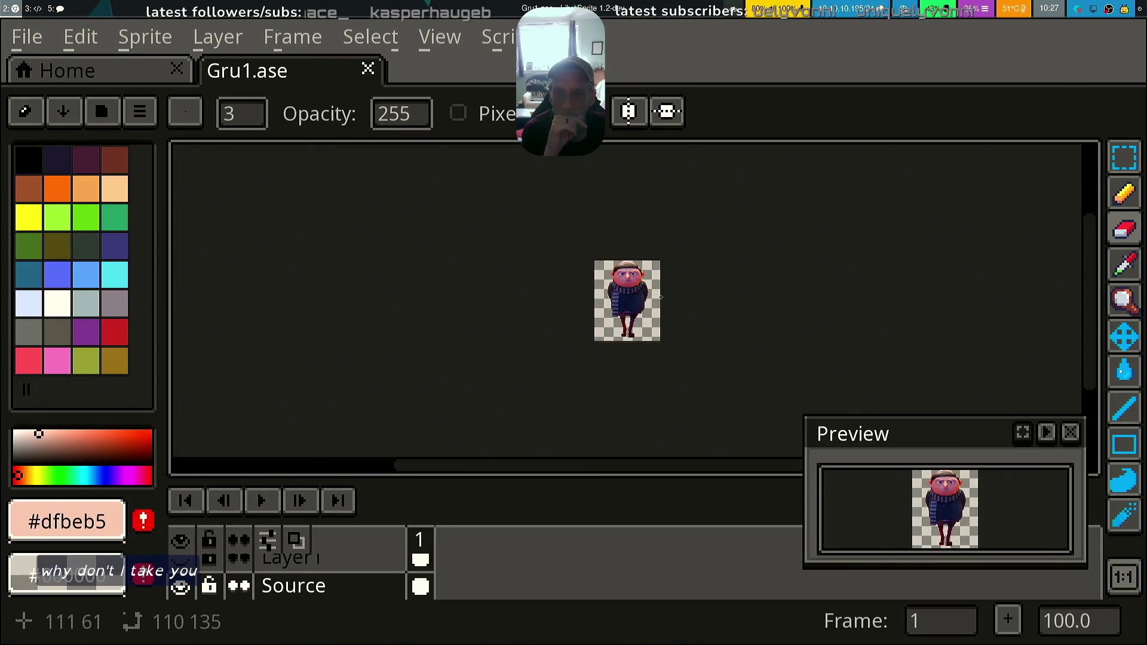
pyautogui.scroll(-2, 660, 297)
pyautogui.scroll(4, 643, 296)
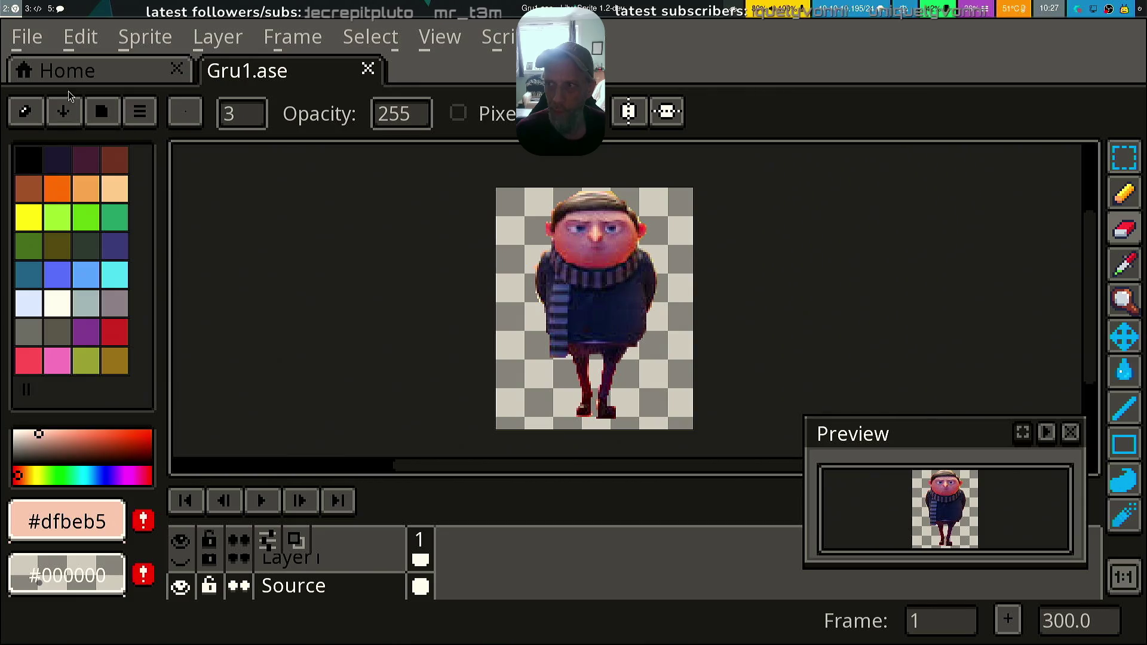
pyautogui.click(30, 40)
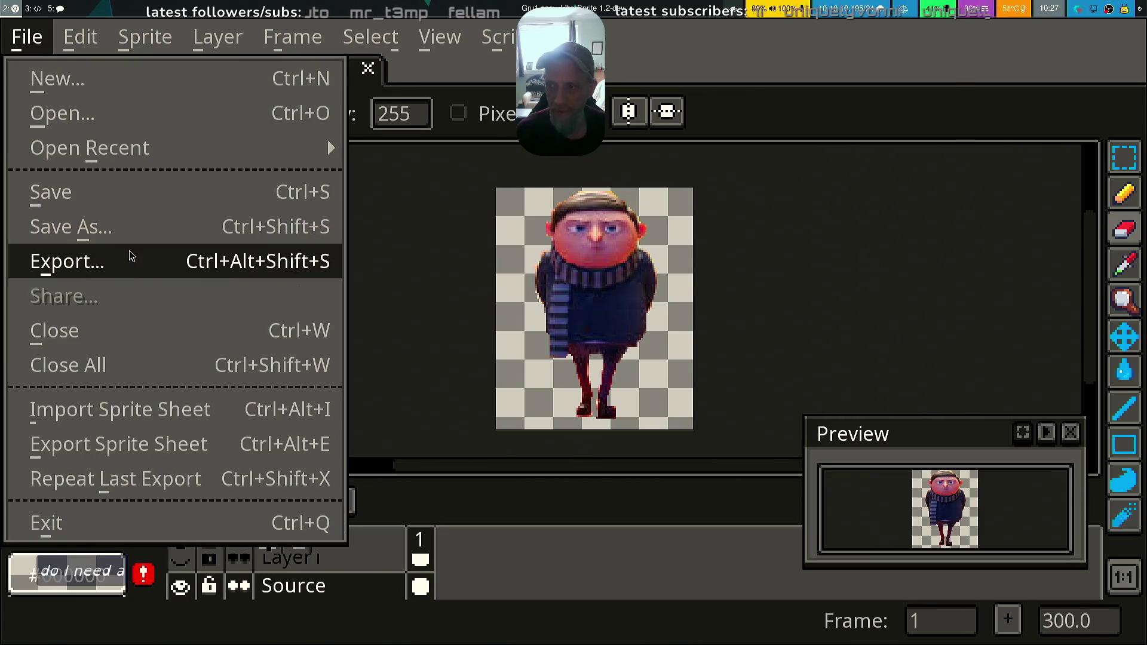
# Step: Save the sprite as a copy named Gru2.ase in the sources folder
pyautogui.click(149, 232)
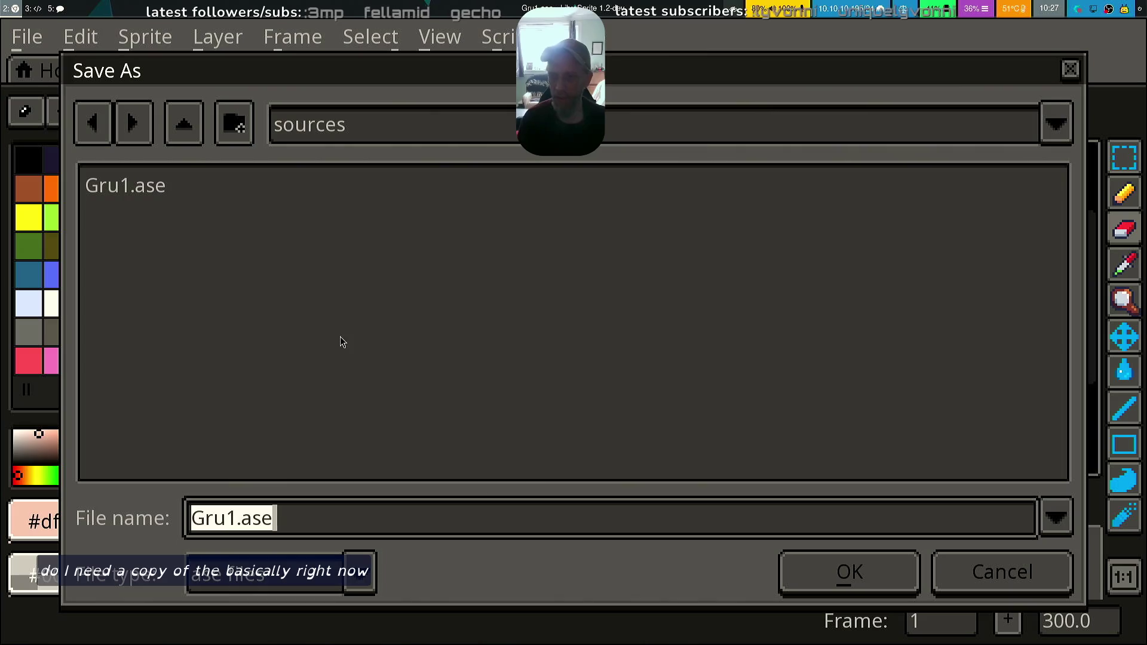
pyautogui.press('End')
pyautogui.press('Left')
pyautogui.press('Left')
pyautogui.press('Left')
pyautogui.press('BackSpace')
pyautogui.write('2')
pyautogui.press('End')
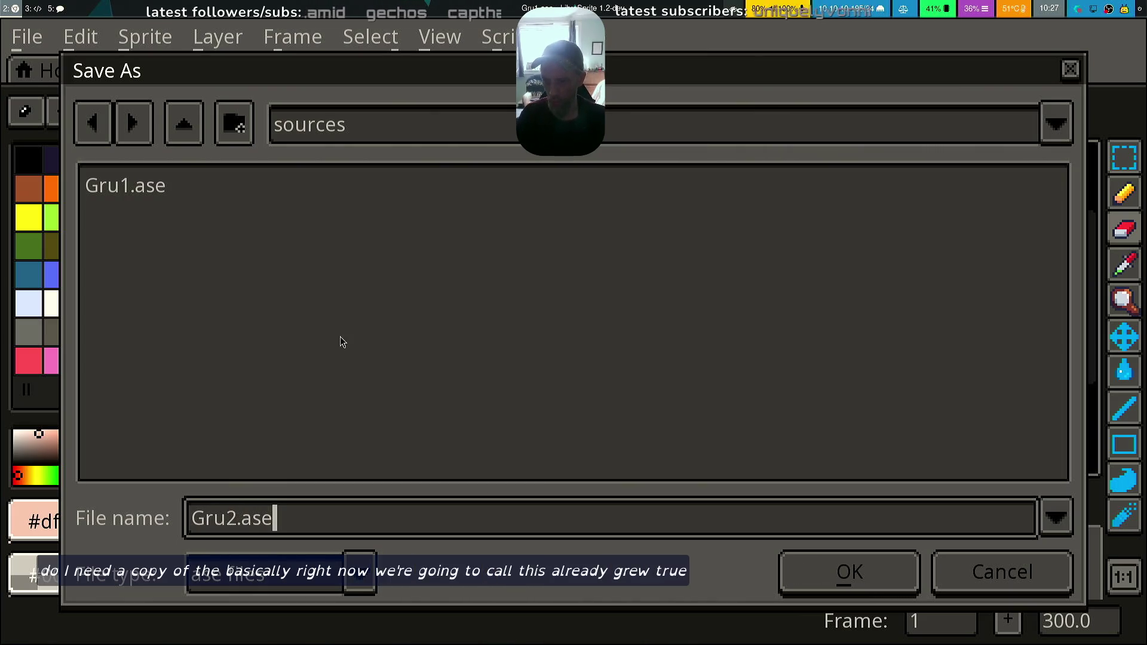
pyautogui.press('Return')
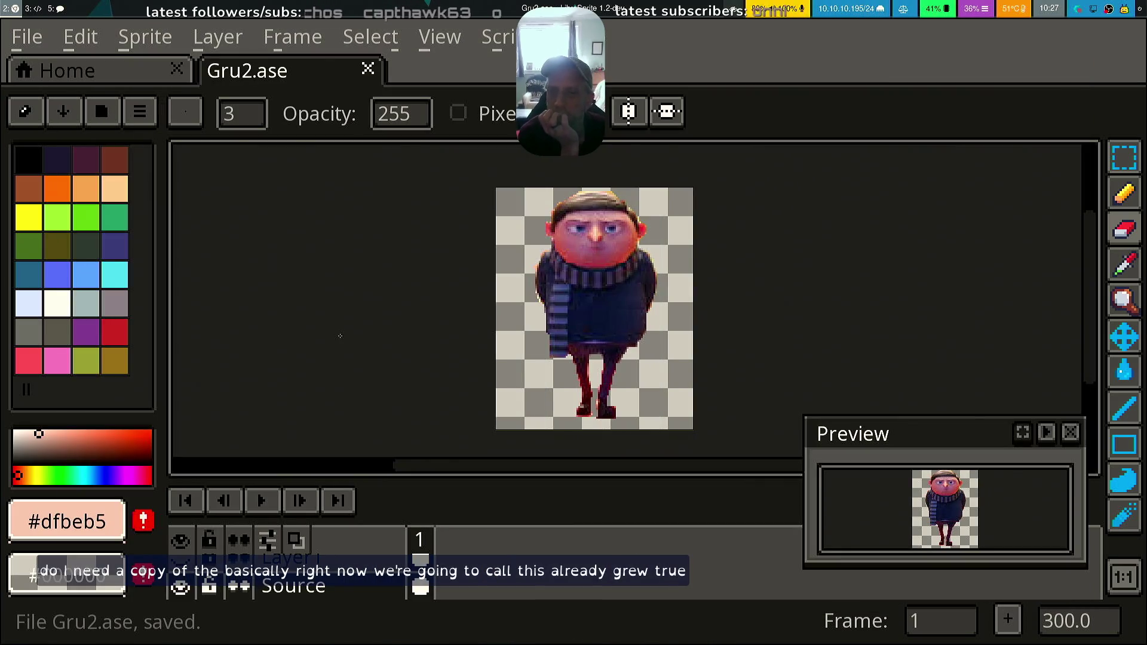
pyautogui.scroll(2, 632, 376)
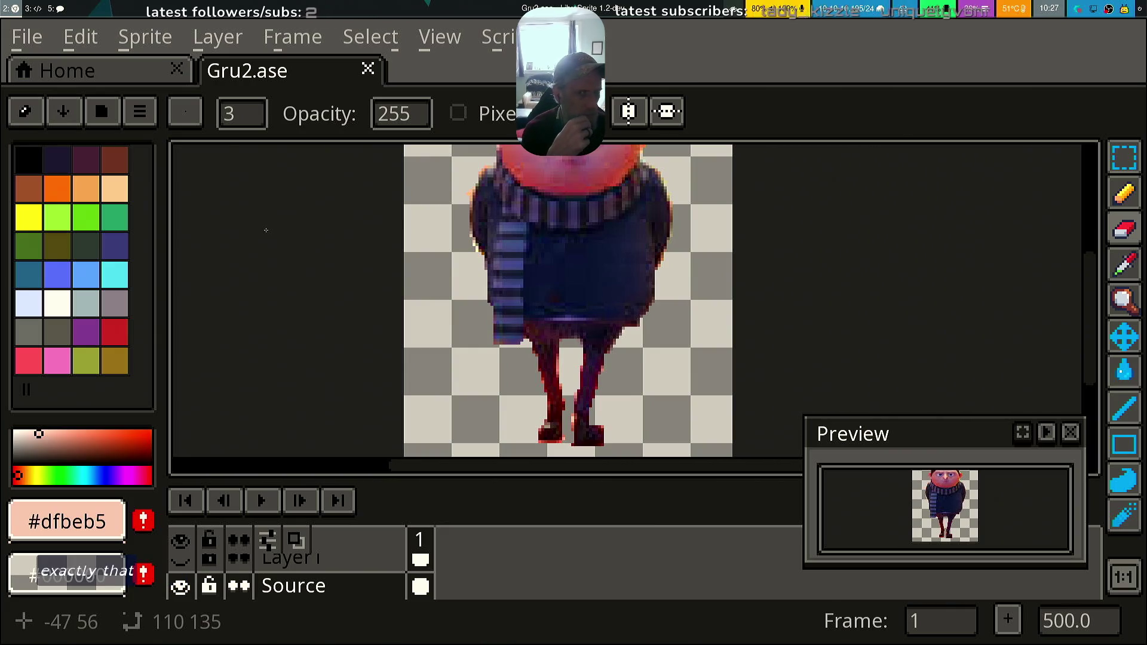
pyautogui.click(1124, 157)
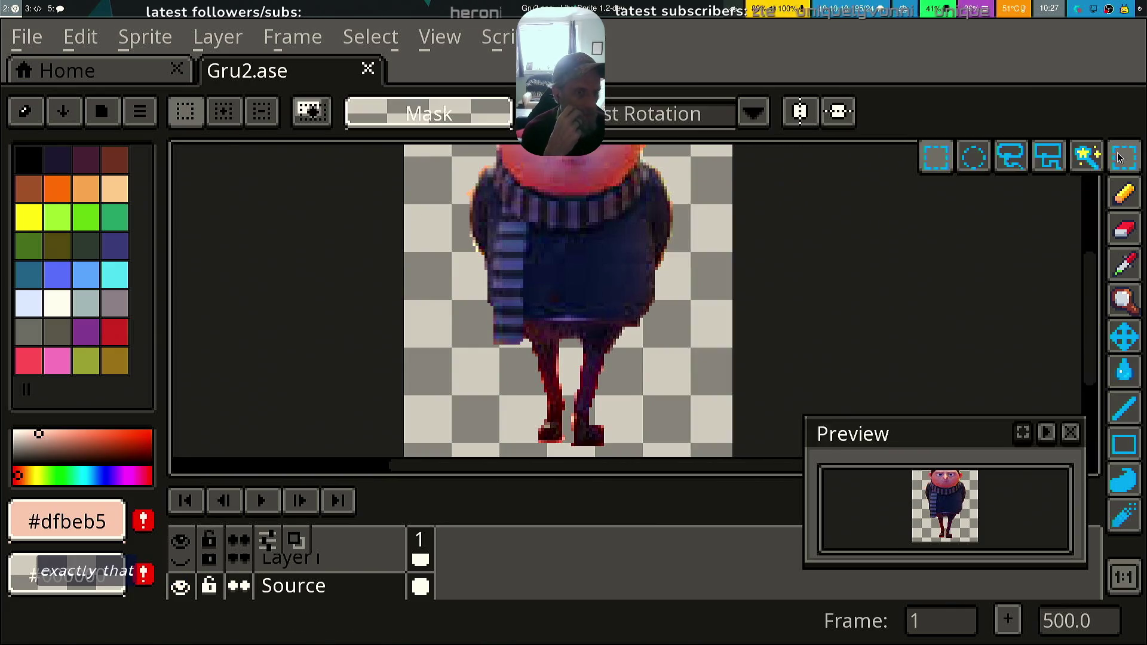
# Step: Select a rectangle around Gru's legs and flip it horizontally
pyautogui.moveTo(622, 448); pyautogui.dragTo(526, 333)
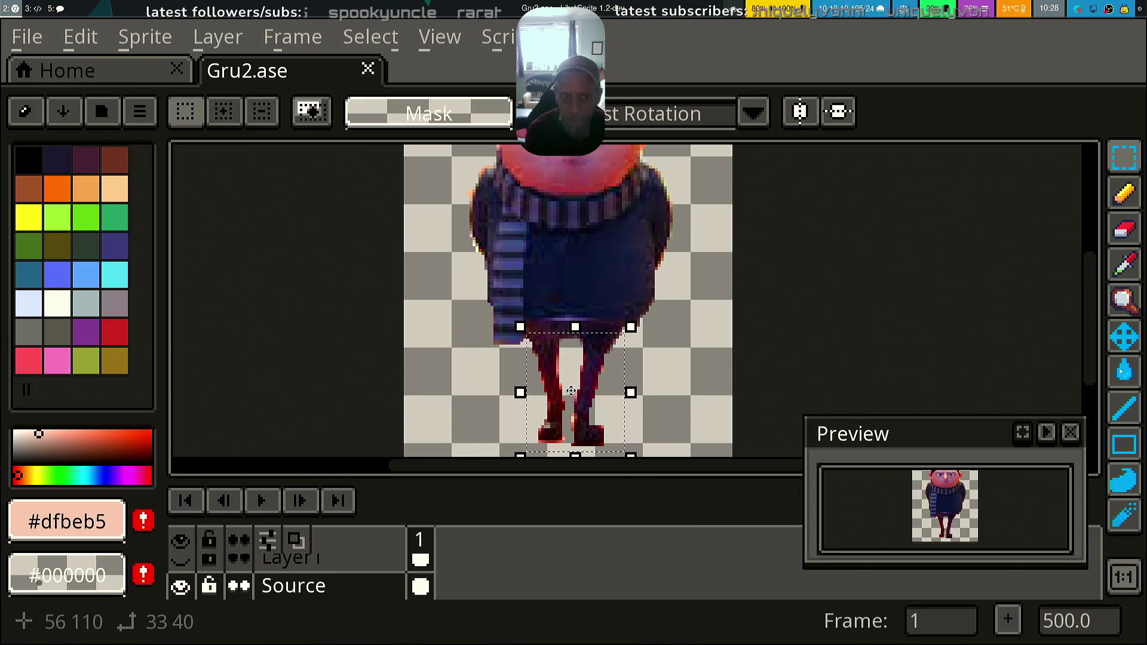
pyautogui.click(383, 38)
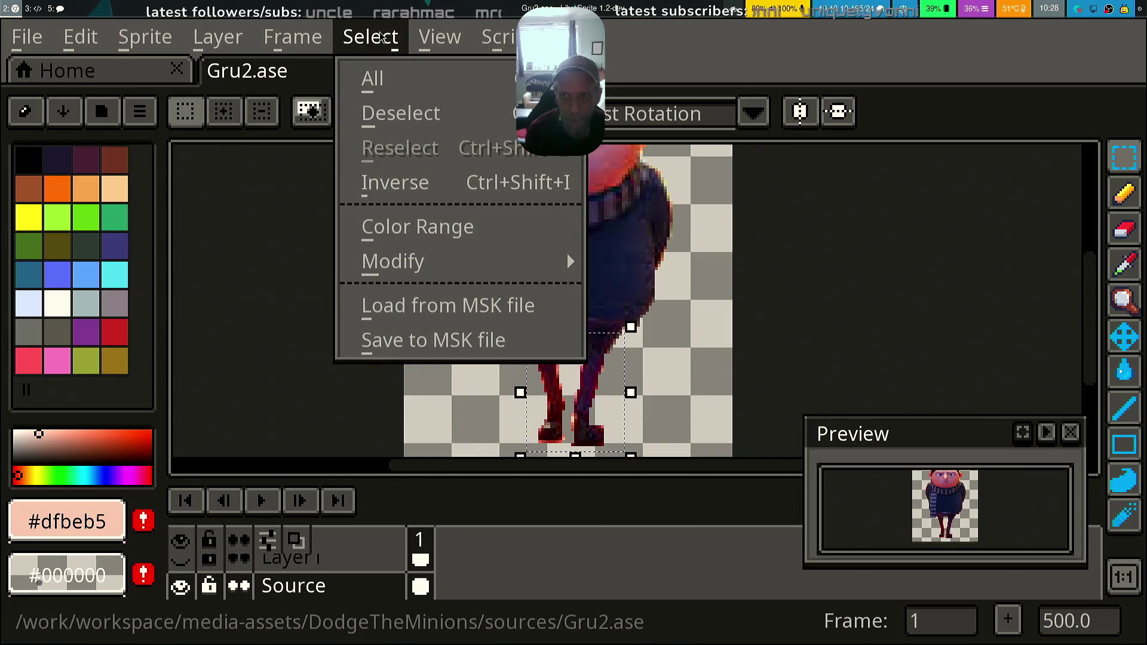
pyautogui.moveTo(276, 47)
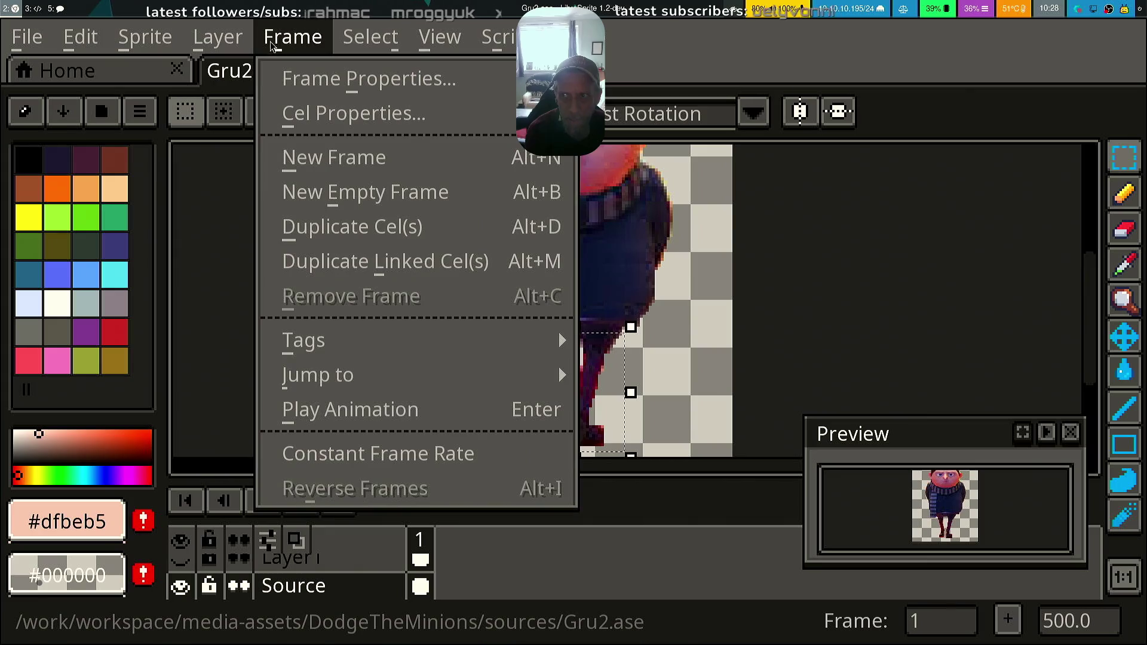
pyautogui.moveTo(93, 45)
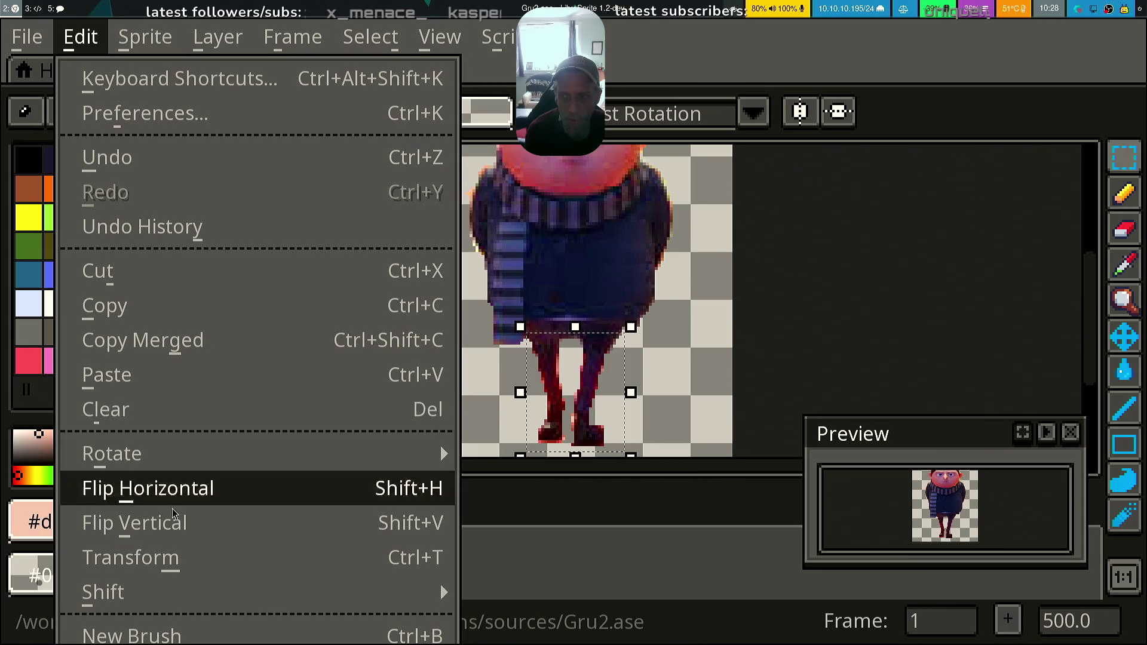
pyautogui.click(233, 501)
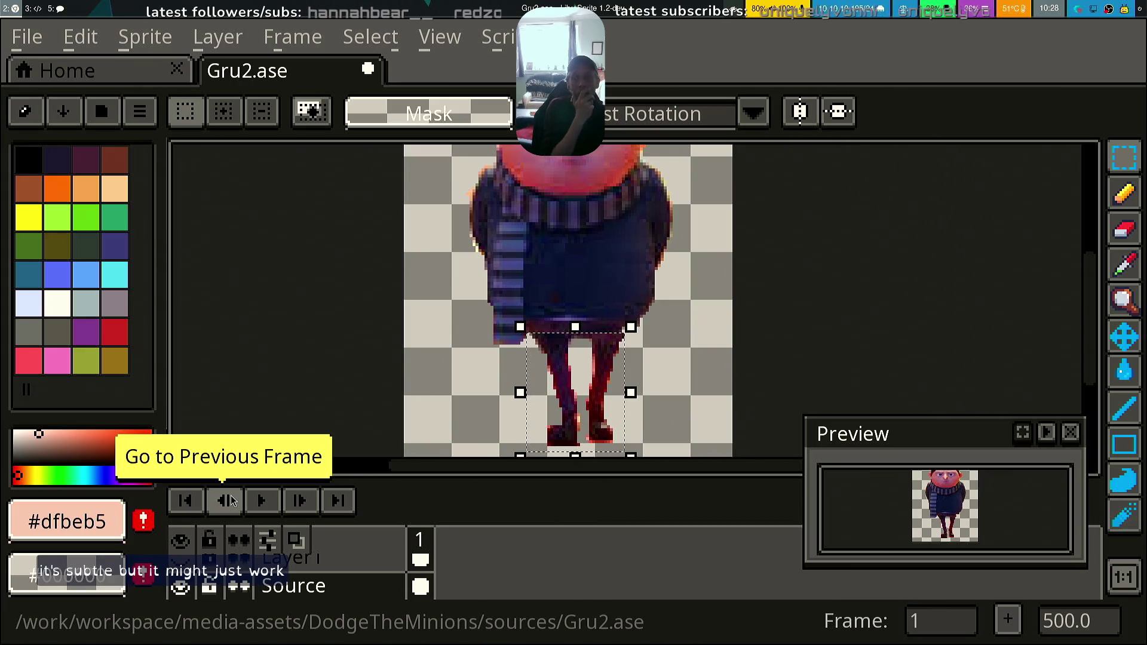
# Step: Save Gru2.ase with the mirrored legs
pyautogui.click(27, 37)
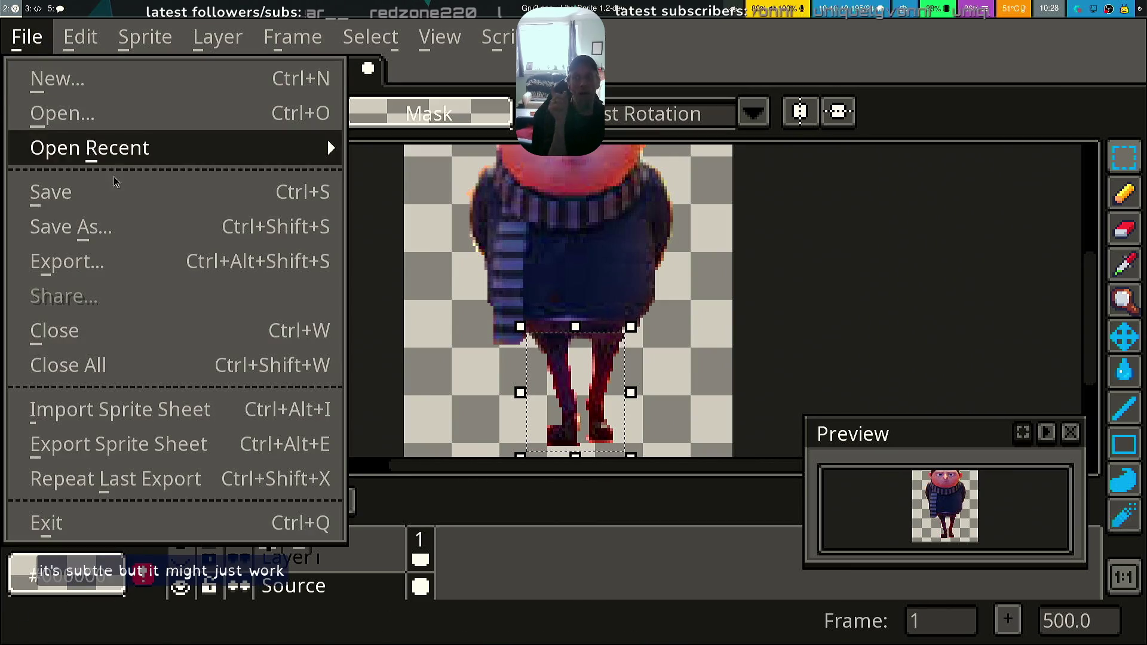
pyautogui.click(121, 198)
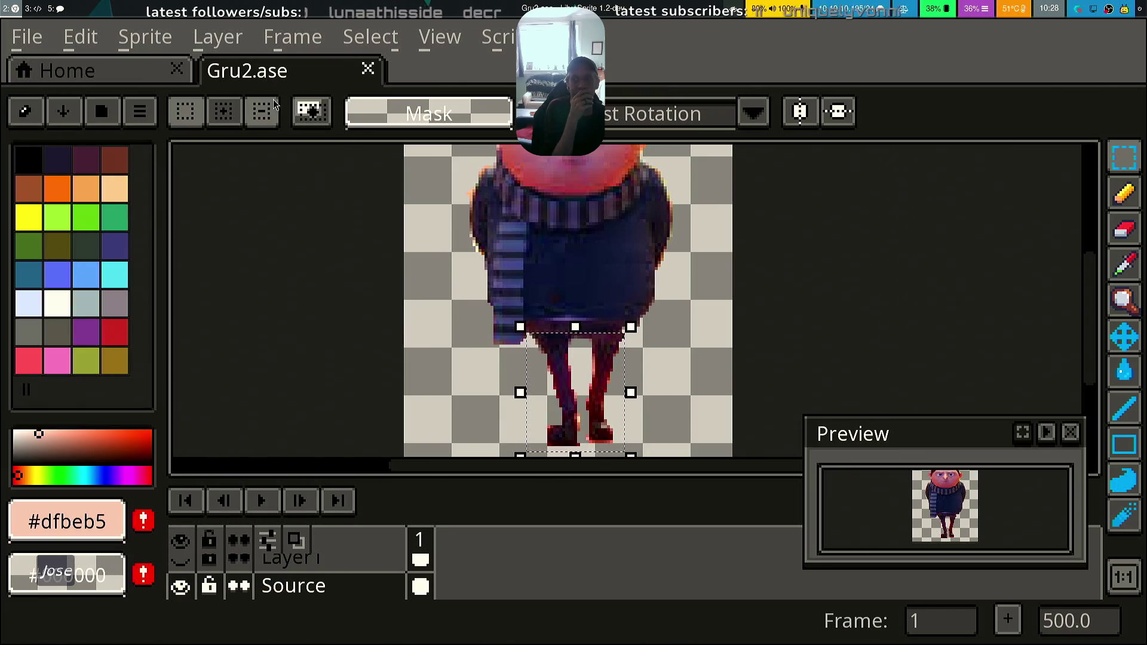
pyautogui.click(293, 37)
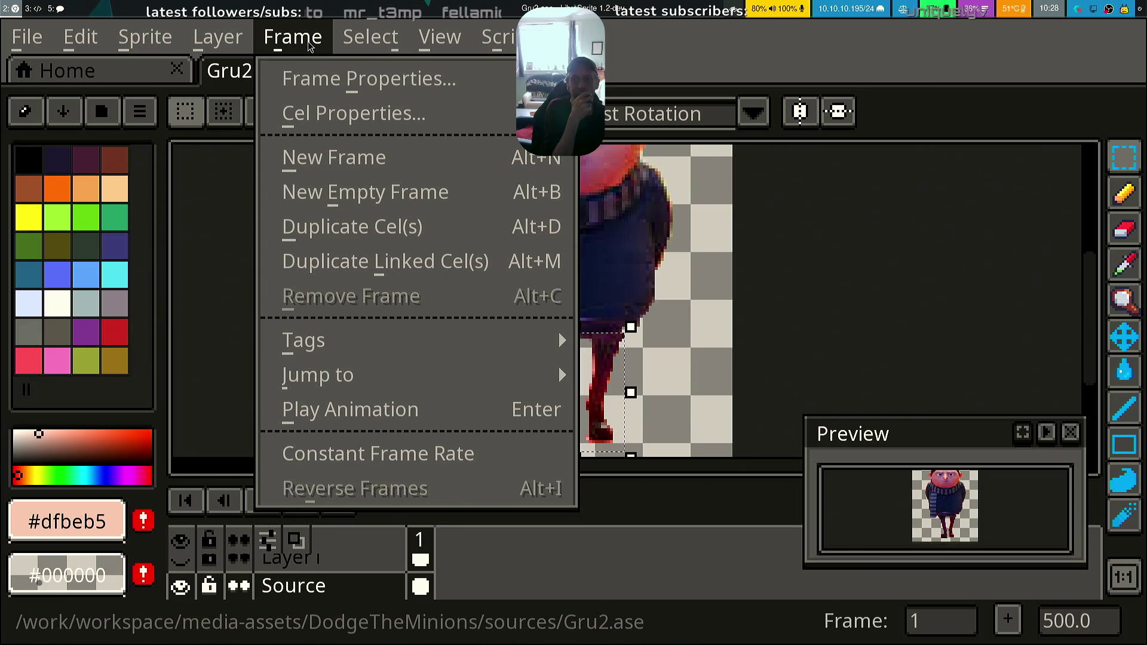
pyautogui.click(308, 47)
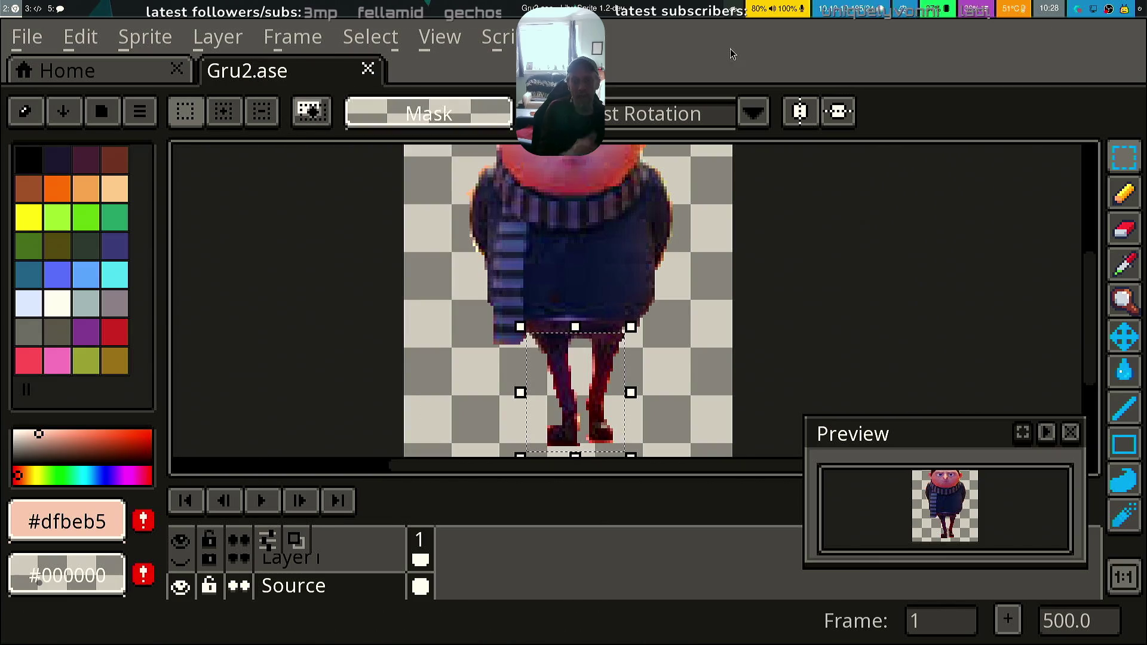
pyautogui.press('super')
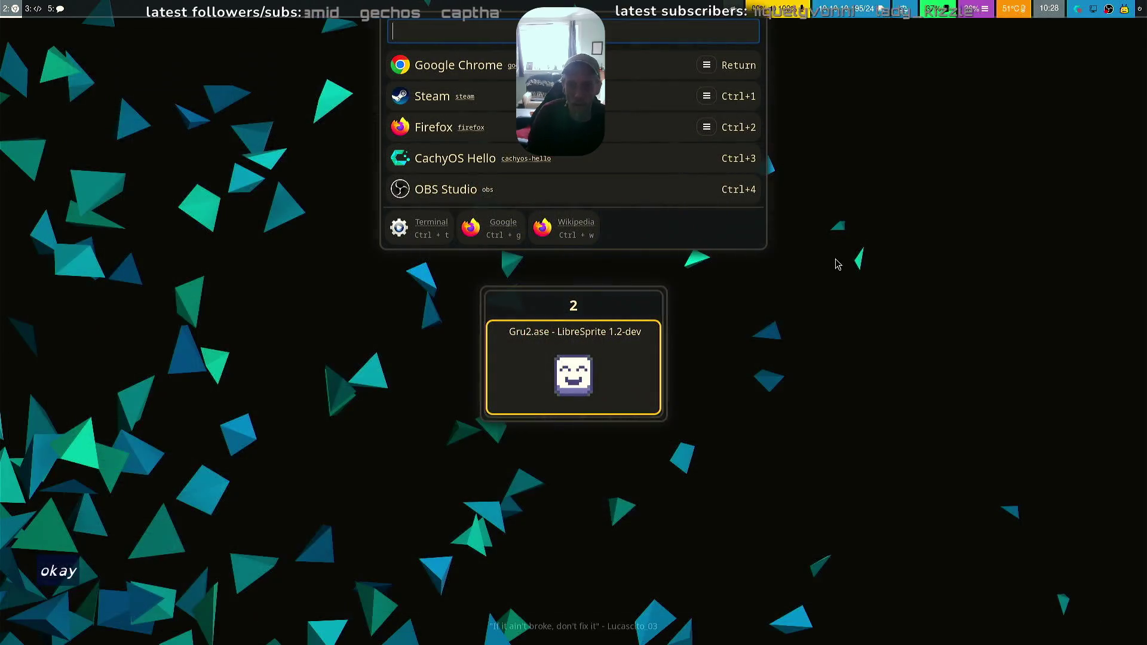
# Step: Start Midnight Commander with mc in a new terminal
pyautogui.press('Escape')
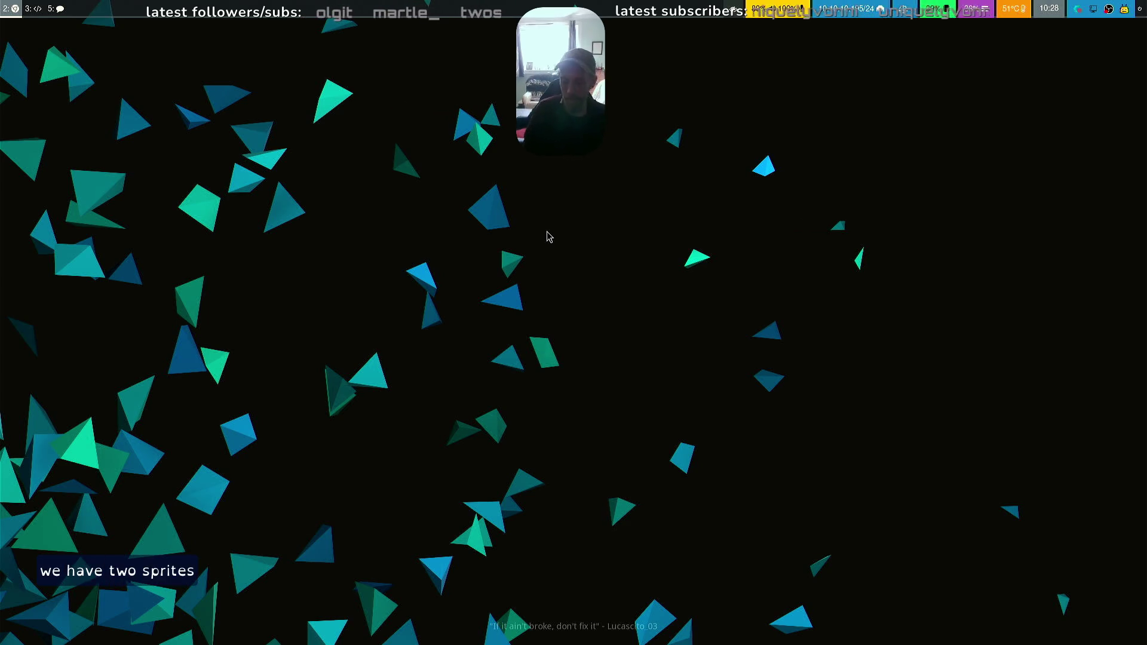
pyautogui.press('super+Return')
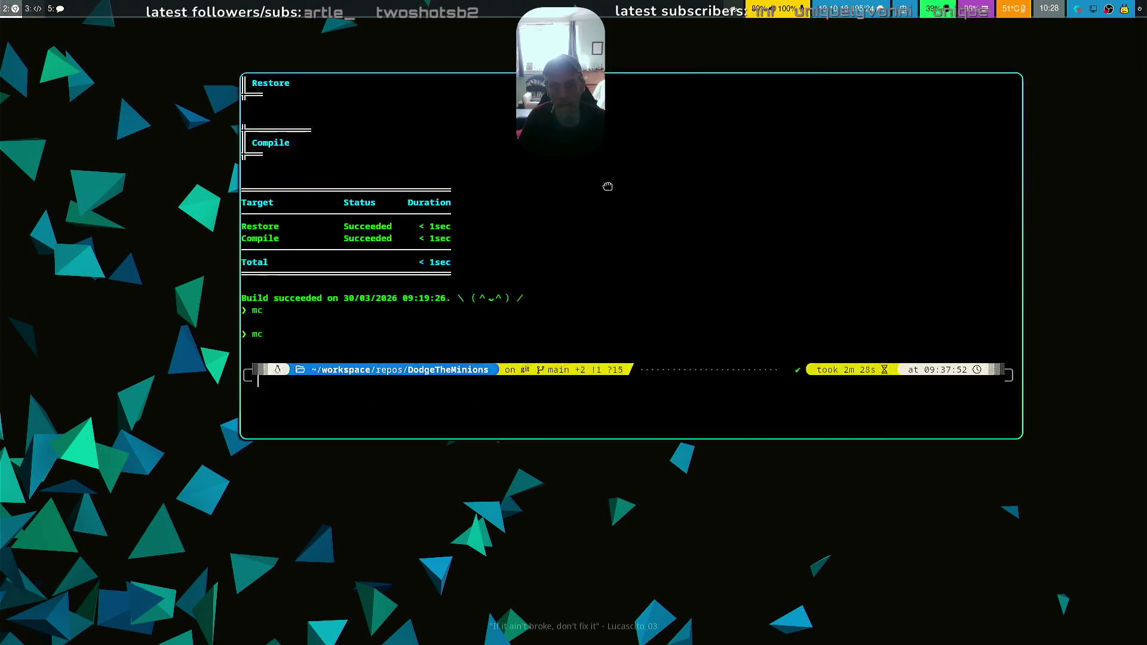
pyautogui.write('mc')
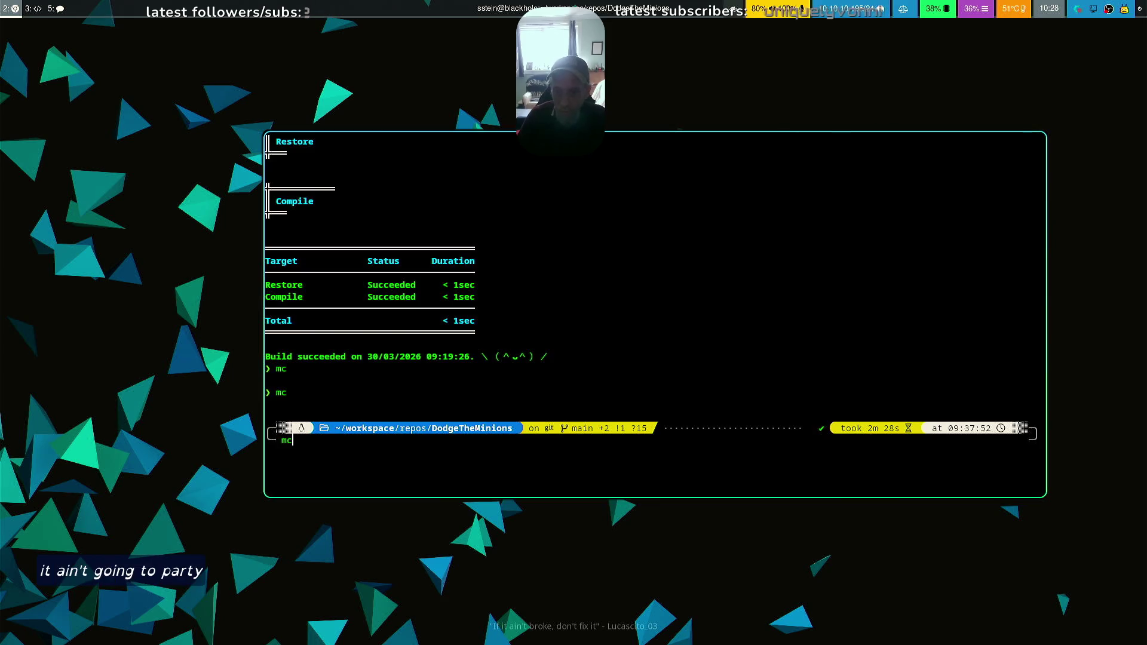
pyautogui.press('Return')
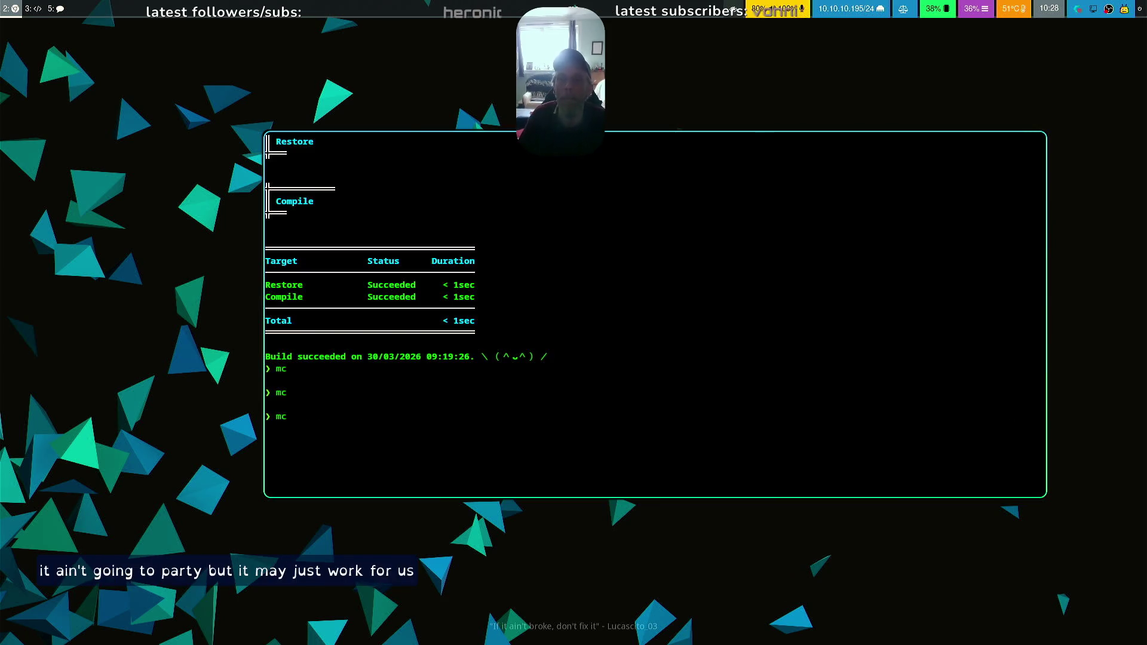
# Step: Navigate one panel to the DodgeTheMinions sources folder, onto Gru1.ase
pyautogui.press('Tab')
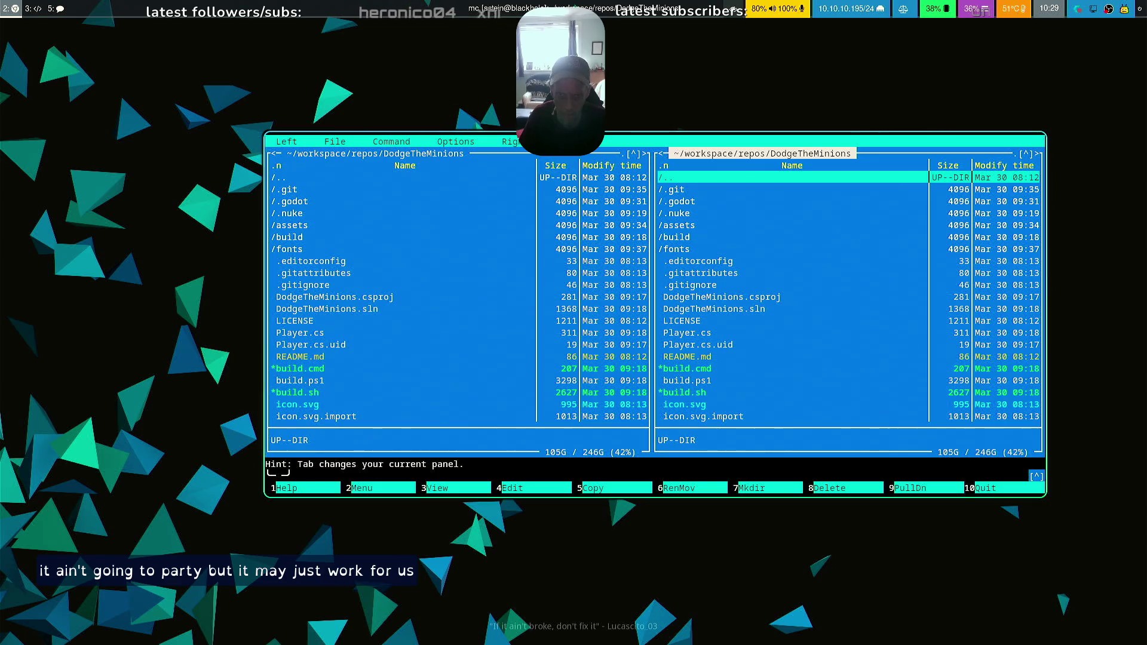
pyautogui.press('Return')
pyautogui.press('Up')
pyautogui.press('Up')
pyautogui.press('Return')
pyautogui.press('Up')
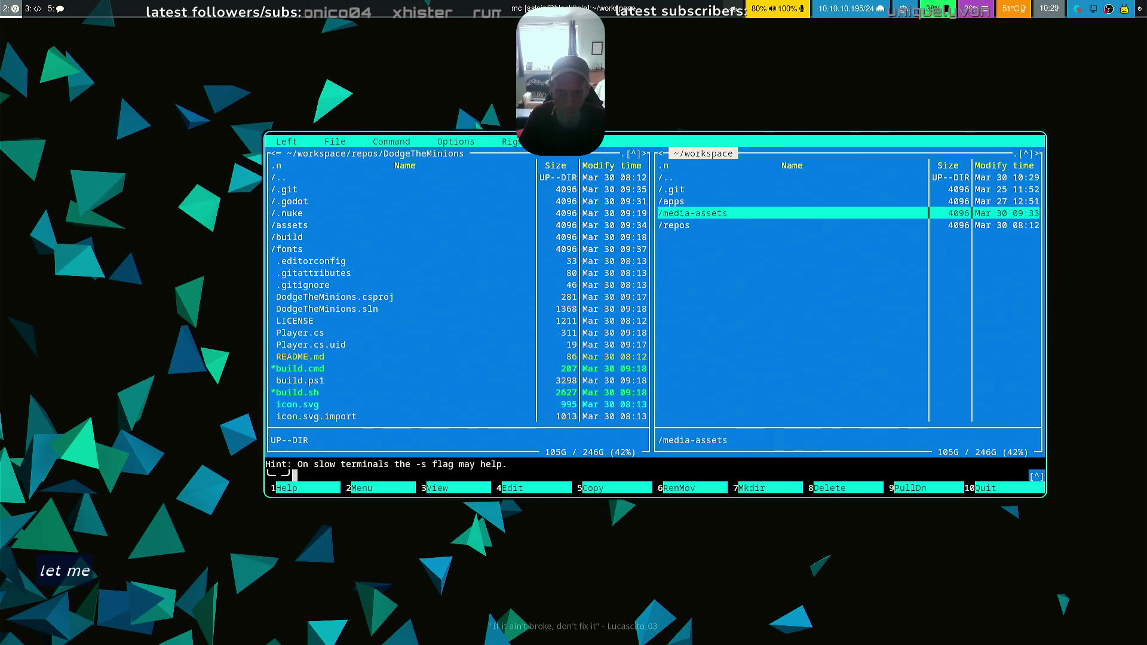
pyautogui.press('Return')
pyautogui.press('Down')
pyautogui.press('Return')
pyautogui.press('Down')
pyautogui.press('Down')
pyautogui.press('Return')
pyautogui.press('Return')
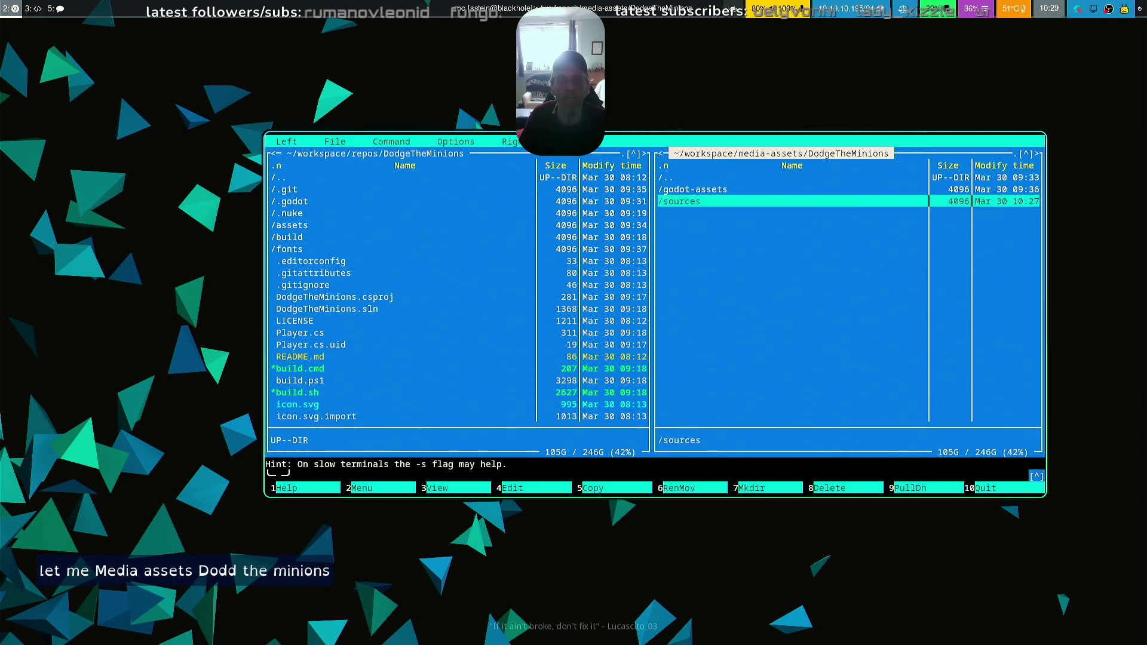
pyautogui.press('Return')
pyautogui.press('Down')
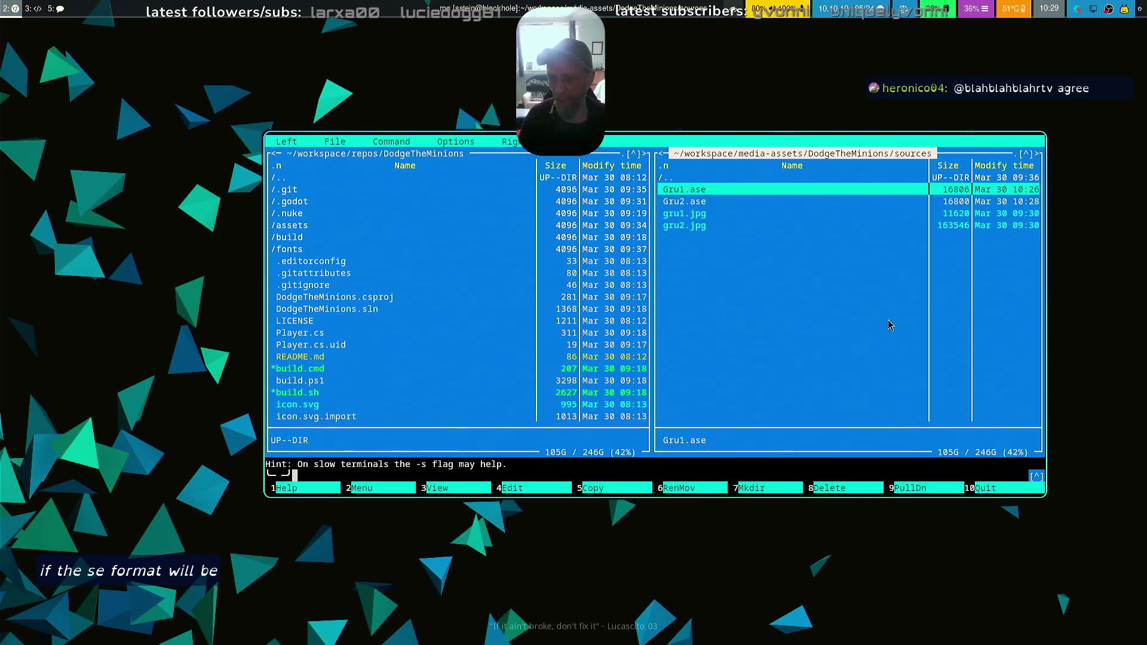
# Step: Point the other panel at the repository's assets folder
pyautogui.moveTo(887, 326); pyautogui.dragTo(1146, 306)
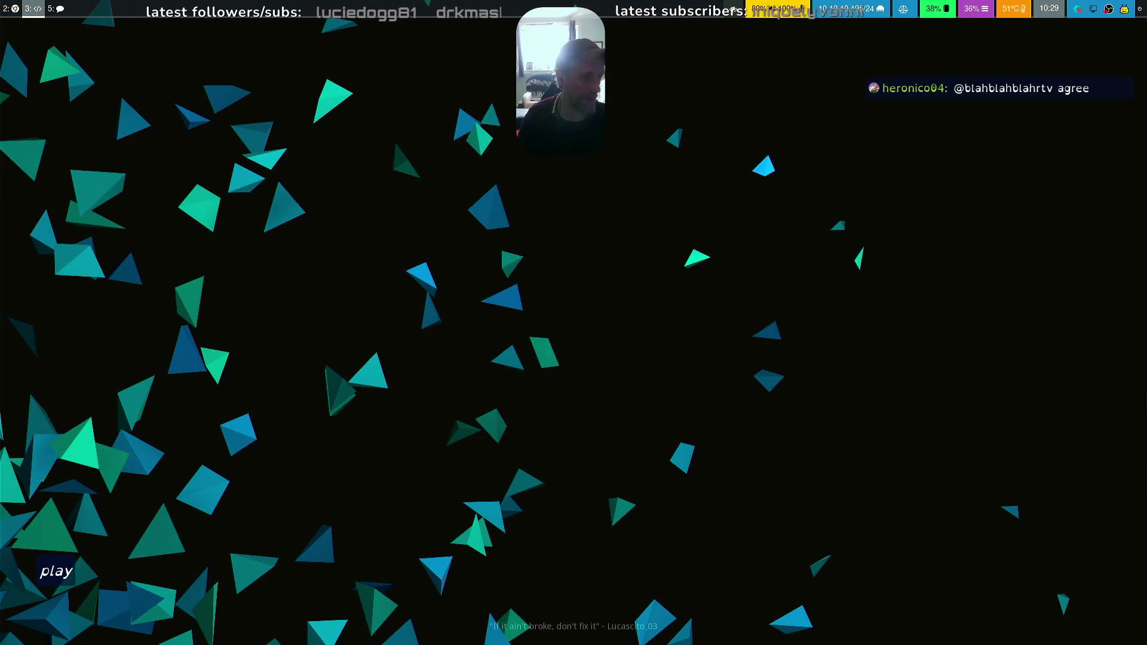
pyautogui.press('super+2')
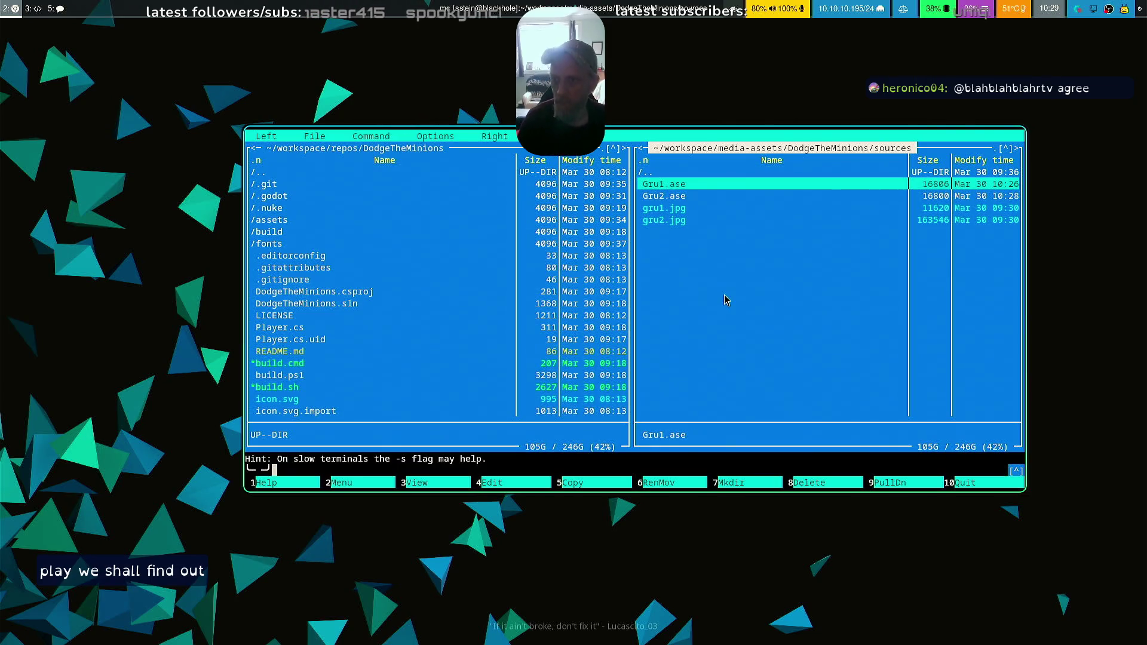
pyautogui.press('Tab')
pyautogui.press('Down')
pyautogui.press('Down')
pyautogui.press('Down')
pyautogui.press('Return')
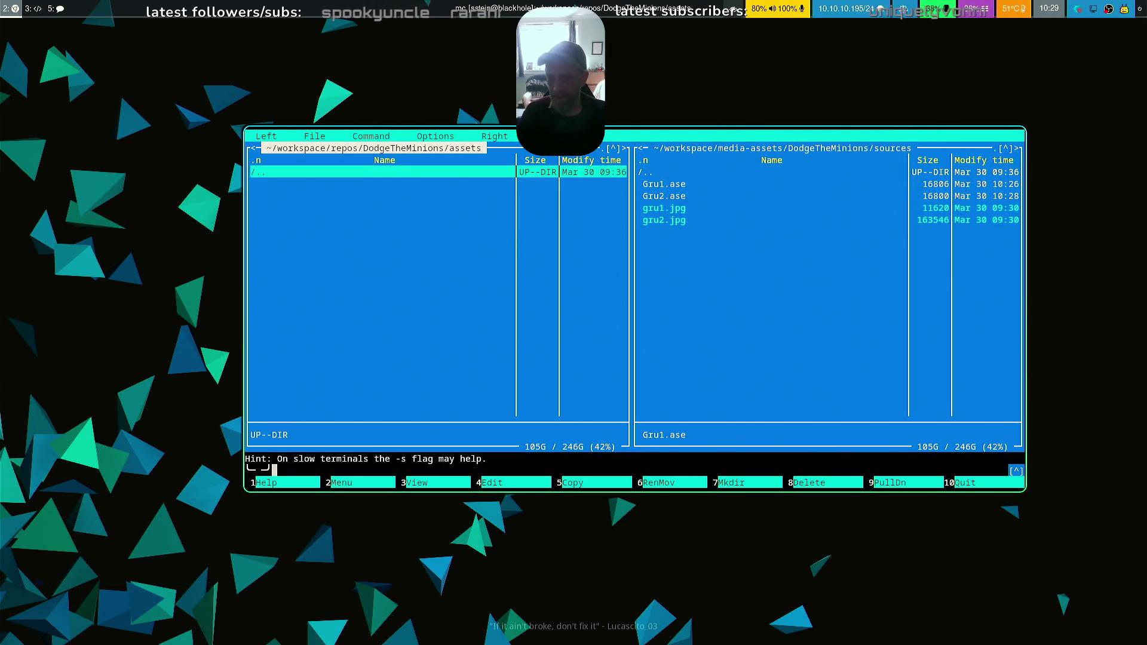
pyautogui.press('Tab')
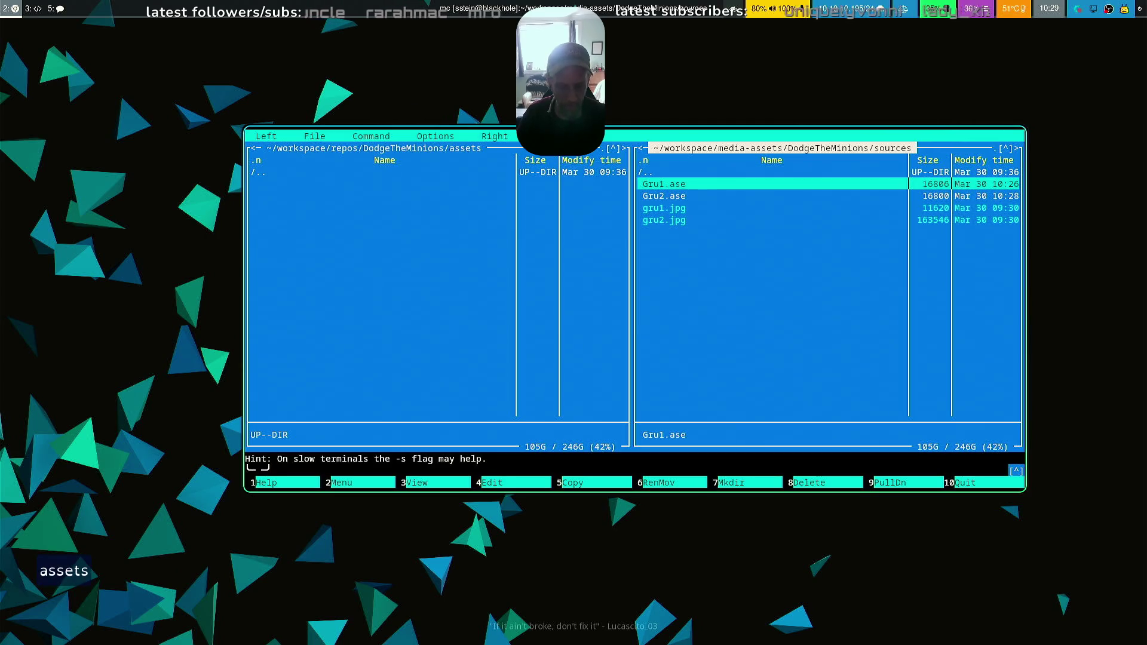
# Step: Copy Gru1.ase and Gru2.ase into assets with F5, then quit mc
pyautogui.press('Insert')
pyautogui.press('Insert')
pyautogui.press('Up')
pyautogui.press('F5')
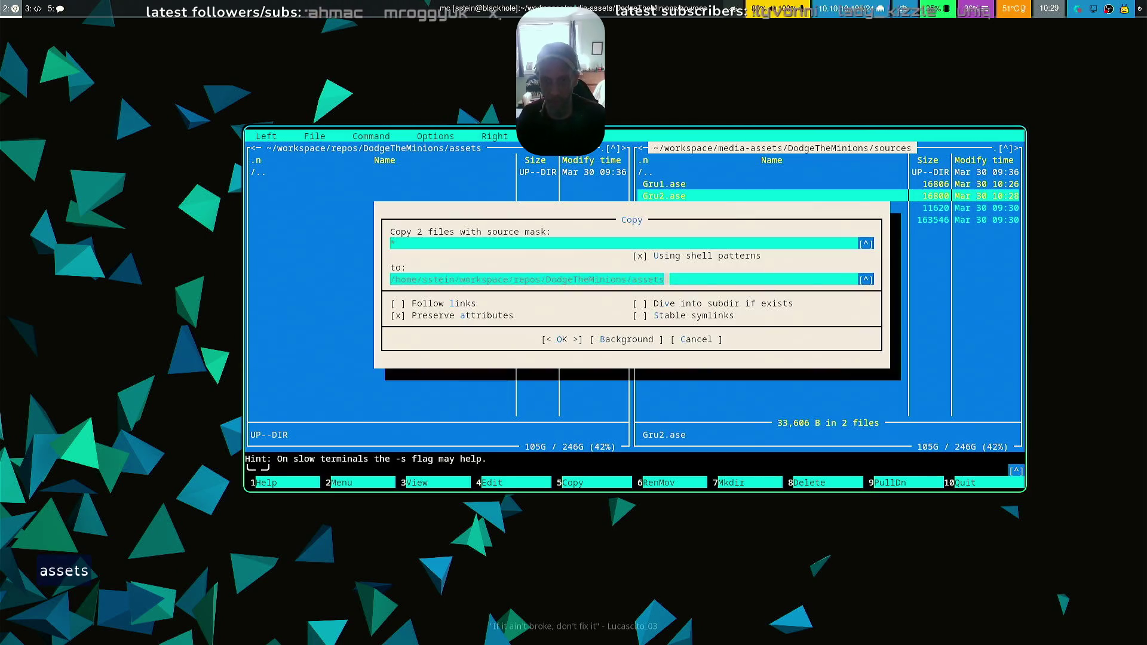
pyautogui.press('Return')
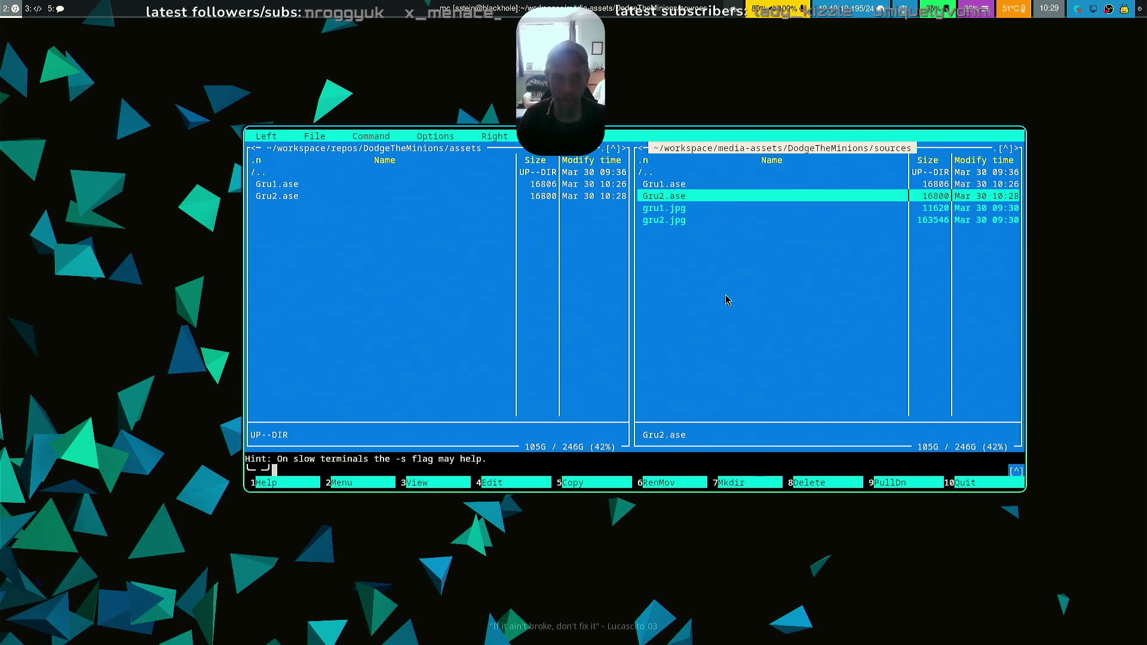
pyautogui.press('F10')
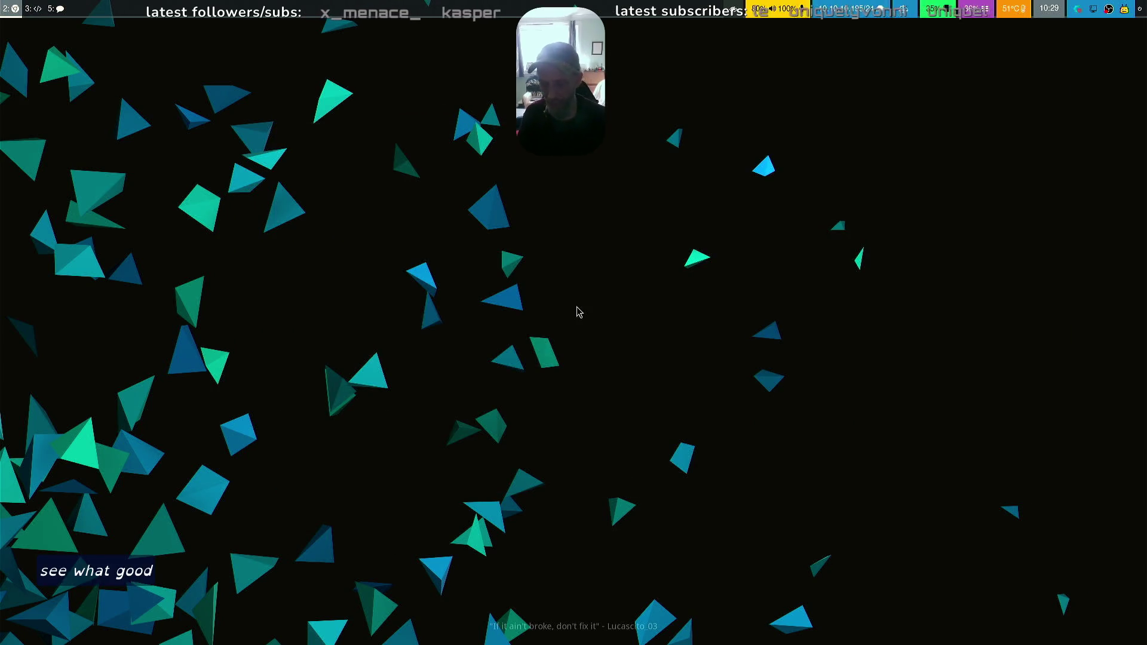
# Step: Launch Godot Engine Mono, open DodgeTheMinions and view its assets folder
pyautogui.press('super+d')
pyautogui.write('gofoty')
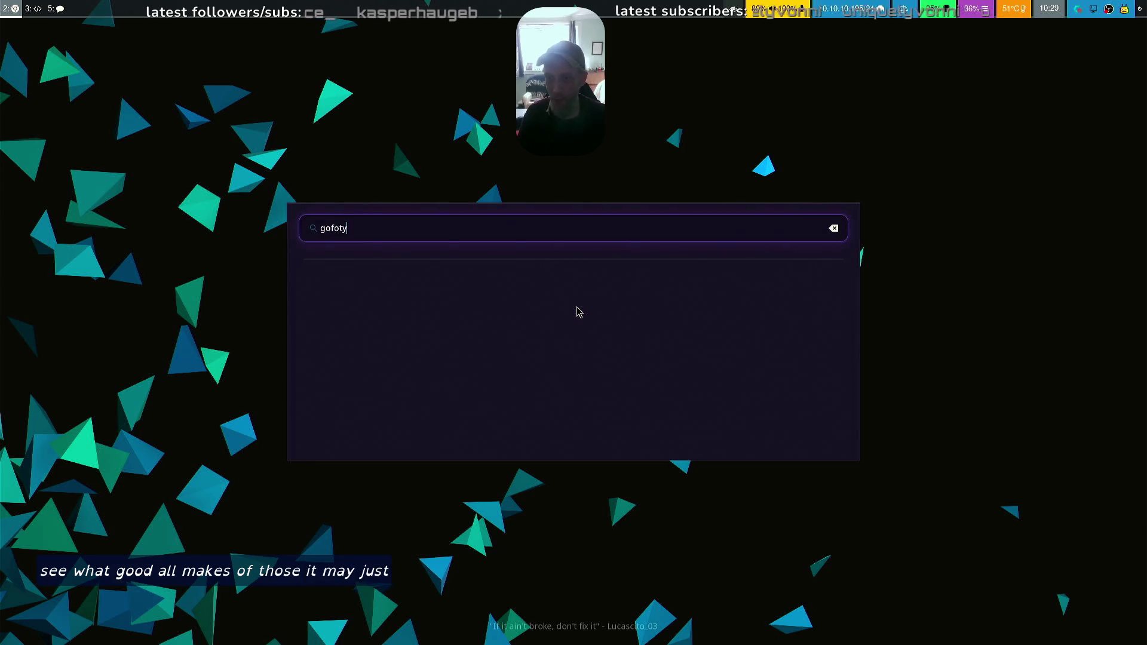
pyautogui.press('BackSpace')
pyautogui.write('dot')
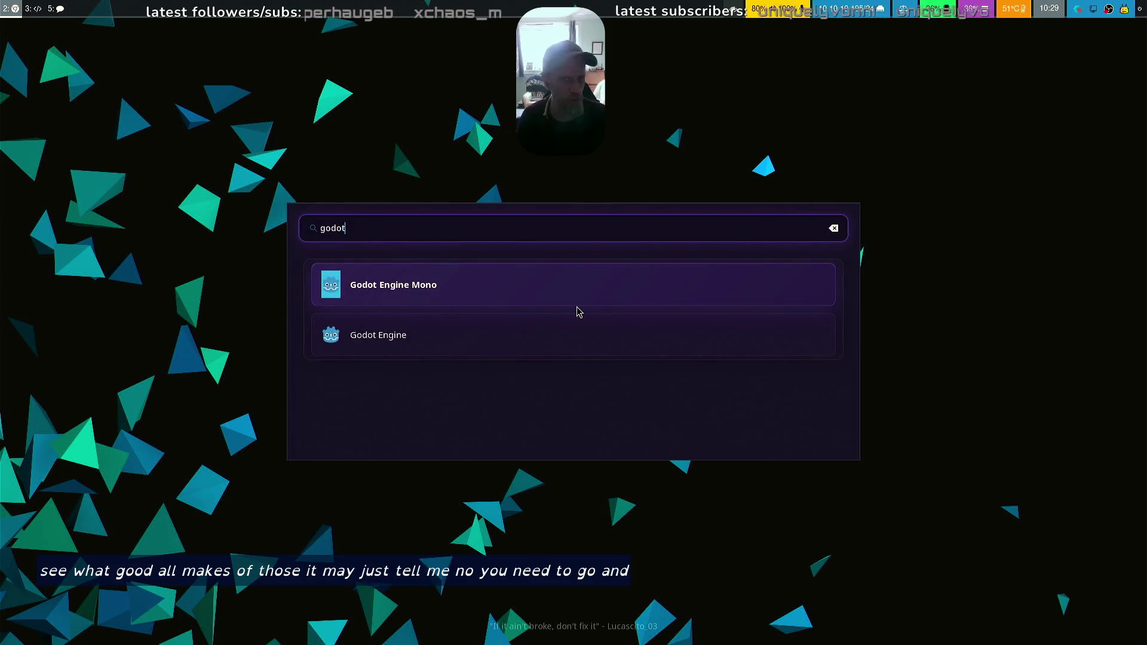
pyautogui.press('Return')
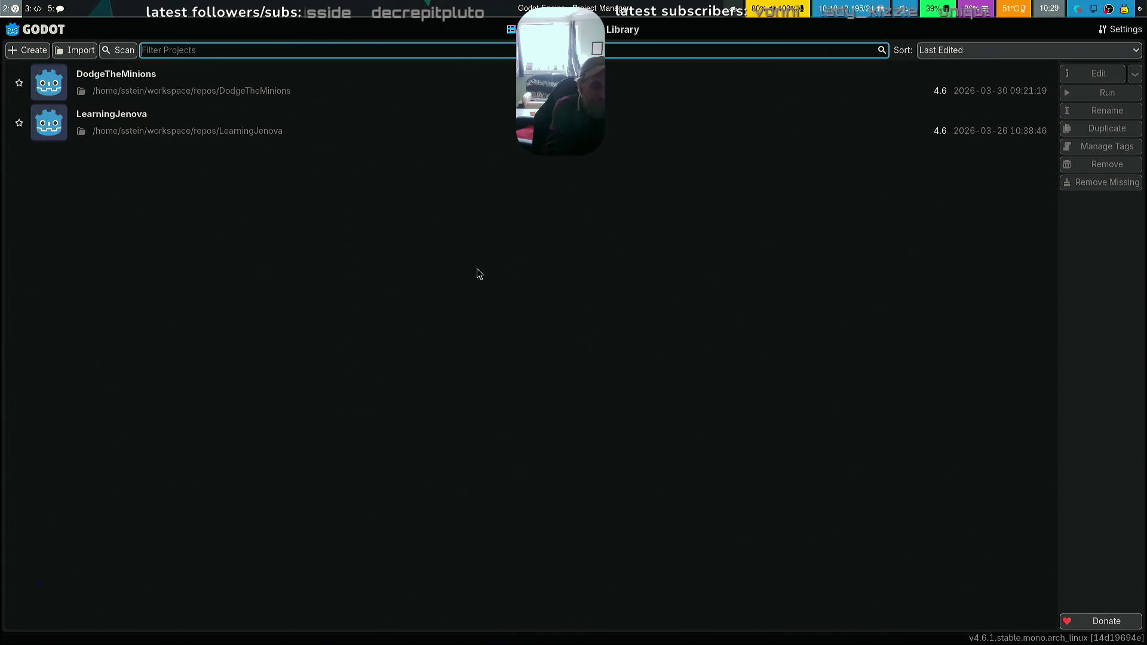
pyautogui.doubleClick(207, 79)
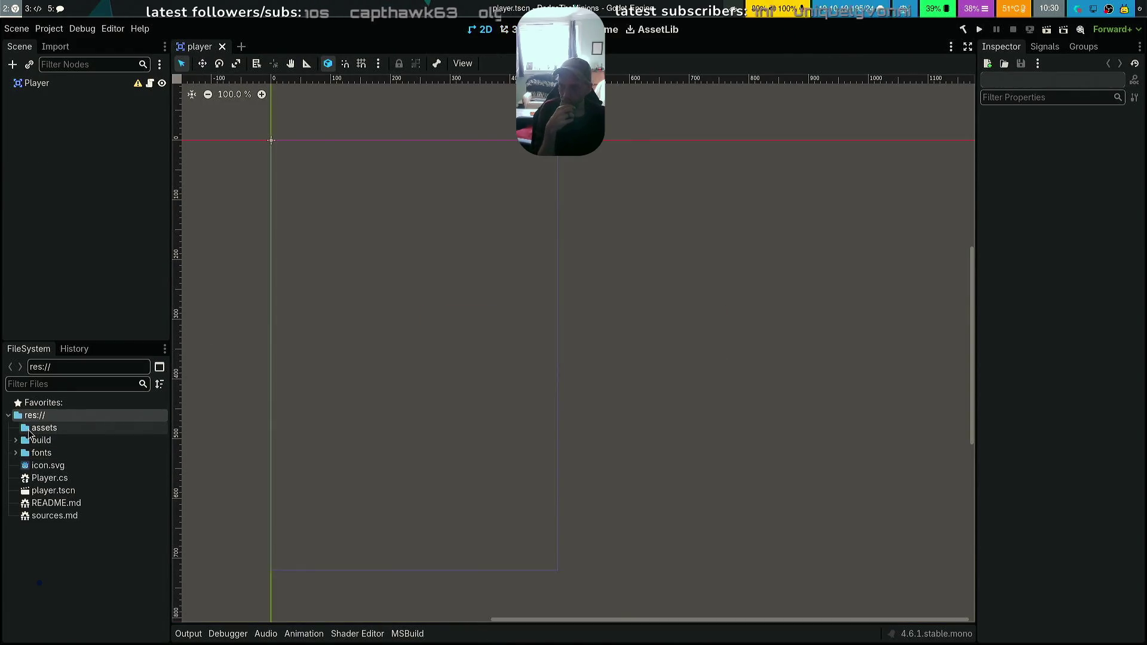
pyautogui.click(29, 431)
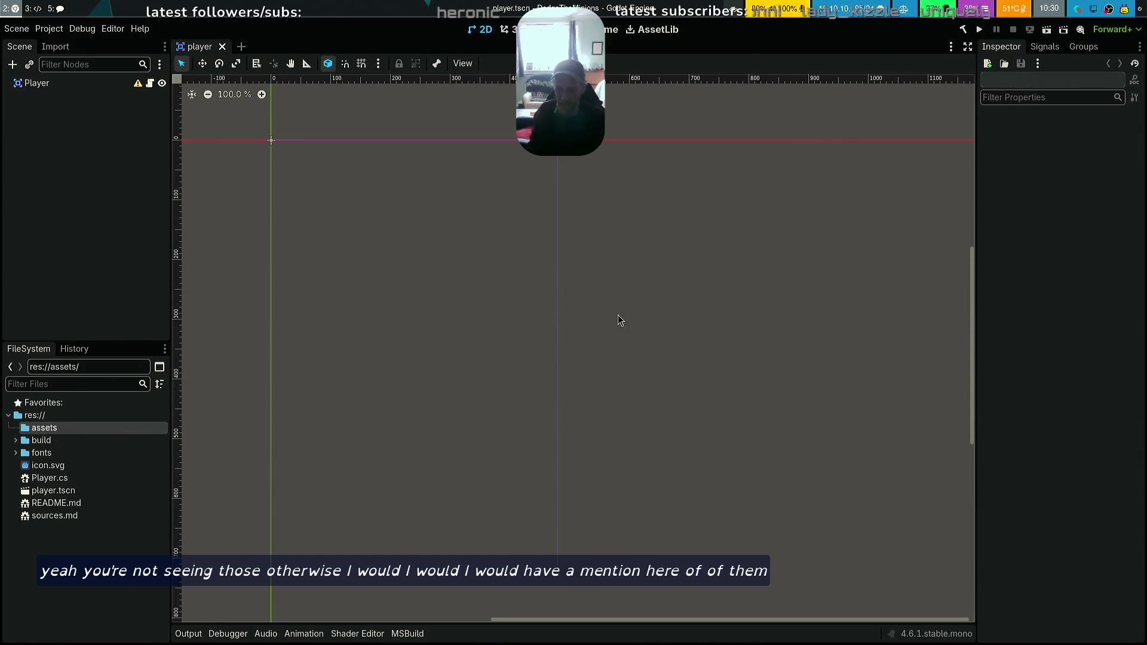
# Step: Search the app launcher for LibreSprite
pyautogui.press('super+d')
pyautogui.write('libv')
pyautogui.press('BackSpace')
# Step: Launch LibreSprite and load Gru1.ase with Gru2.ase as an animation sequence, maximised
pyautogui.write('r')
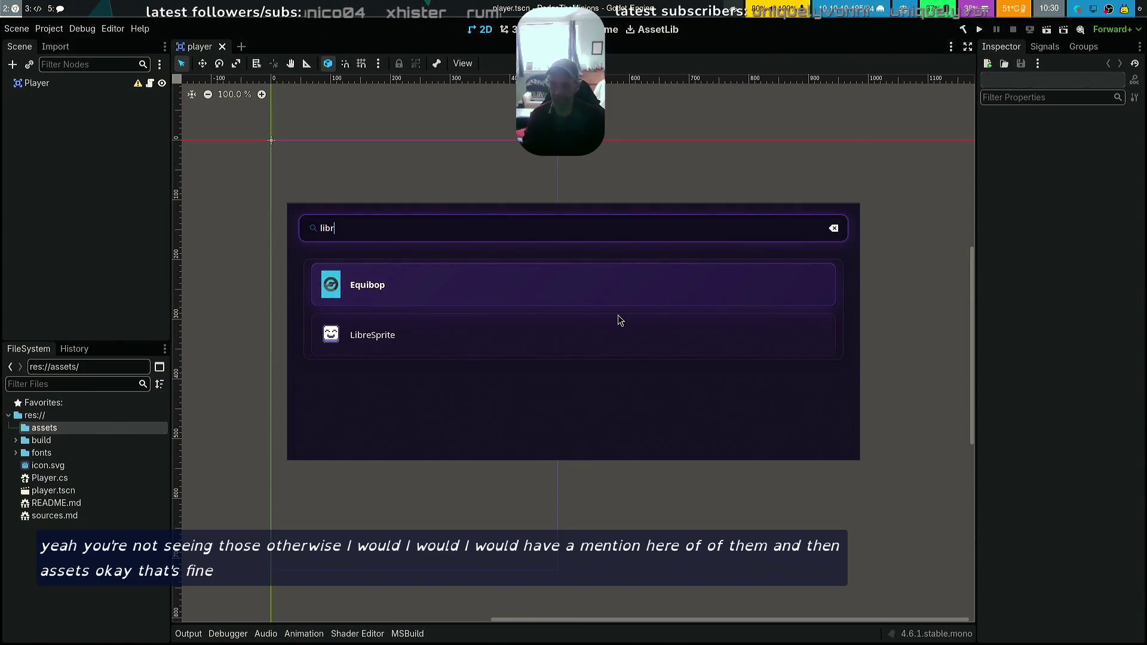
pyautogui.click(618, 317)
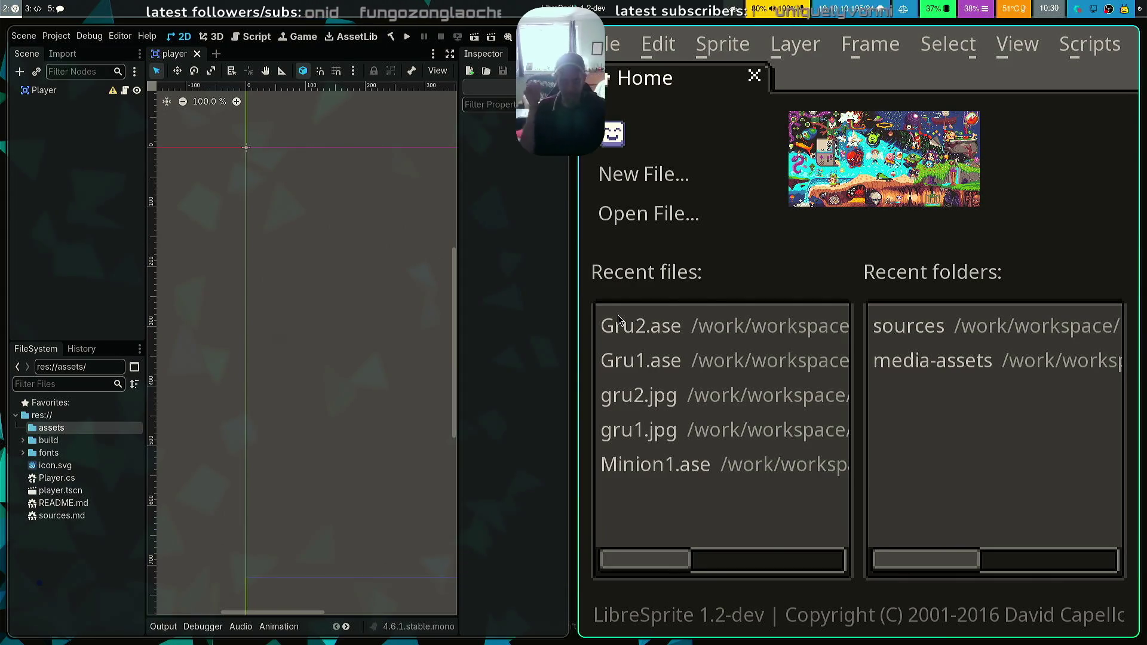
pyautogui.click(669, 358)
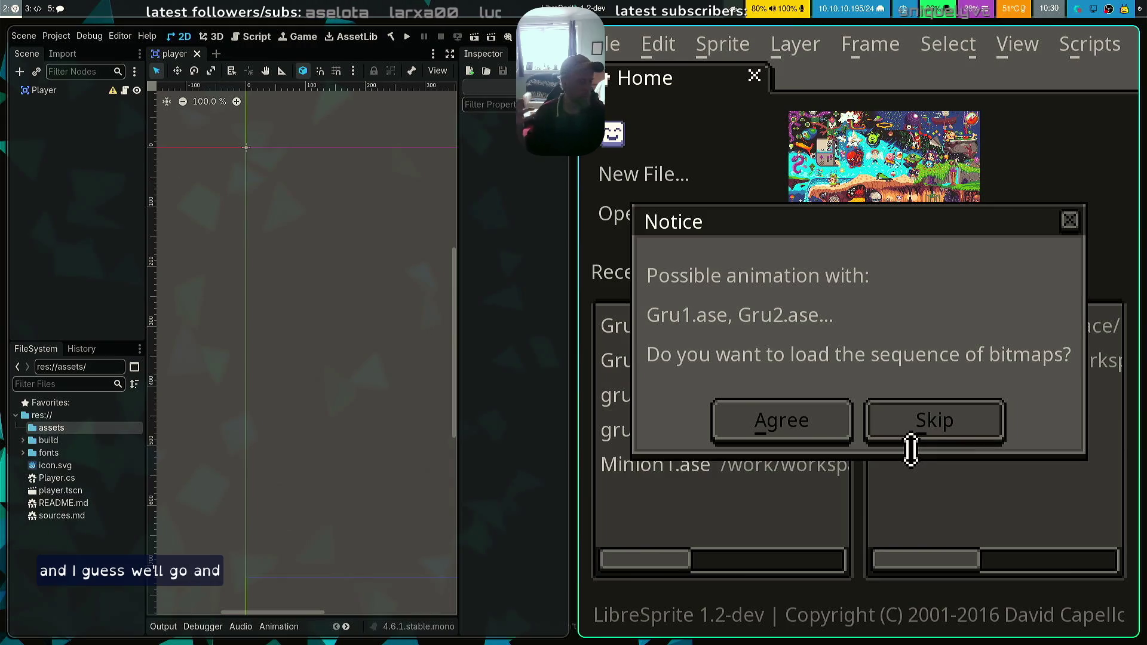
pyautogui.click(772, 425)
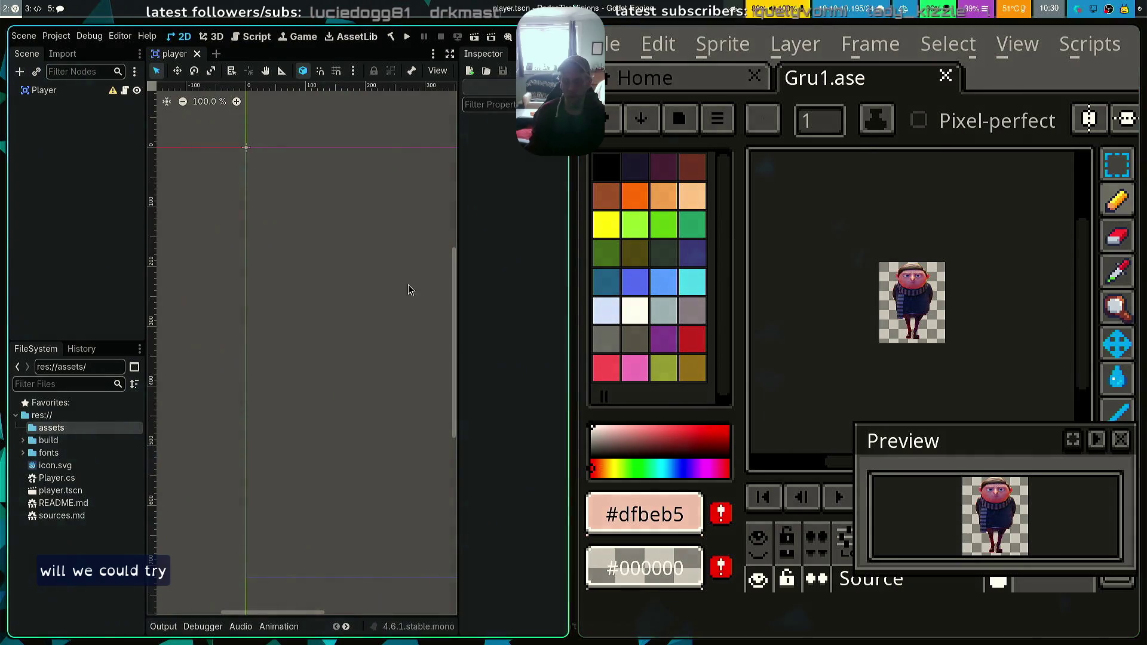
pyautogui.press('super+f')
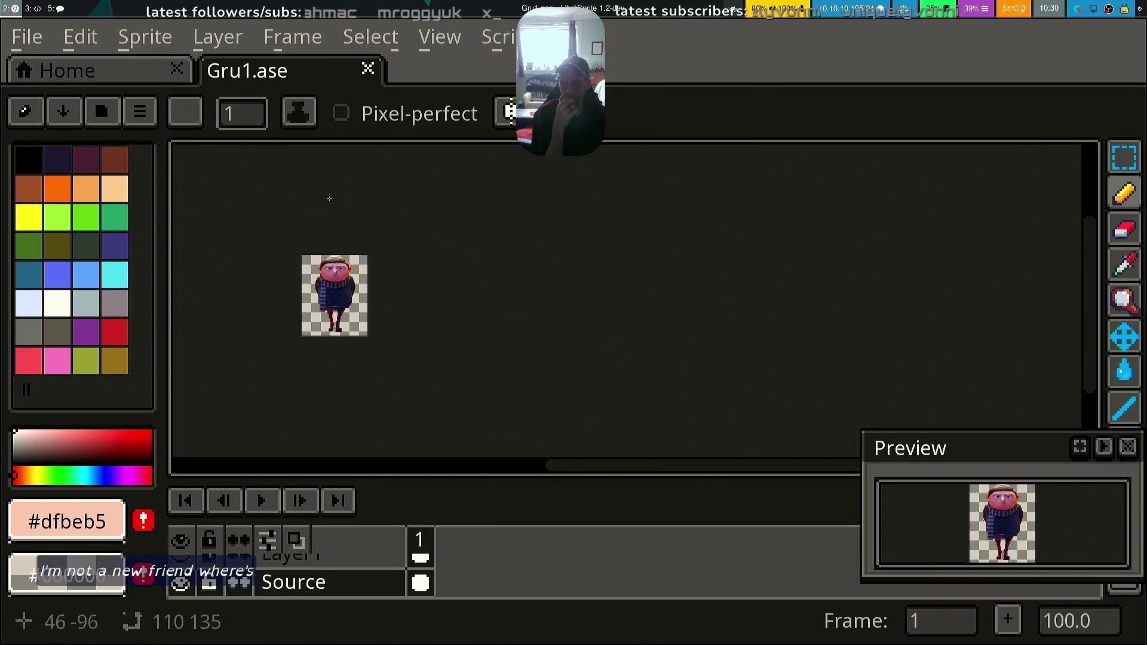
# Step: Try playing the two-frame animation and reposition the preview panel
pyautogui.click(310, 45)
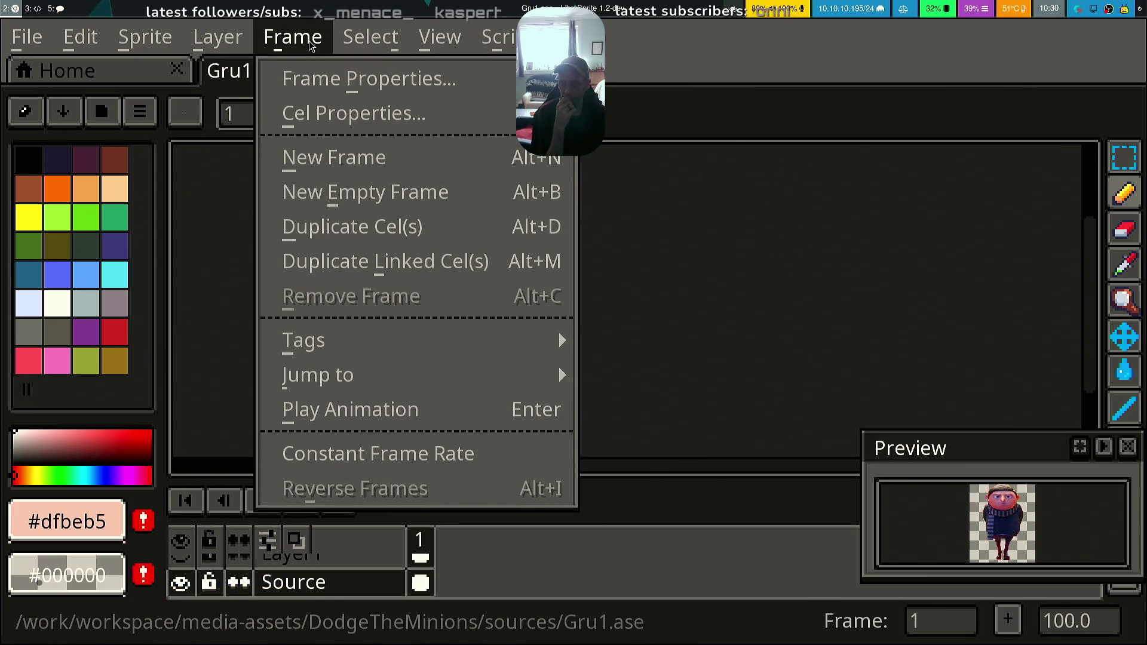
pyautogui.click(310, 45)
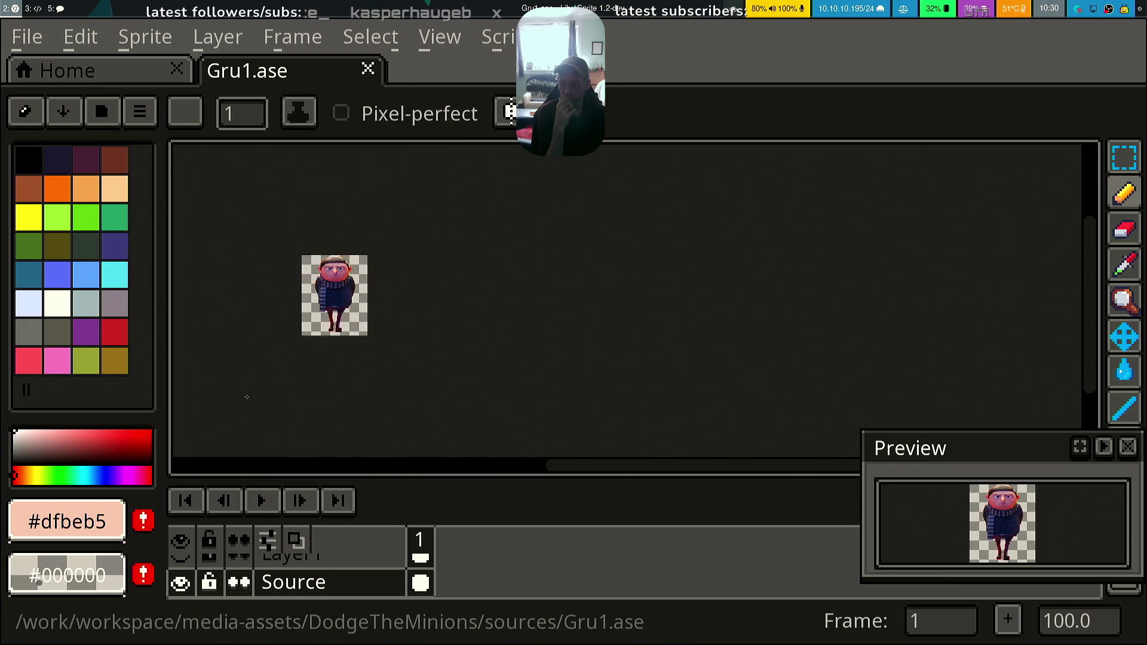
pyautogui.click(267, 503)
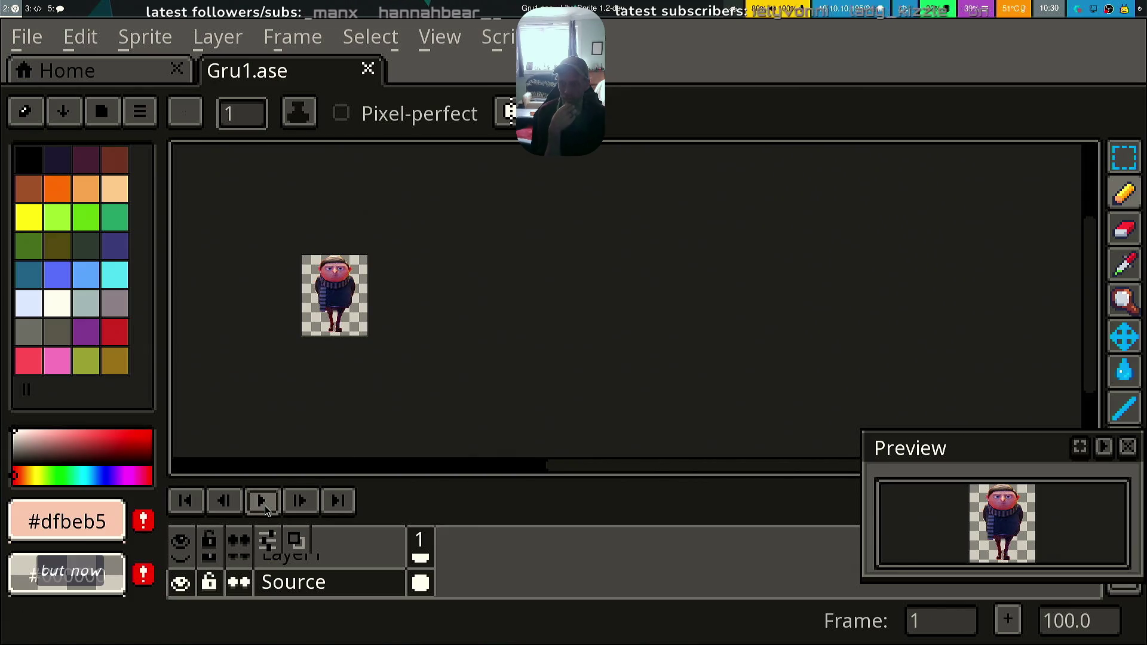
pyautogui.click(232, 504)
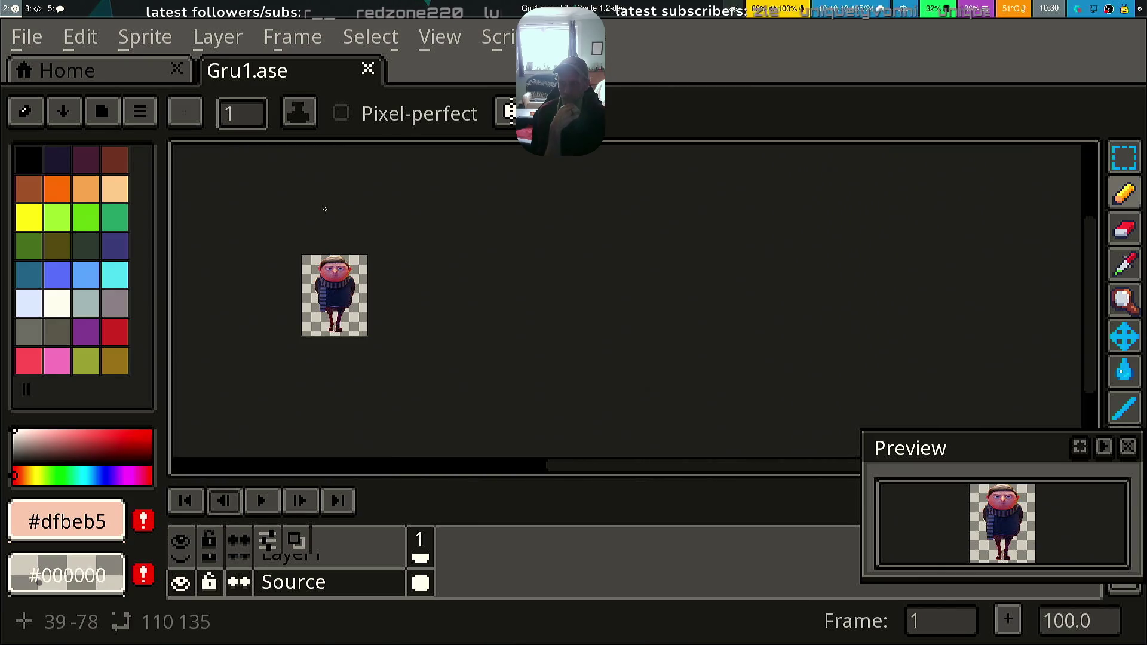
pyautogui.scroll(3, 353, 546)
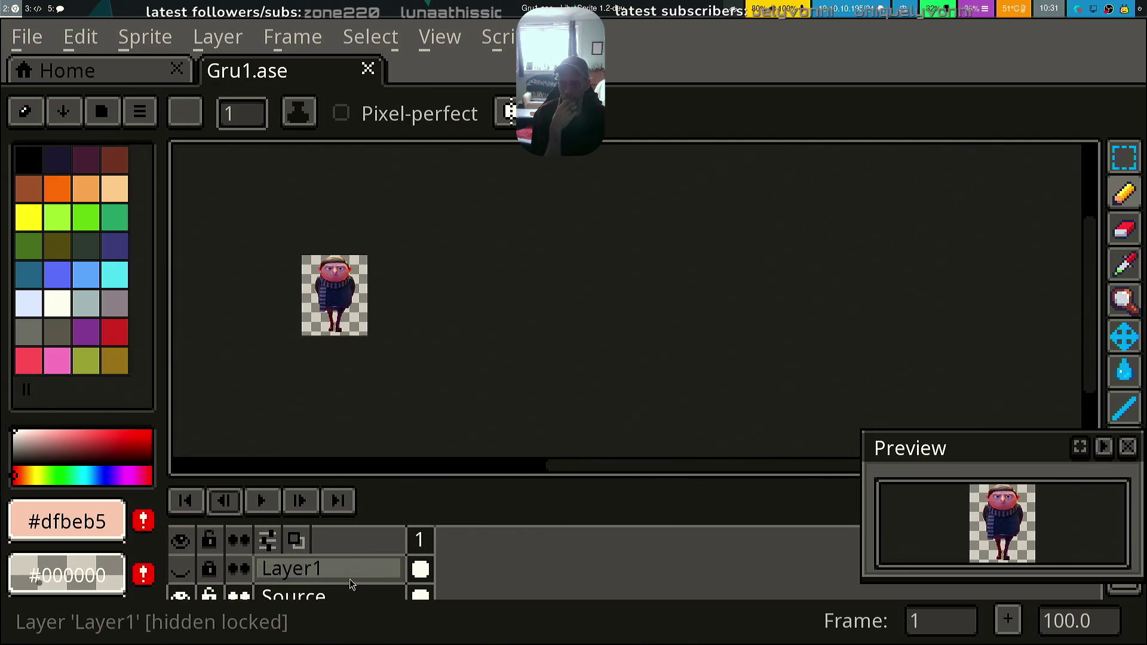
pyautogui.moveTo(983, 453)
pyautogui.mouseDown()
pyautogui.moveTo(882, 361)
pyautogui.moveTo(902, 382)
pyautogui.mouseUp()
pyautogui.moveTo(916, 382); pyautogui.dragTo(918, 379)
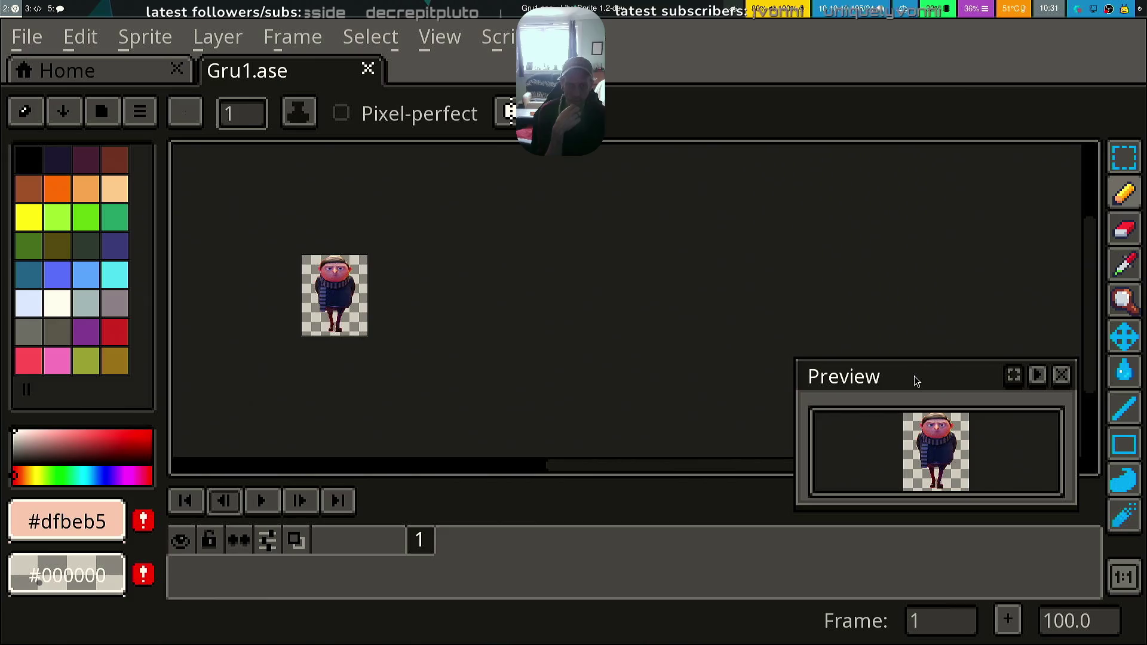
# Step: Jump to frame 2, back to frame 1, then close Gru1.ase
pyautogui.click(934, 625)
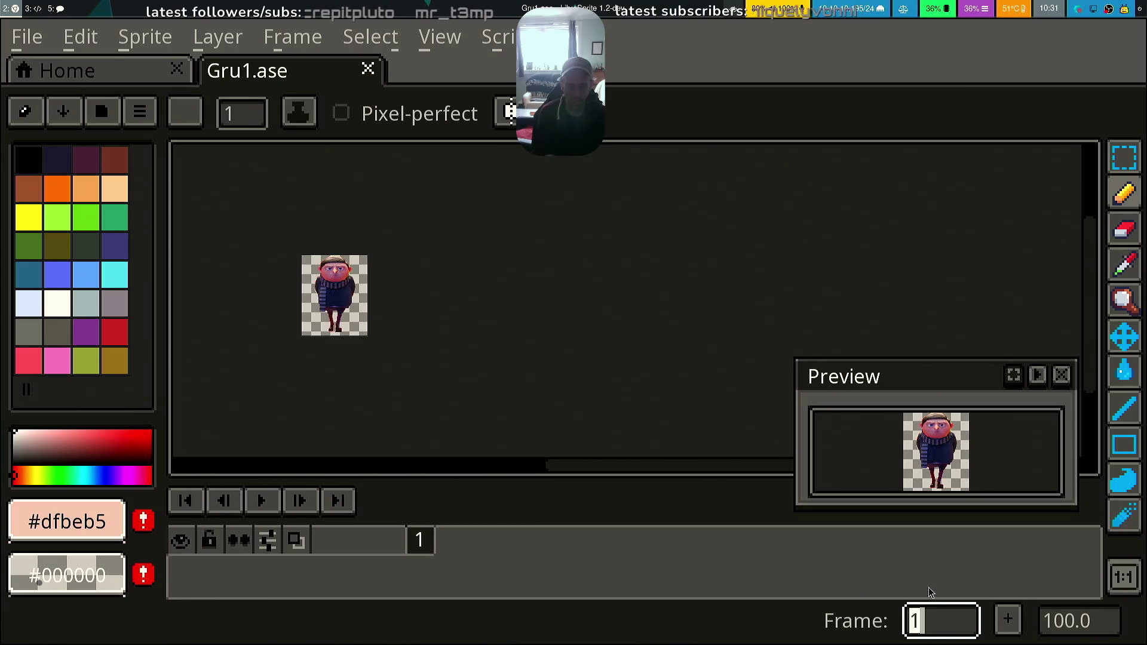
pyautogui.write('2')
pyautogui.press('Return')
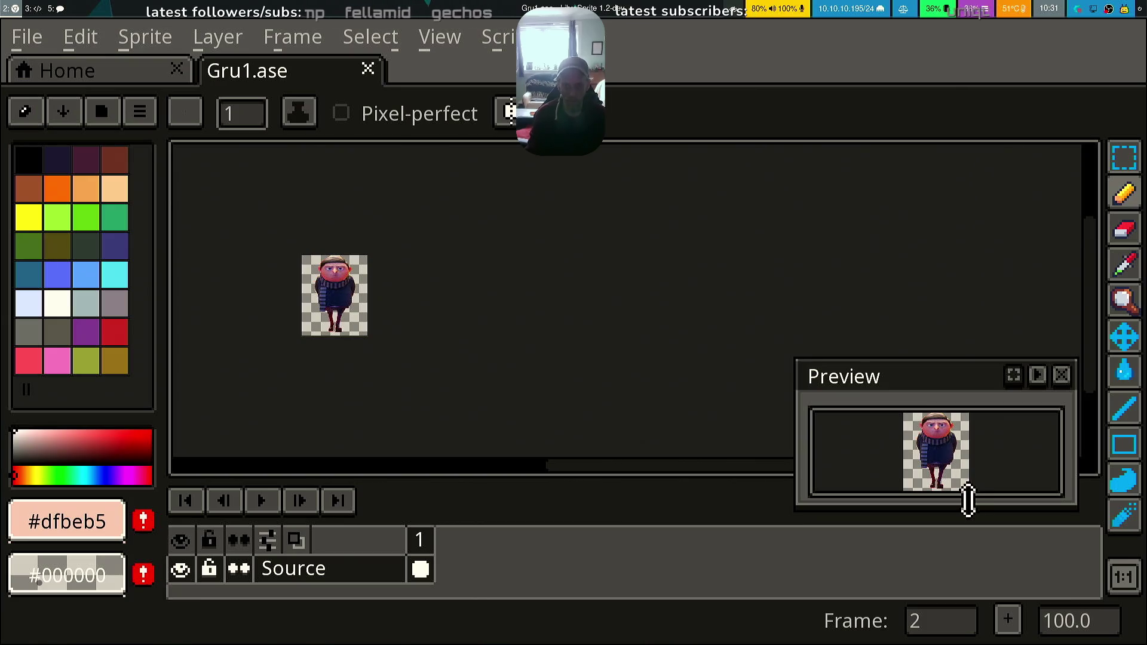
pyautogui.click(944, 621)
pyautogui.write('1')
pyautogui.press('Return')
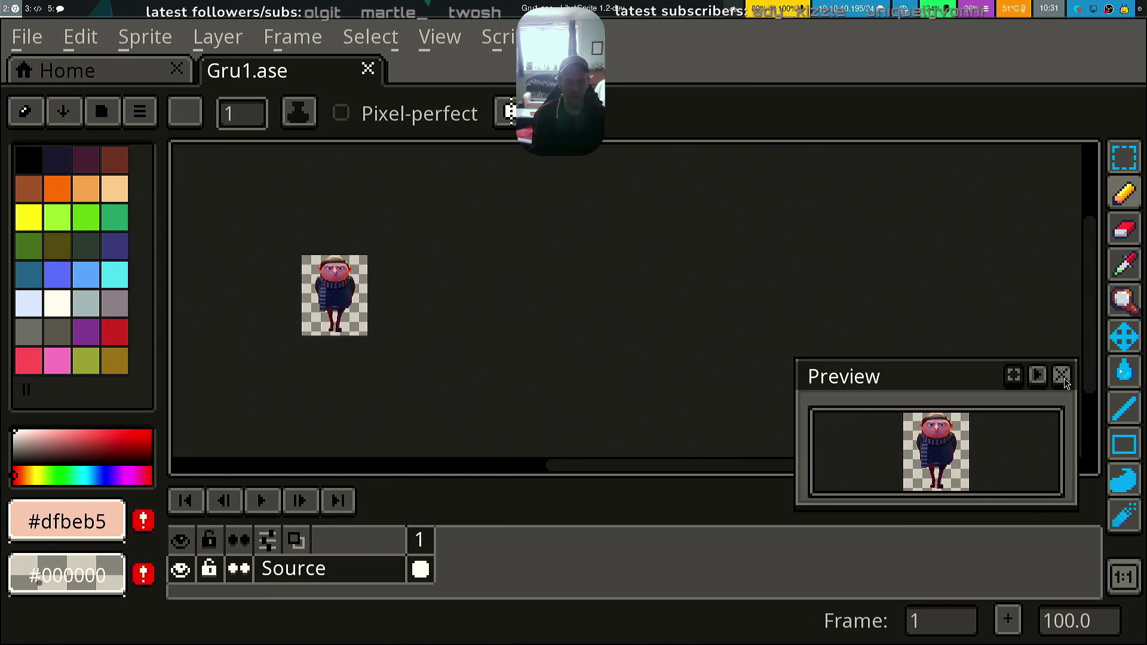
pyautogui.click(367, 69)
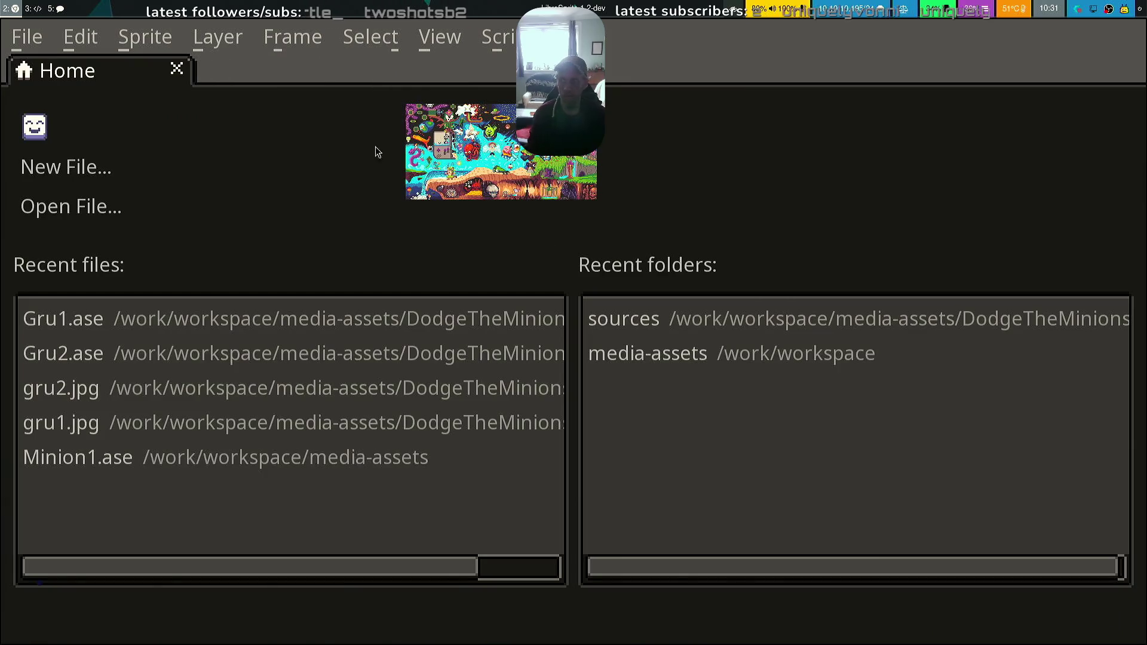
# Step: Reopen Gru1.ase alone from Open Recent, not as a sequence
pyautogui.click(27, 36)
pyautogui.moveTo(27, 36)
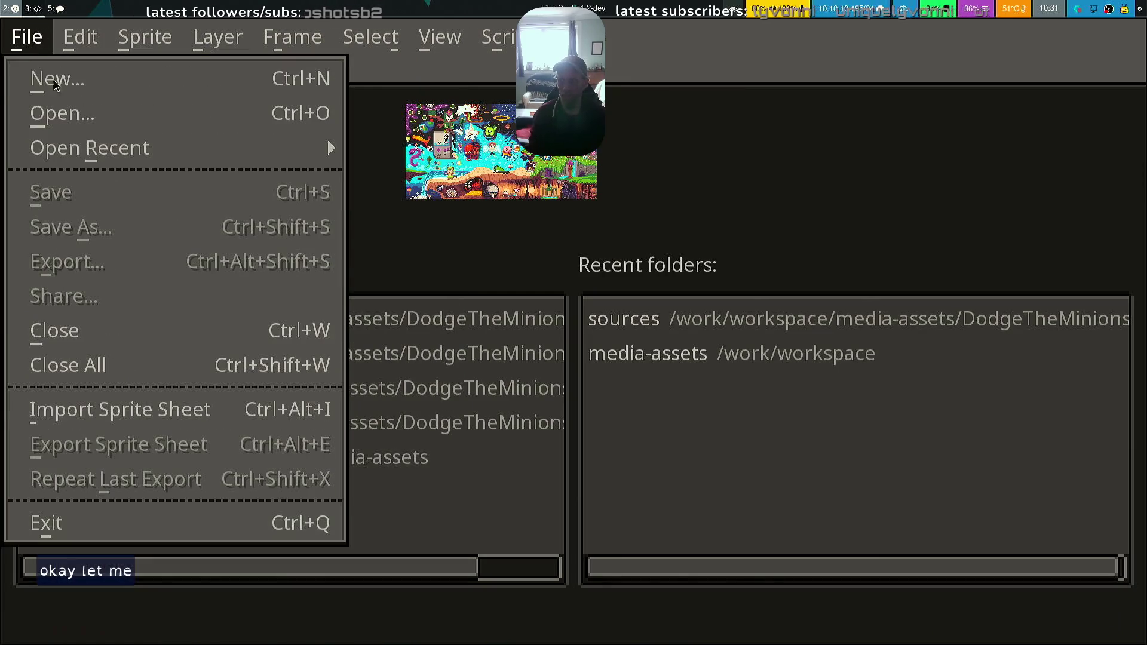
pyautogui.moveTo(327, 147)
pyautogui.click(425, 152)
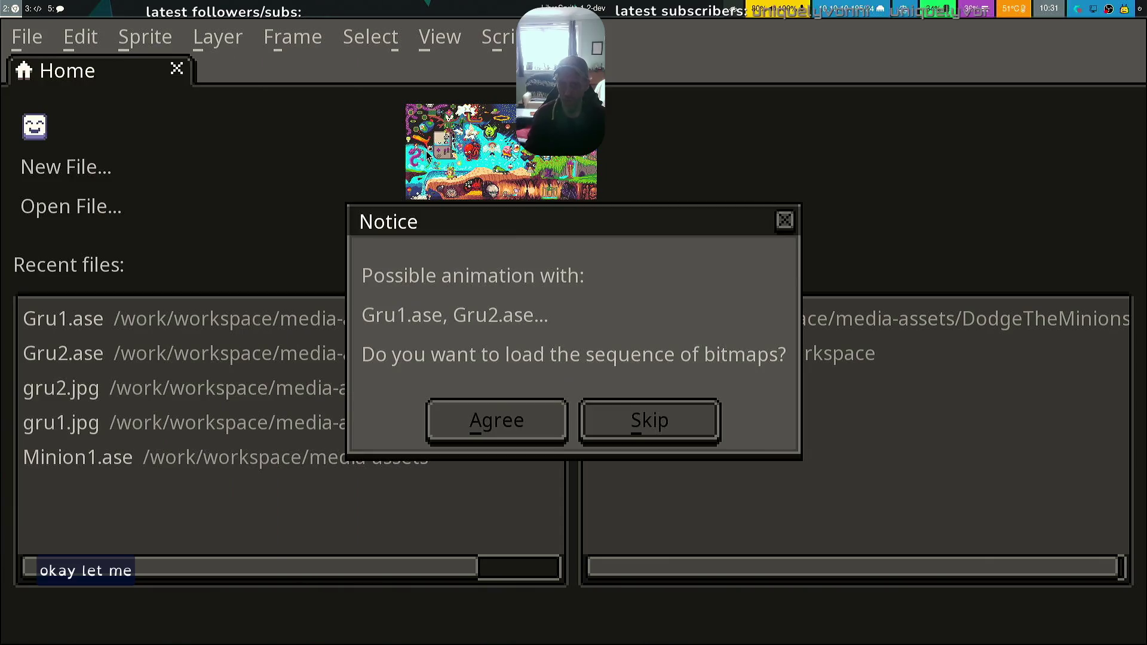
pyautogui.click(708, 431)
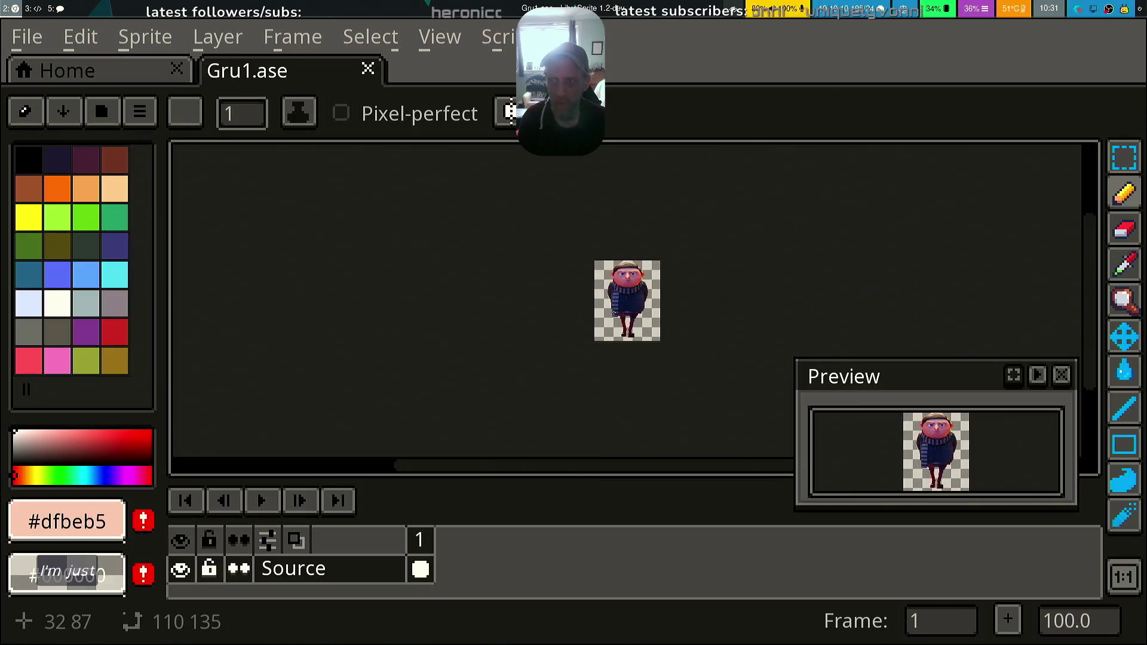
# Step: Open Gru2.ase from the recent files in its own tab
pyautogui.click(42, 38)
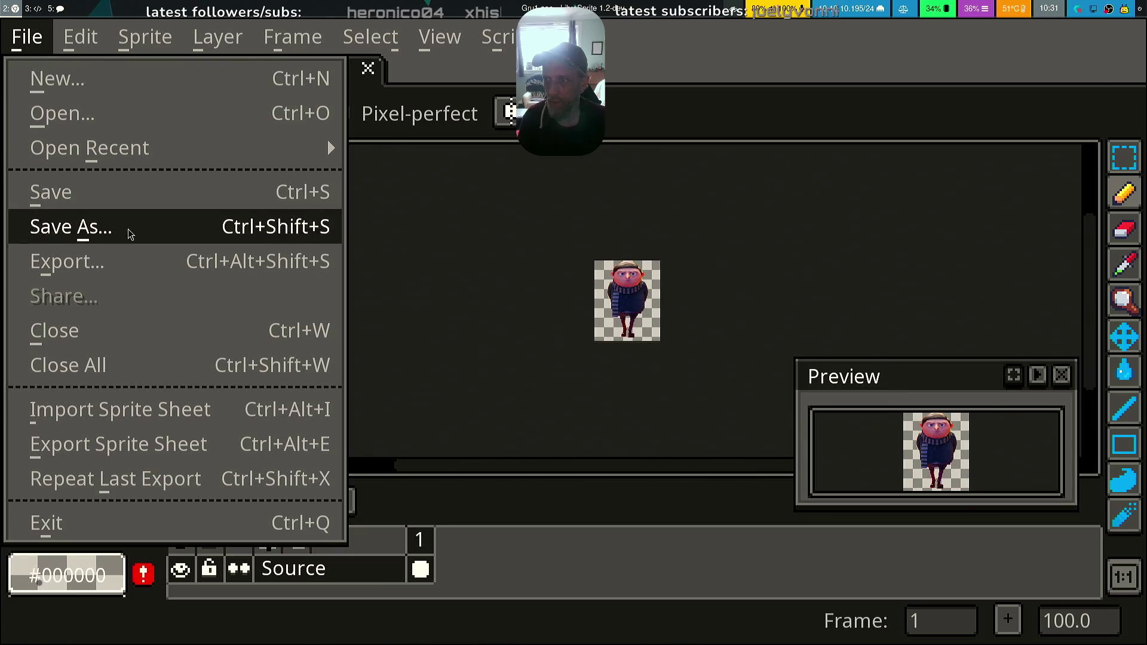
pyautogui.moveTo(150, 148)
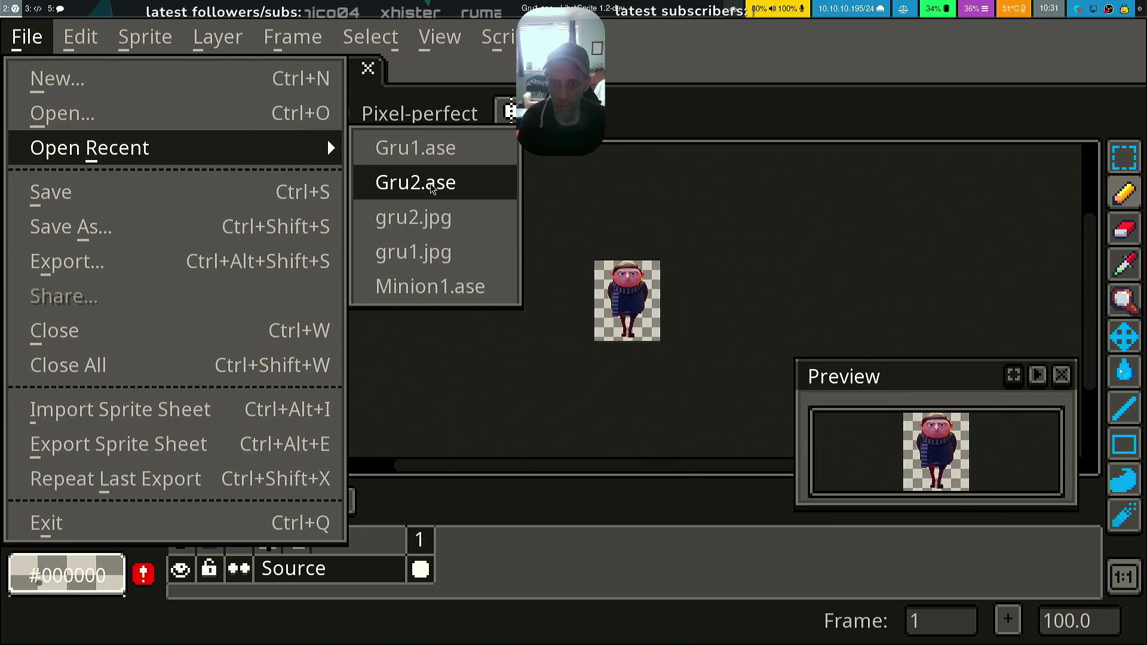
pyautogui.click(412, 183)
# Step: Switch back and forth between the Gru1.ase and Gru2.ase tabs to compare them
pyautogui.click(326, 71)
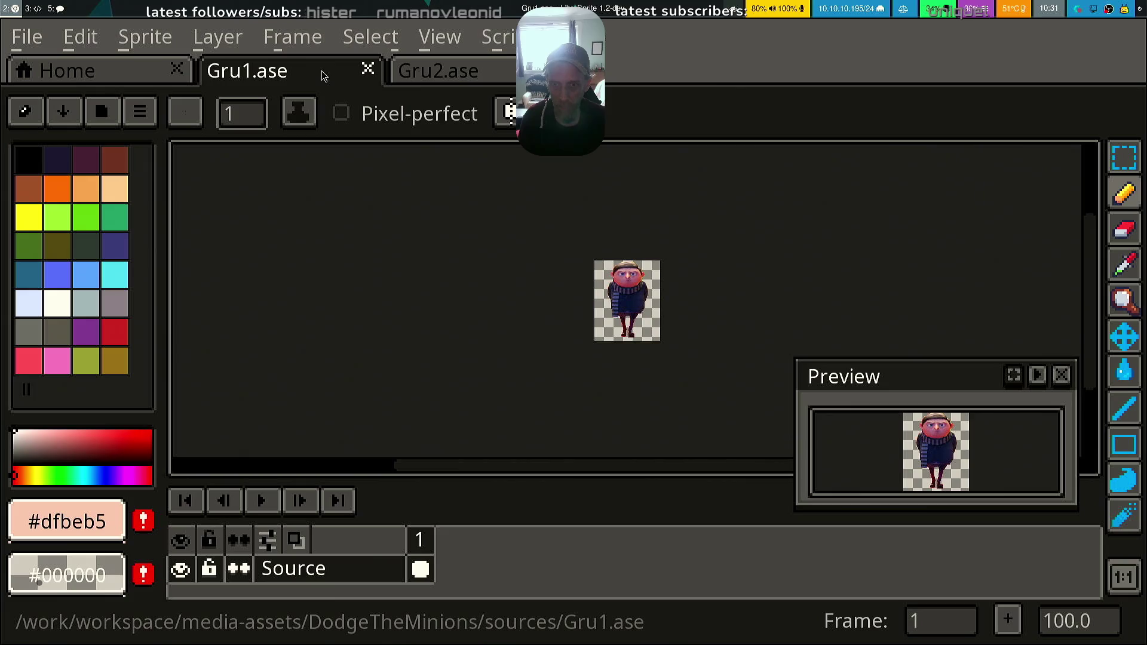
pyautogui.click(439, 72)
pyautogui.click(302, 82)
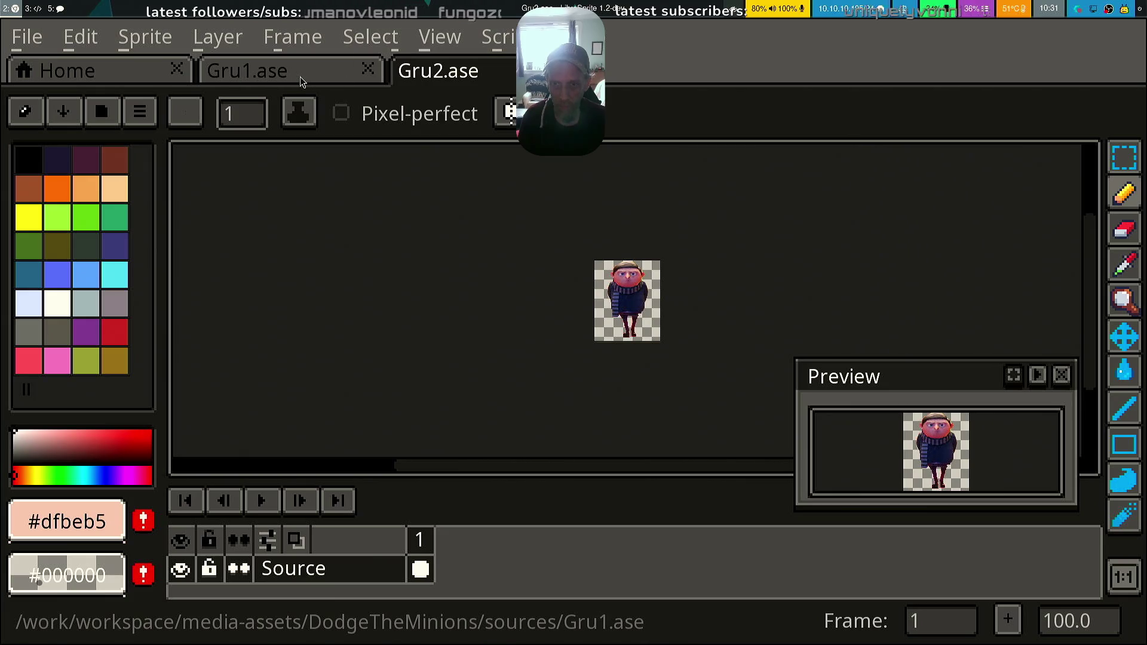
pyautogui.click(478, 83)
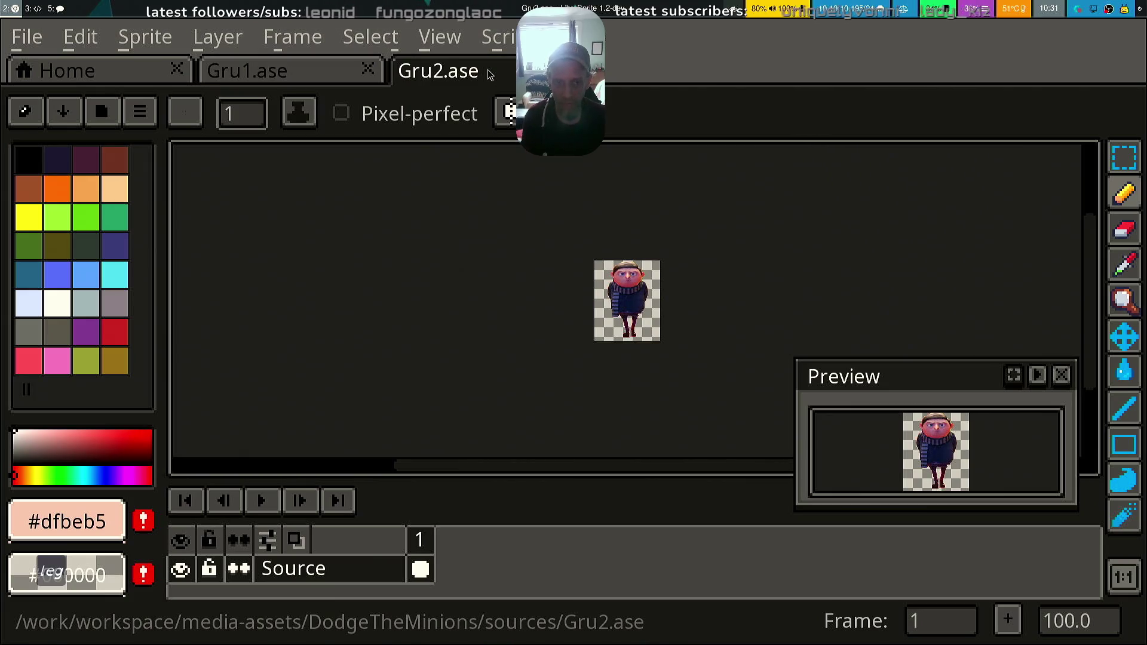
pyautogui.click(277, 78)
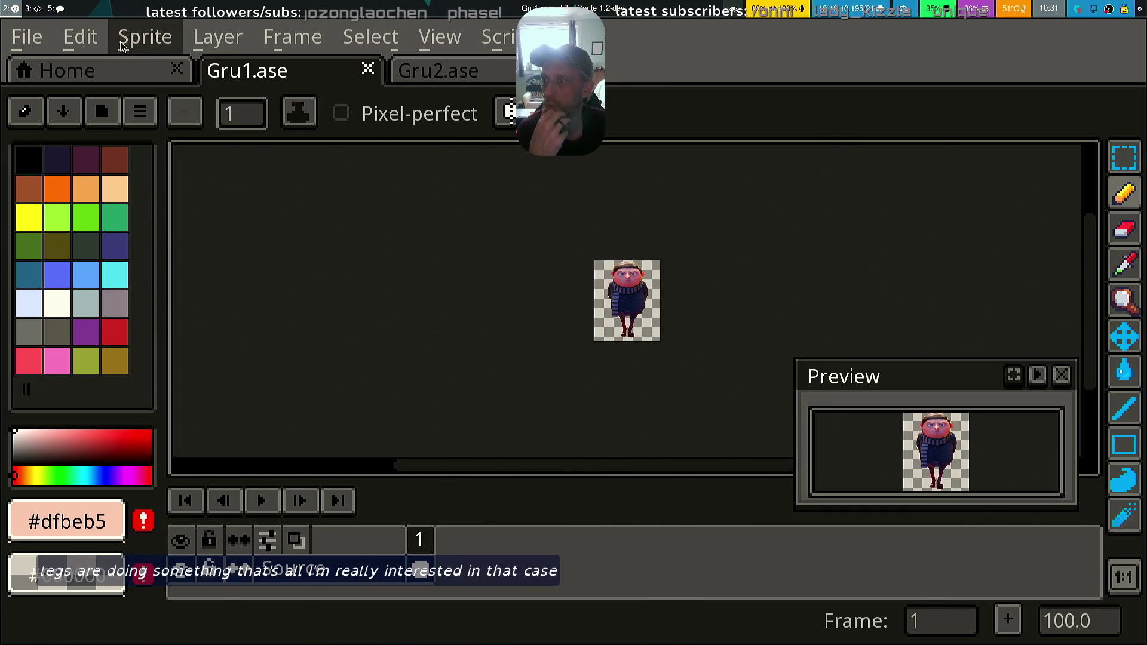
pyautogui.click(27, 37)
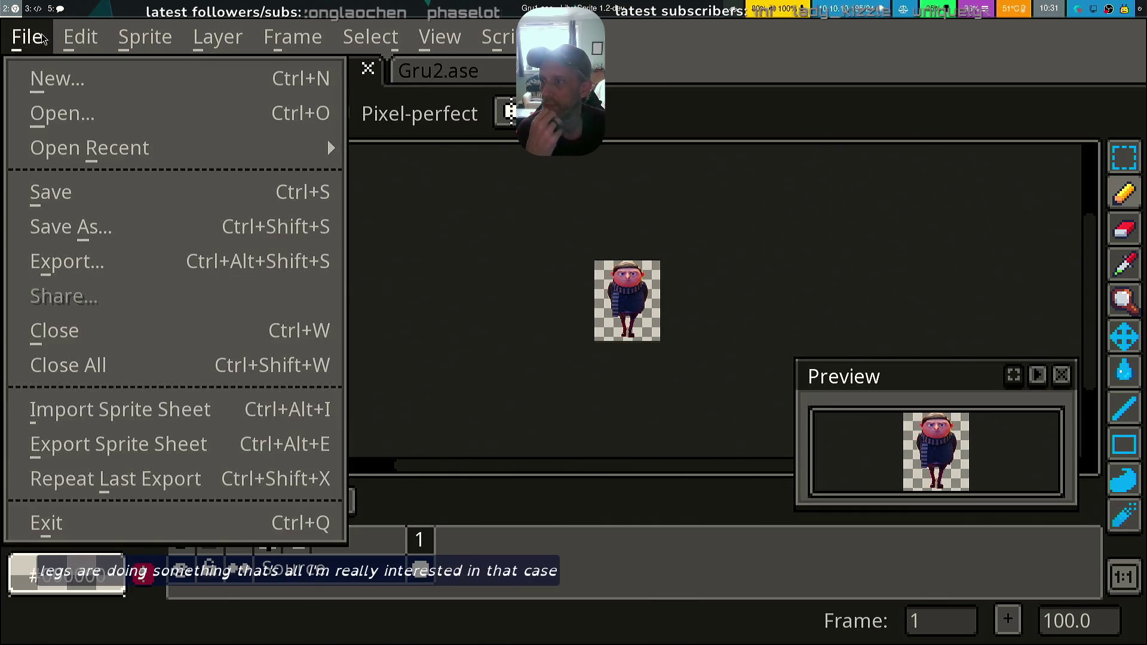
# Step: Export Gru1 as Gru1.png, accepting the loss of layers
pyautogui.click(127, 272)
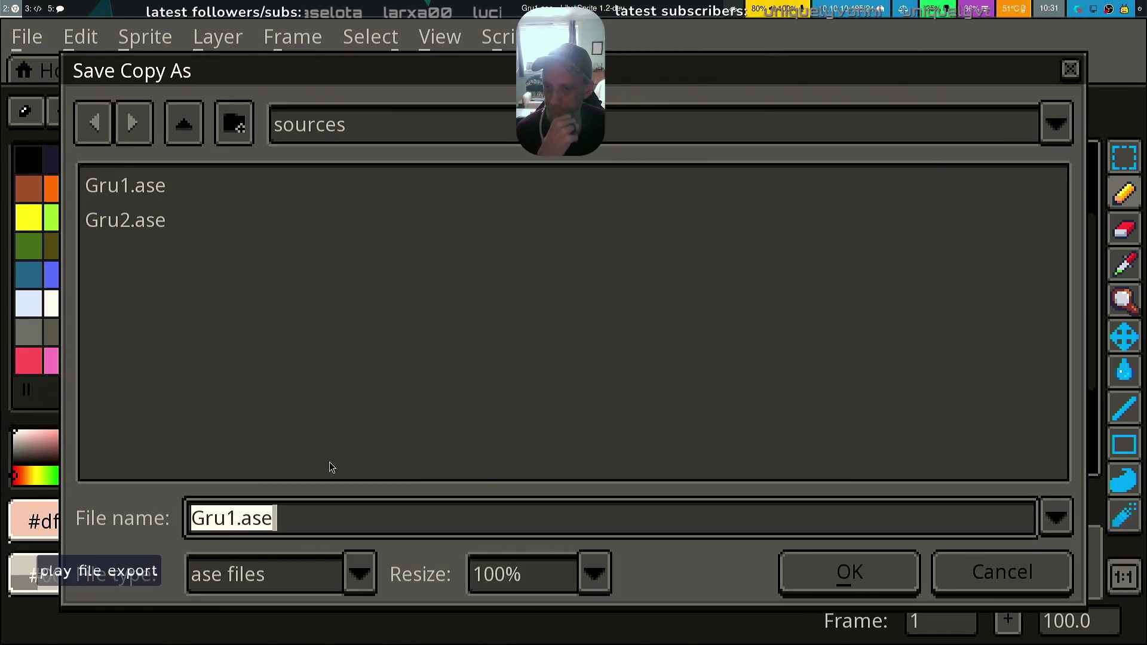
pyautogui.click(359, 573)
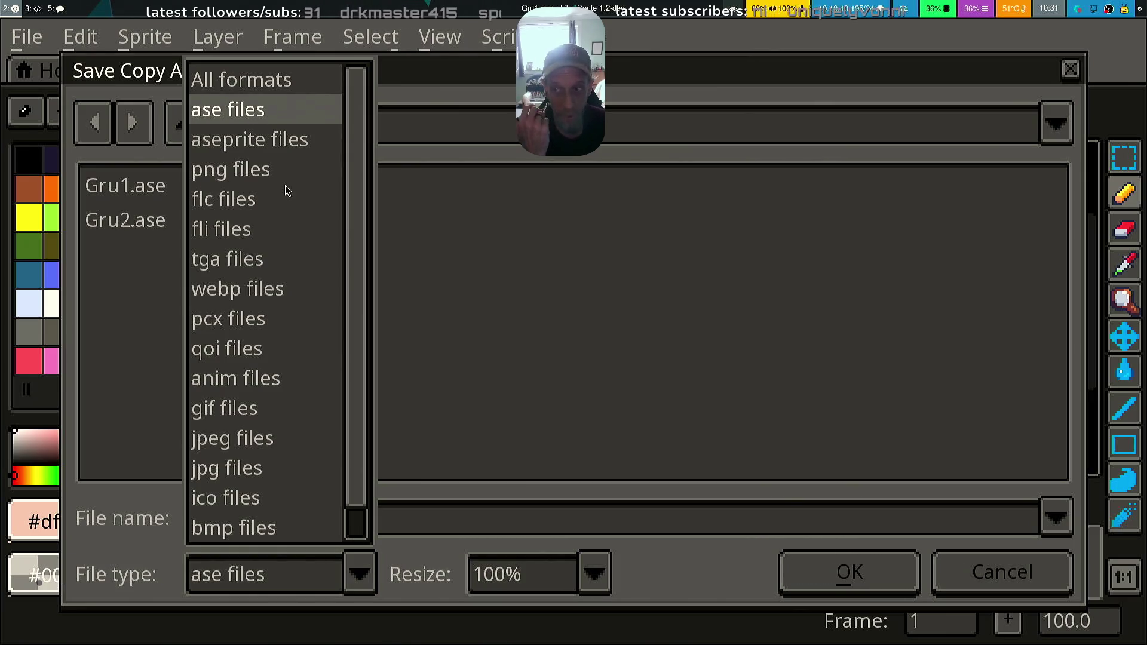
pyautogui.click(251, 170)
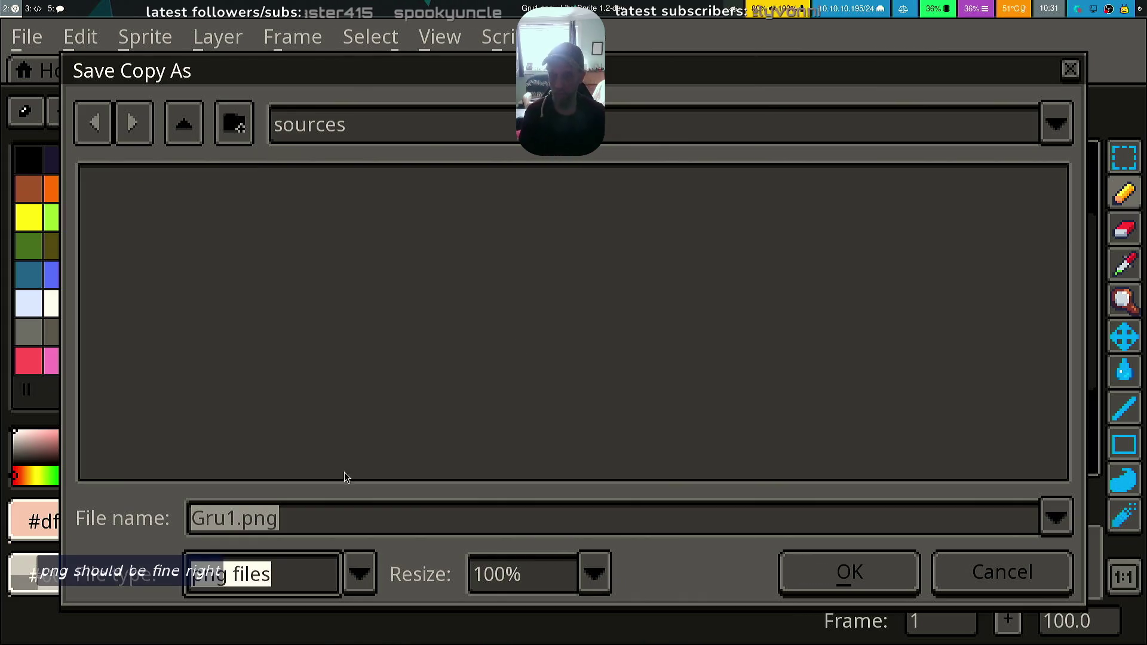
pyautogui.click(322, 530)
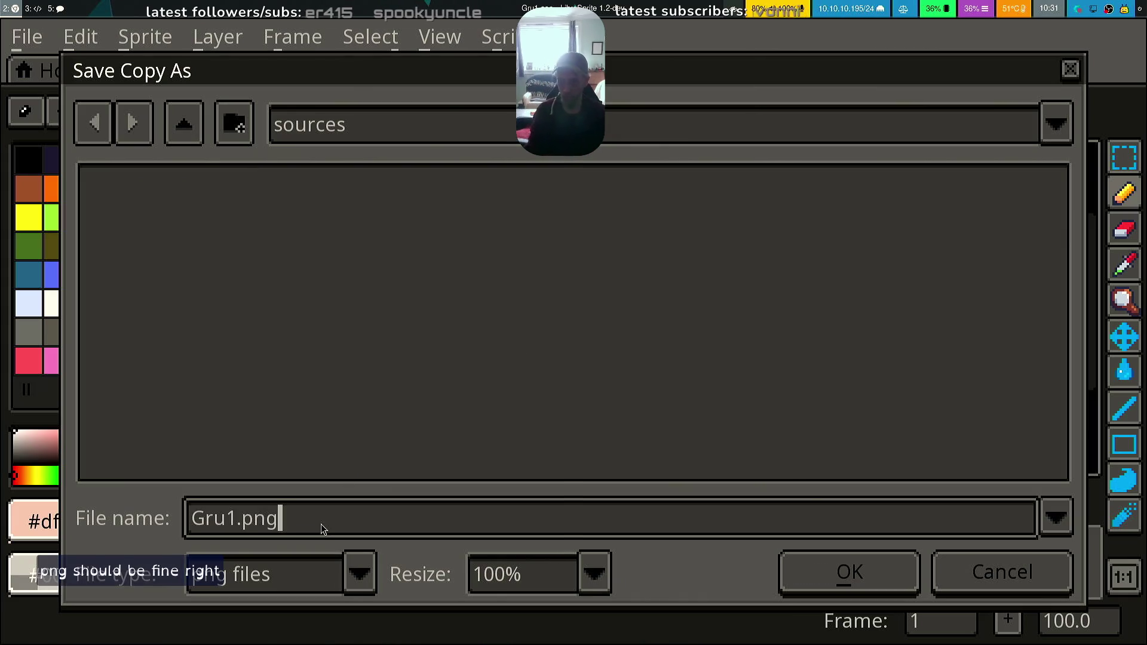
pyautogui.click(846, 561)
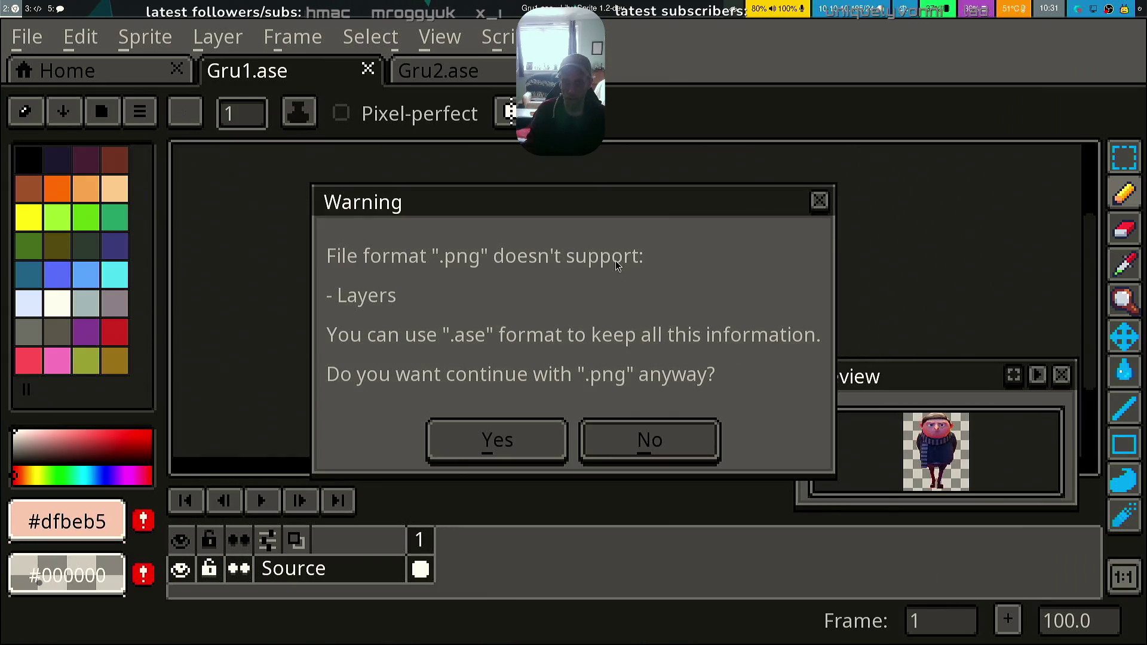
pyautogui.click(491, 429)
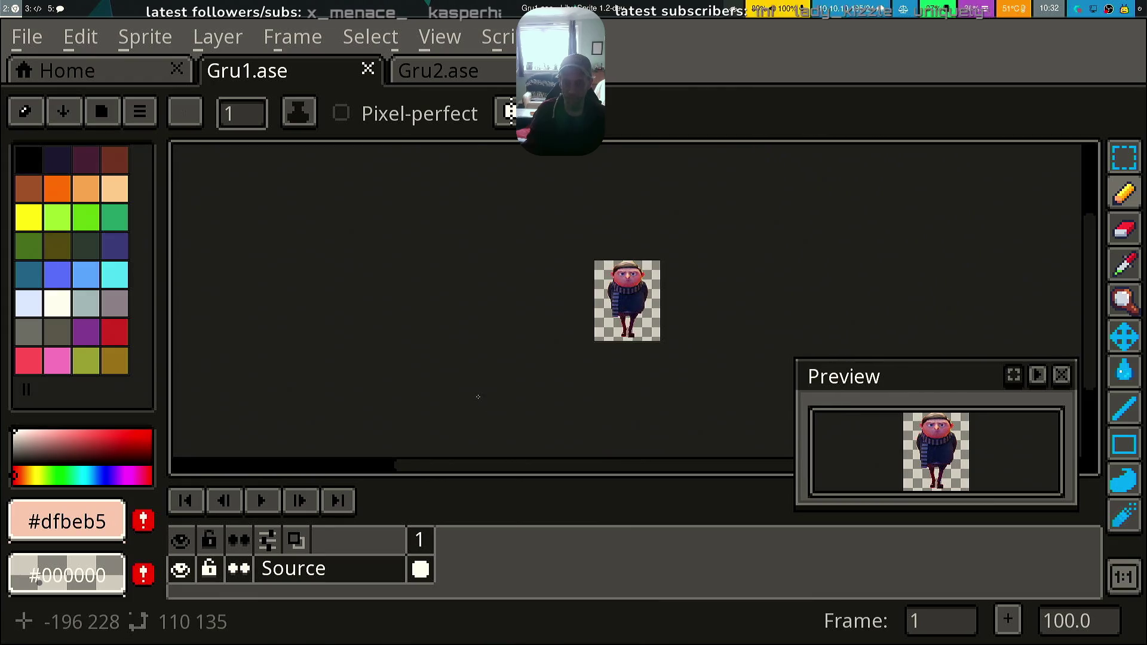
# Step: Export Gru2 as Gru2.png, then quit LibreSprite without saving
pyautogui.click(442, 71)
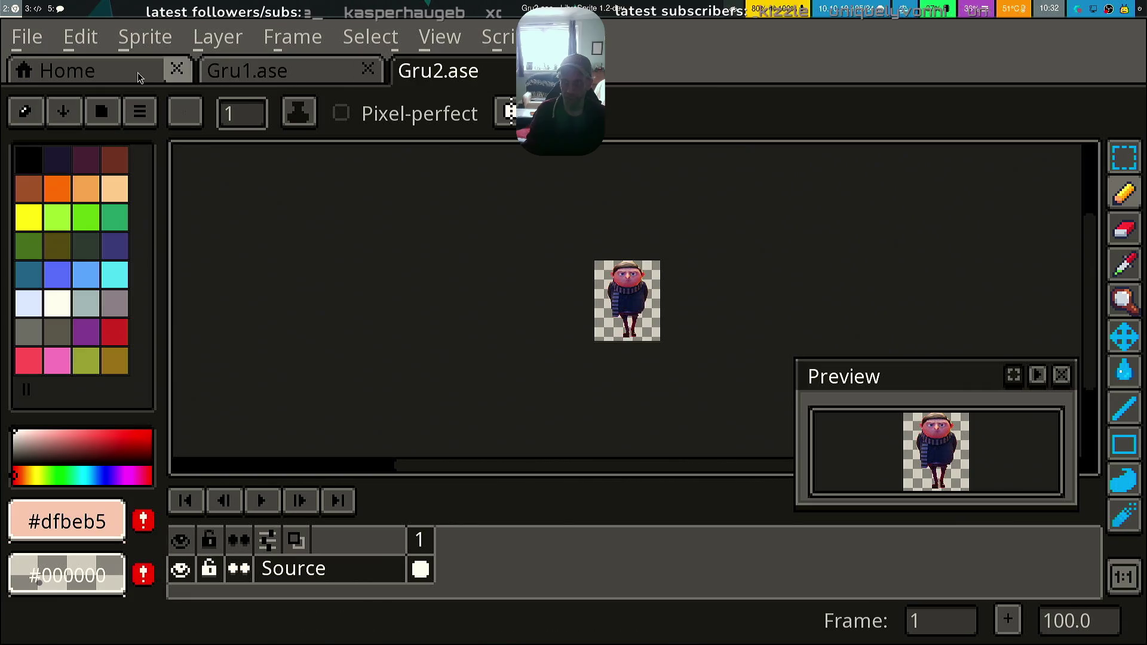
pyautogui.click(28, 37)
pyautogui.click(148, 267)
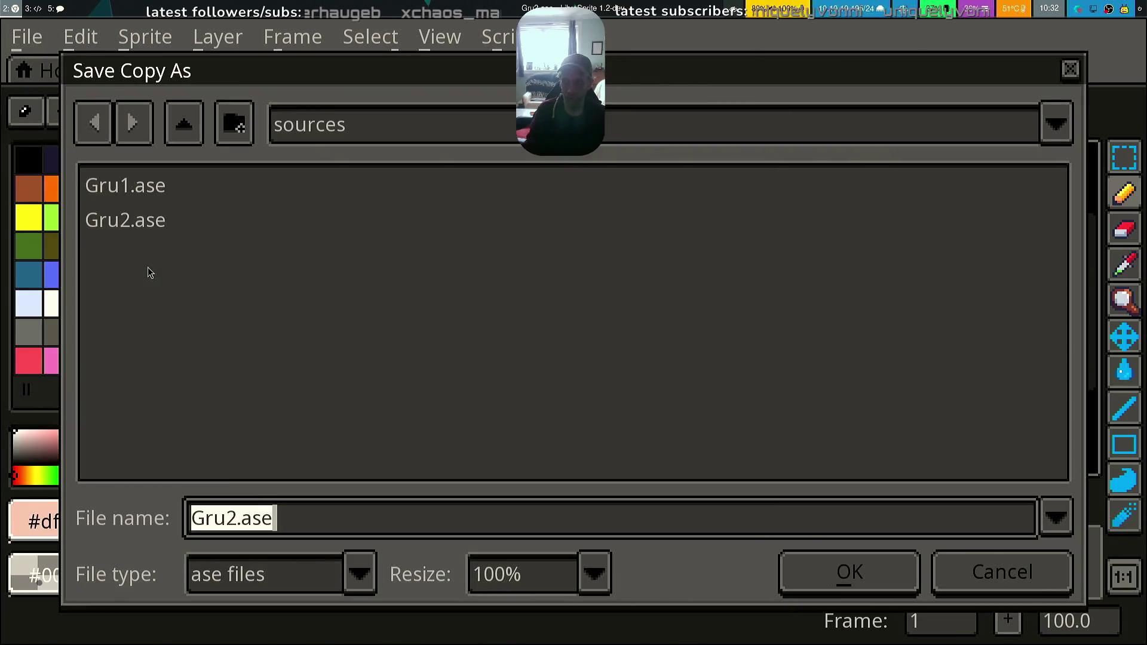
pyautogui.click(359, 574)
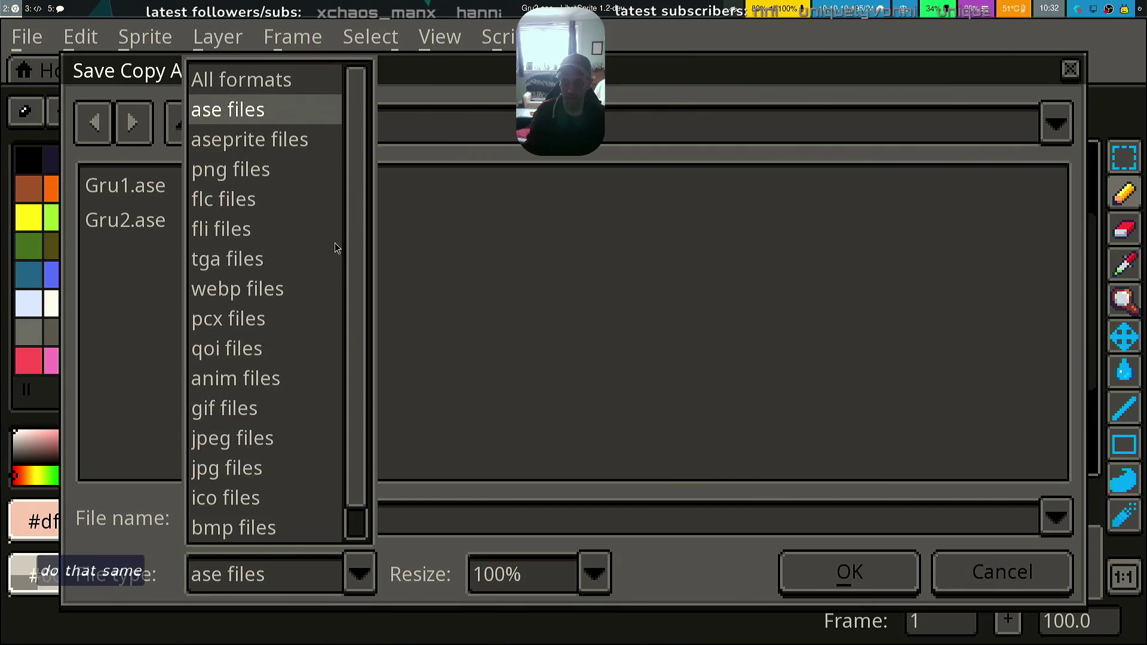
pyautogui.click(285, 173)
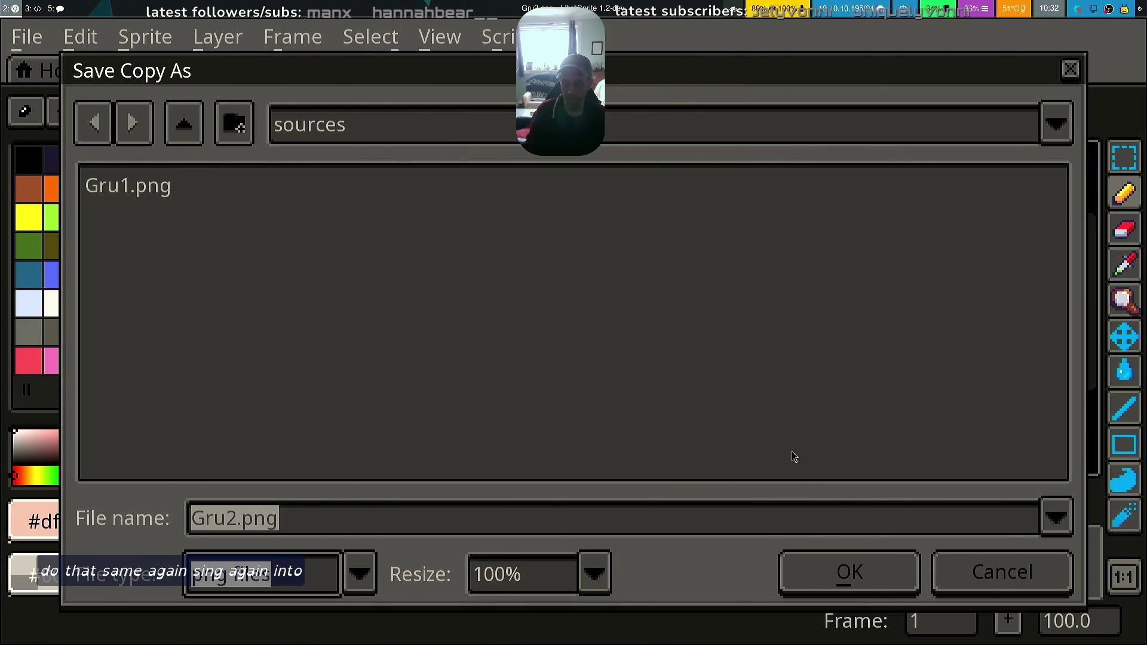
pyautogui.click(845, 572)
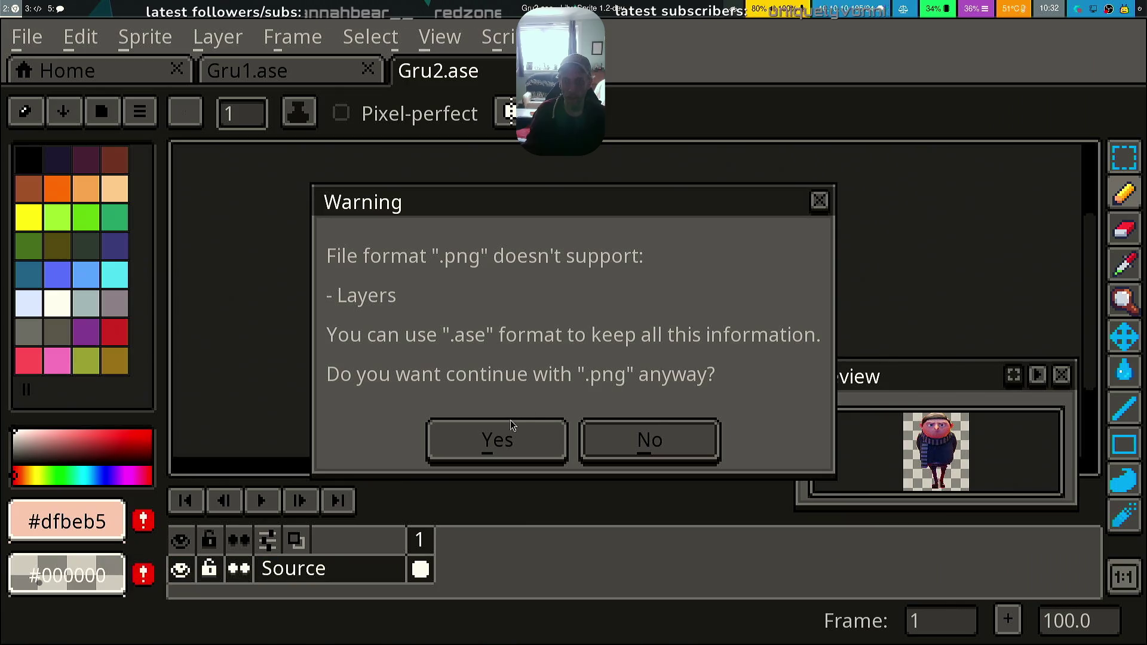
pyautogui.click(514, 447)
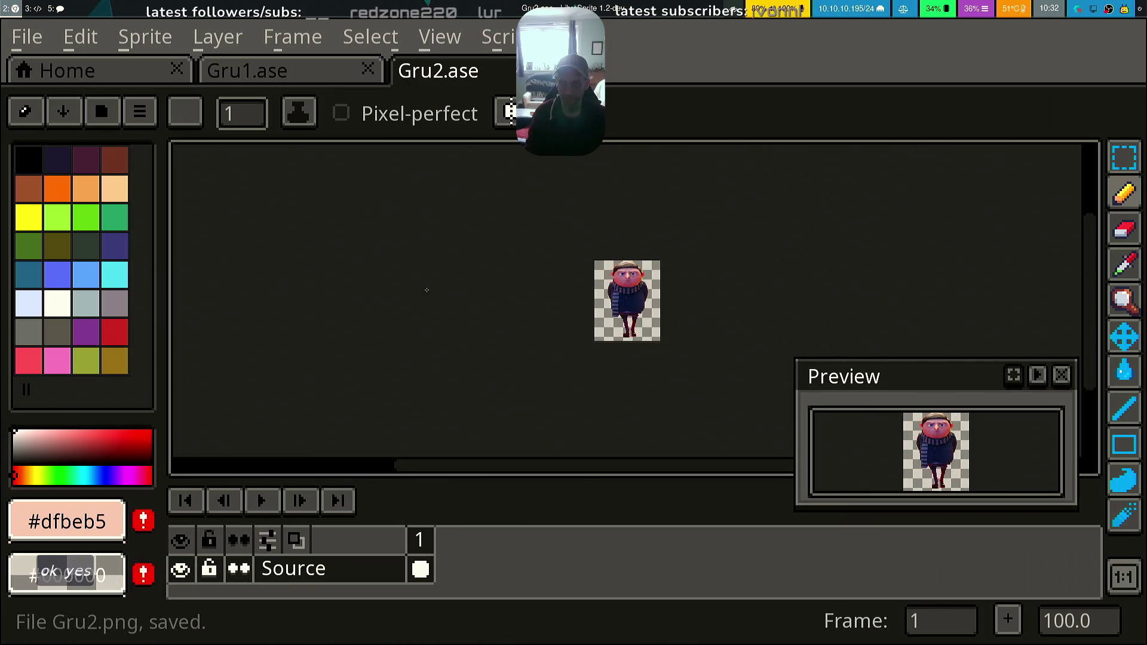
pyautogui.hotkey('ctrl', 'q')
pyautogui.click(556, 412)
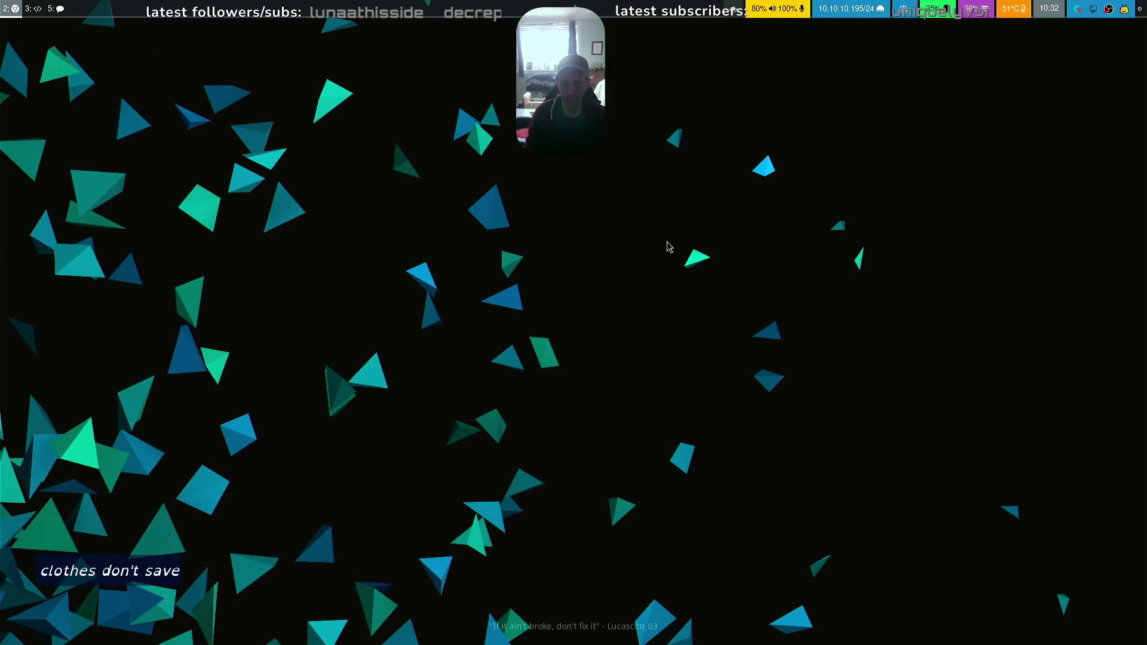
# Step: Launch Godot Engine Mono, reopen DodgeTheMinions, and bring up the Midnight Commander terminal
pyautogui.press('super+d')
pyautogui.write('godot')
pyautogui.press('Return')
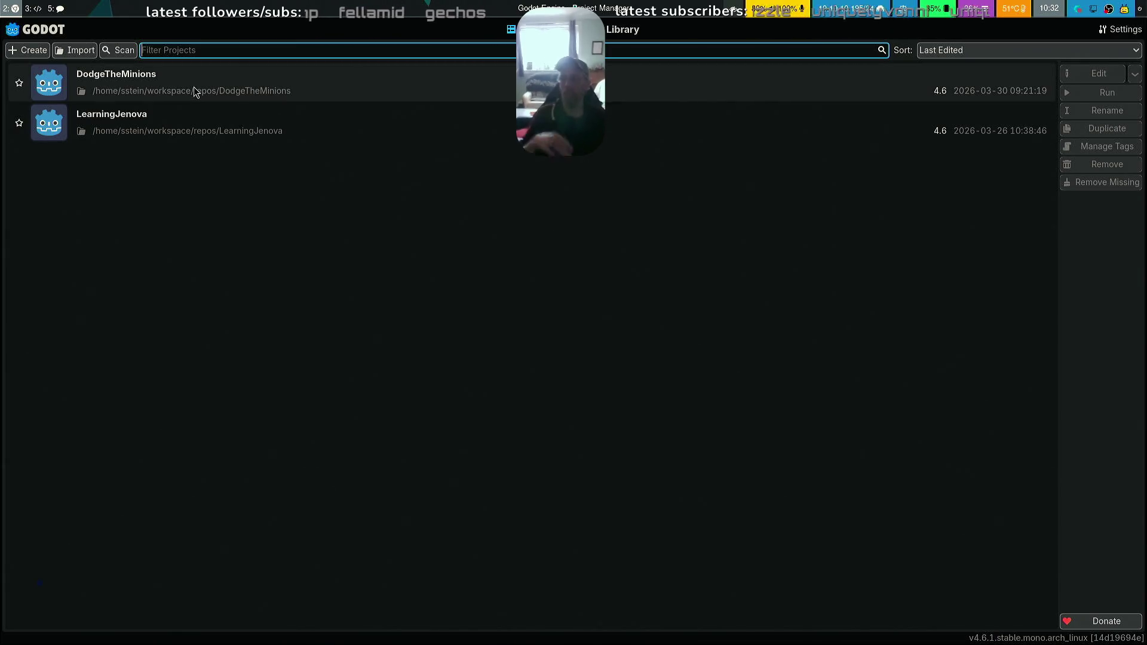
pyautogui.doubleClick(207, 78)
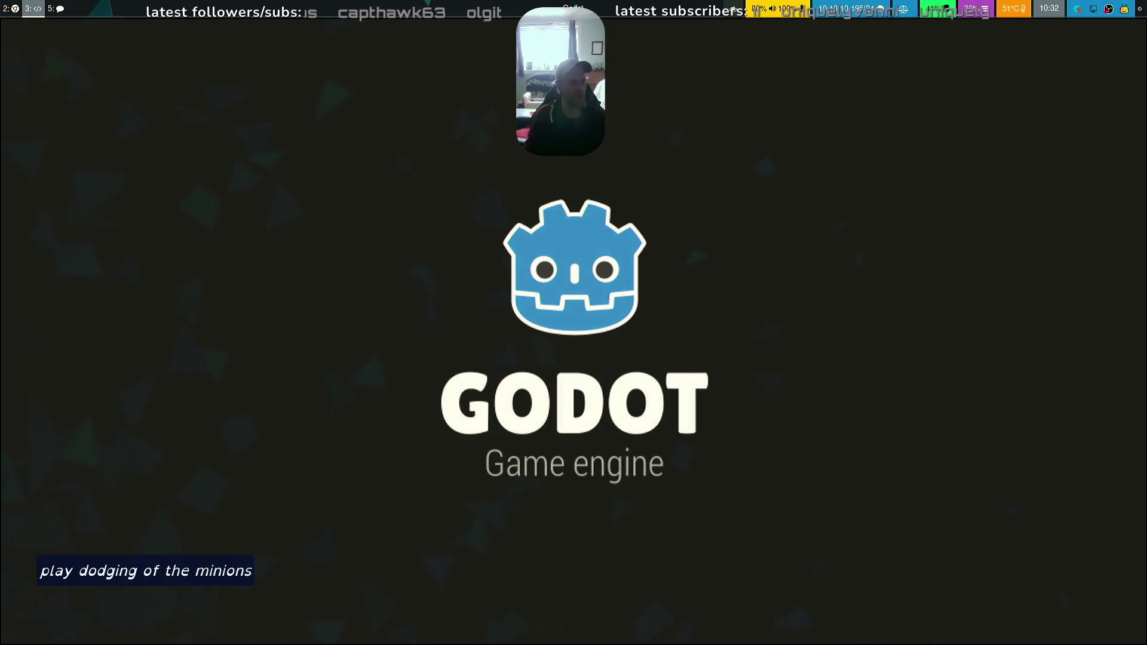
pyautogui.press('super+minus')
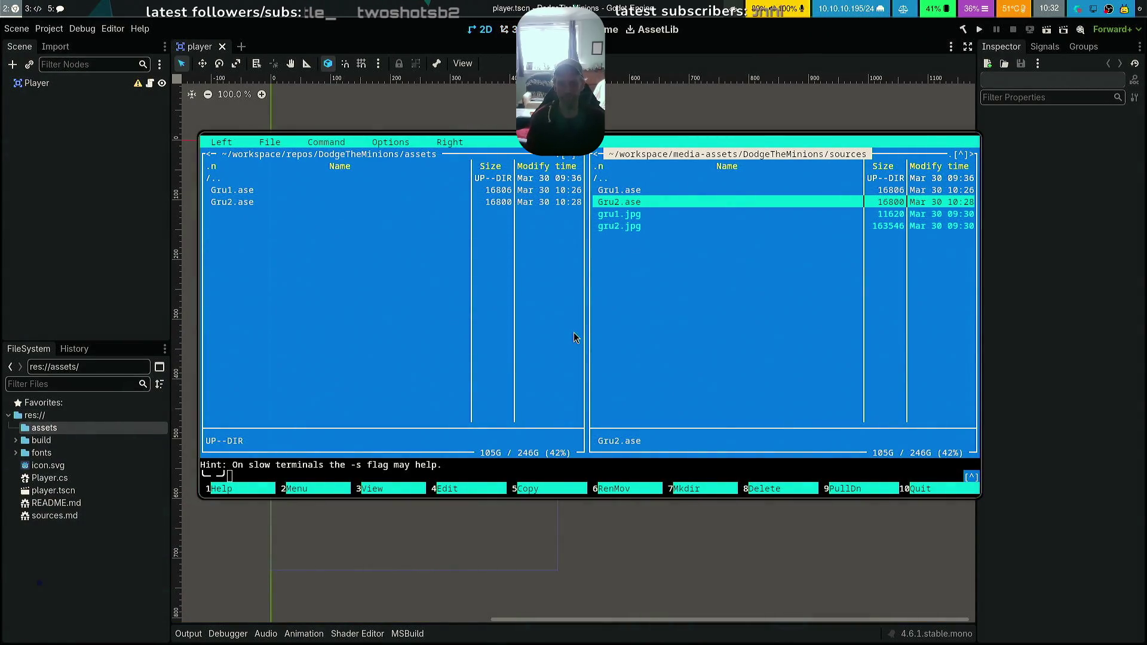
# Step: Delete the two .ase files from the assets folder in Midnight Commander
pyautogui.press('super+d')
pyautogui.press('Escape')
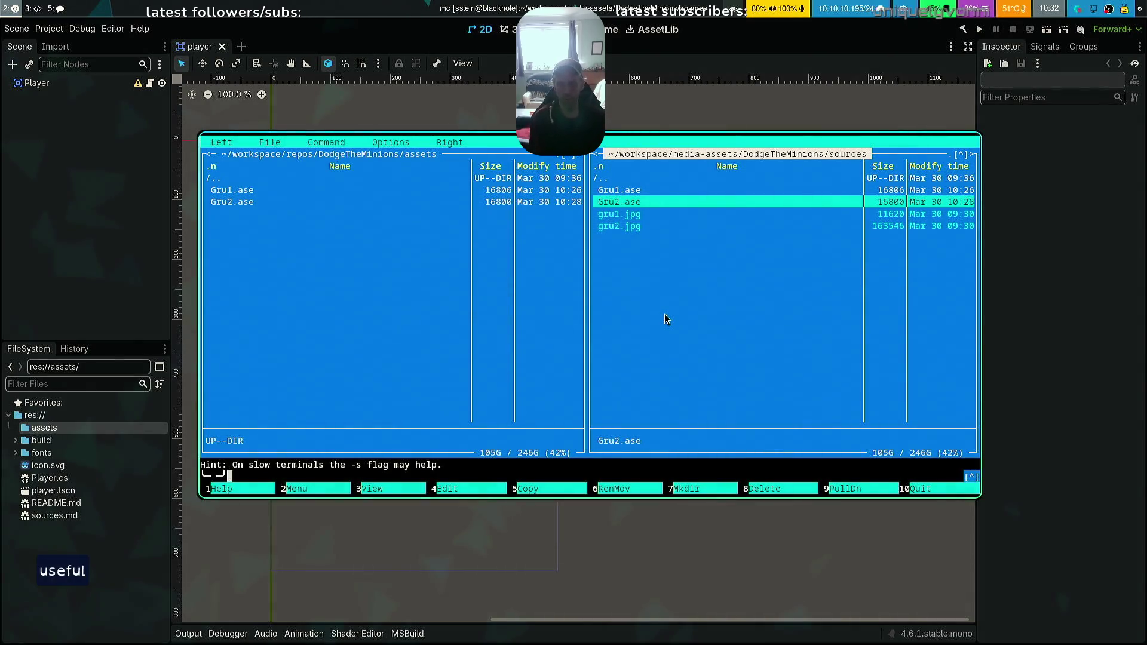
pyautogui.hotkey('ctrl', 'r')
pyautogui.press('Up')
pyautogui.press('Tab')
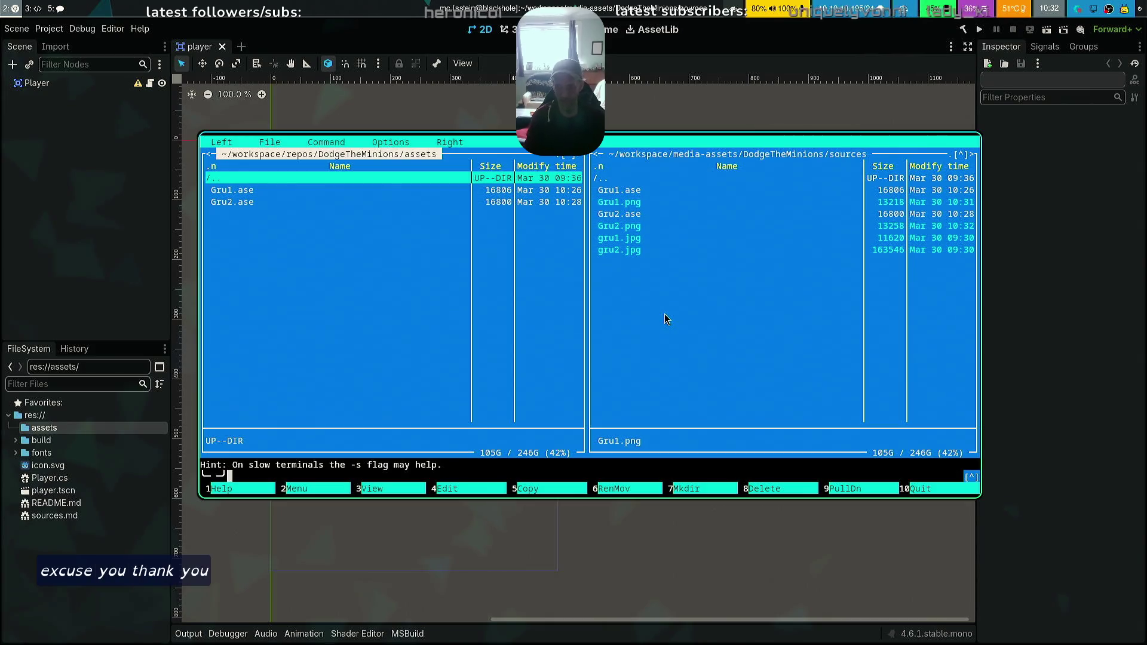
pyautogui.press('Down')
pyautogui.press('Insert')
pyautogui.press('Insert')
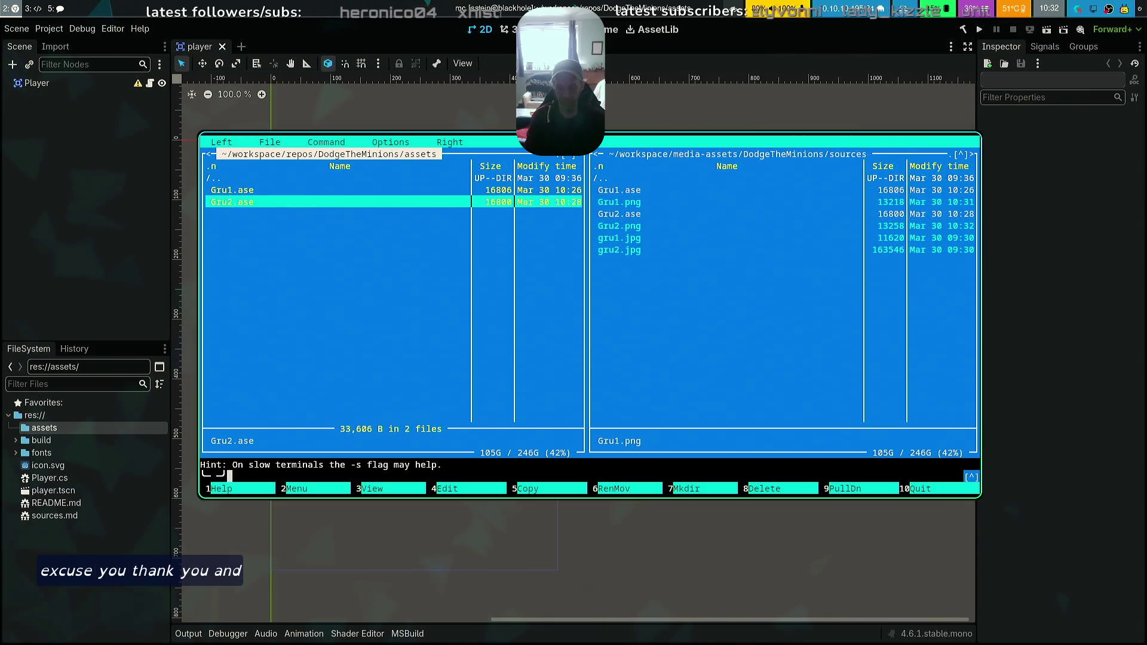
pyautogui.press('F8')
pyautogui.press('Return')
# Step: Copy Gru1.png and Gru2.png from sources into assets, then quit Midnight Commander
pyautogui.press('Tab')
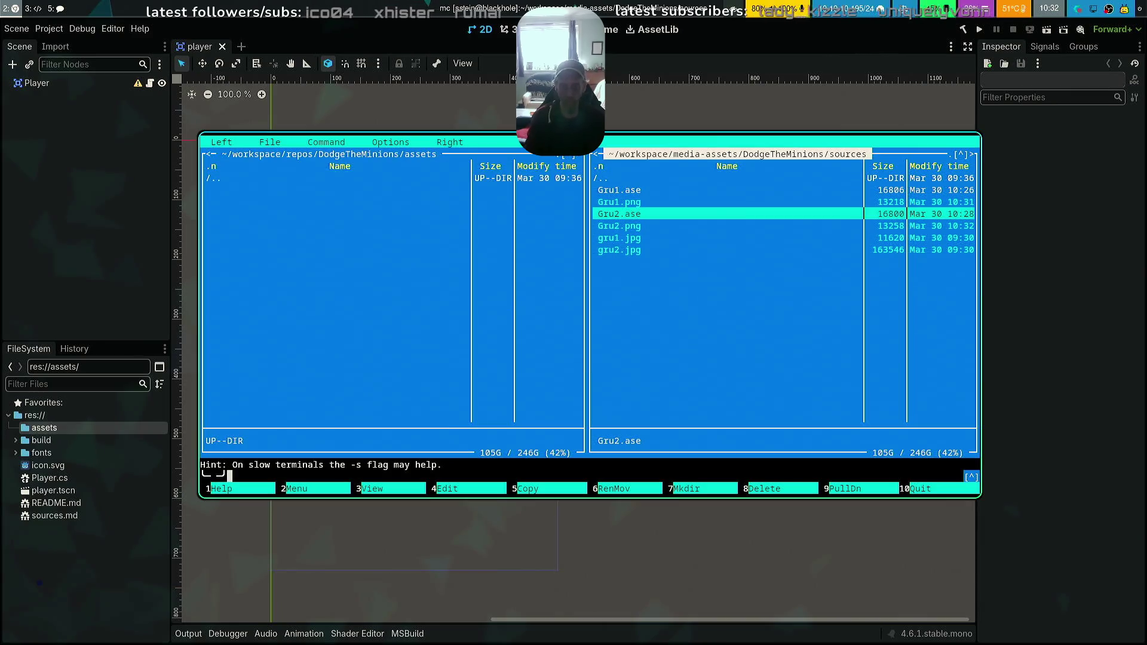
pyautogui.press('Insert')
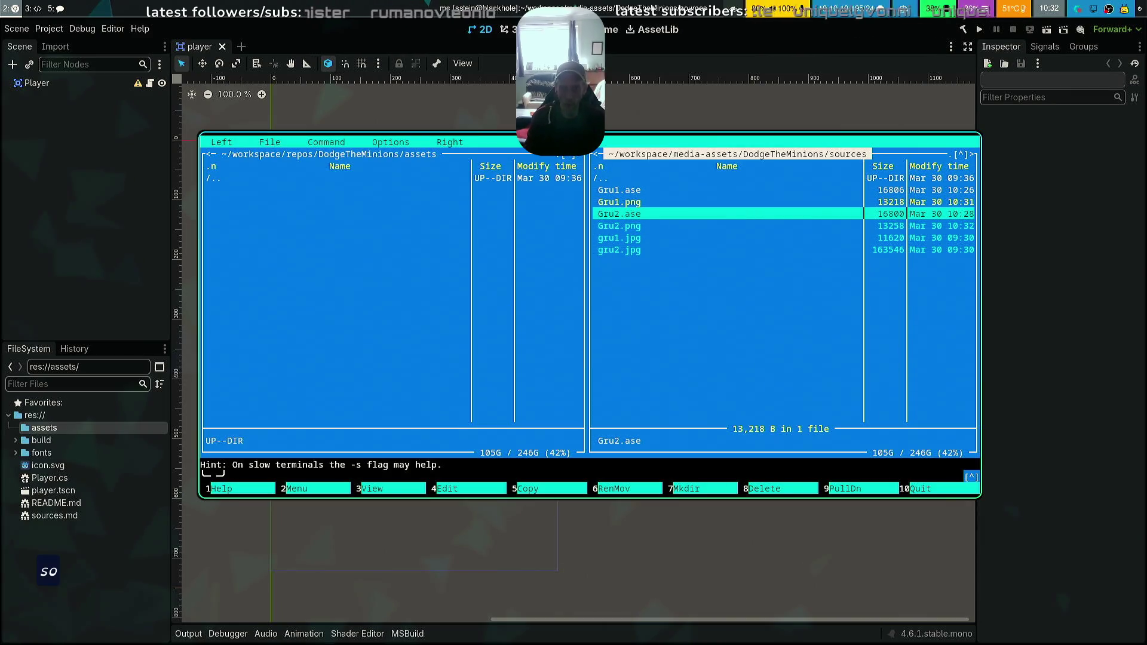
pyautogui.press('Down')
pyautogui.press('Insert')
pyautogui.press('Up')
pyautogui.press('F5')
pyautogui.press('Return')
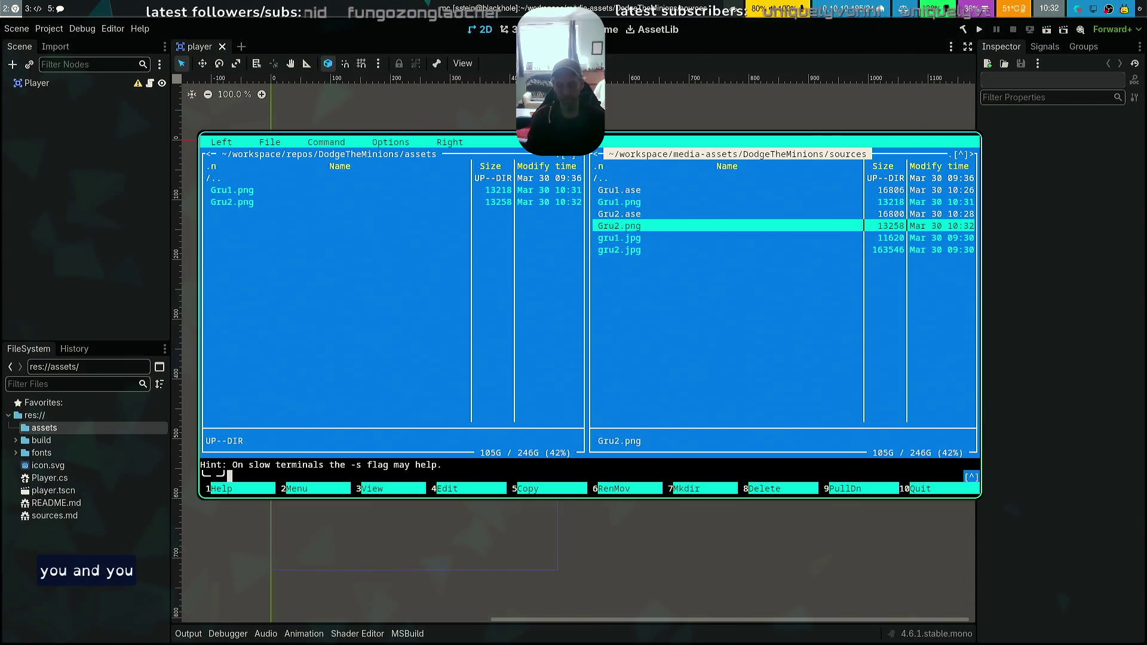
pyautogui.press('F10')
pyautogui.press('Return')
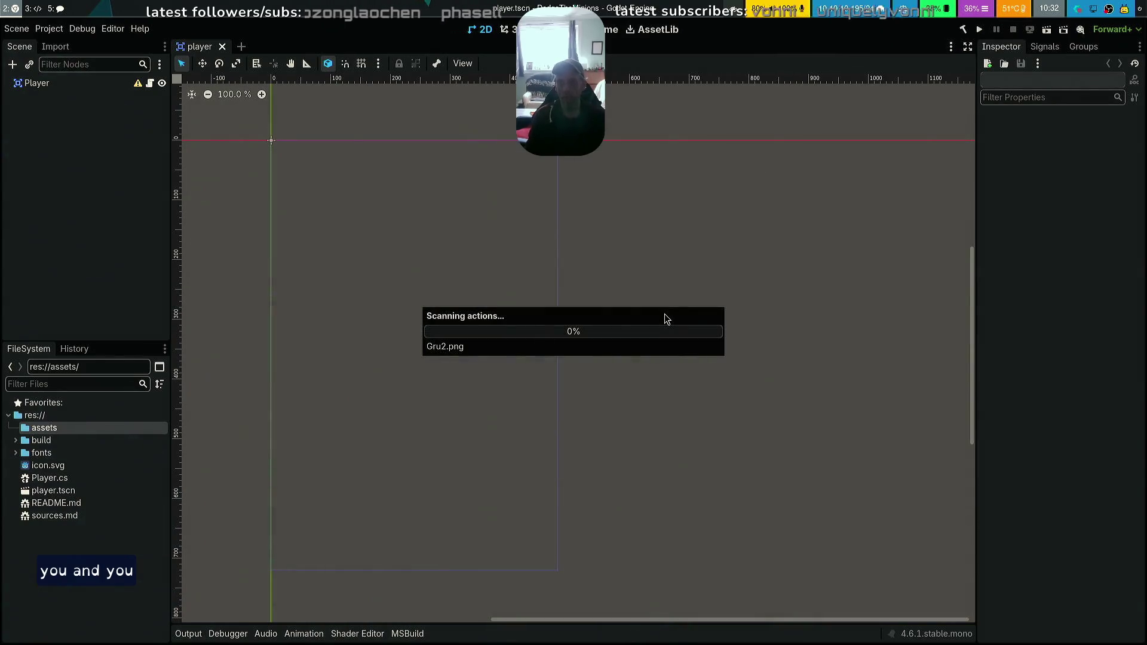
# Step: Check the new PNGs in the assets folder, then bring up the Player node's context menu
pyautogui.click(16, 427)
pyautogui.moveTo(67, 443)
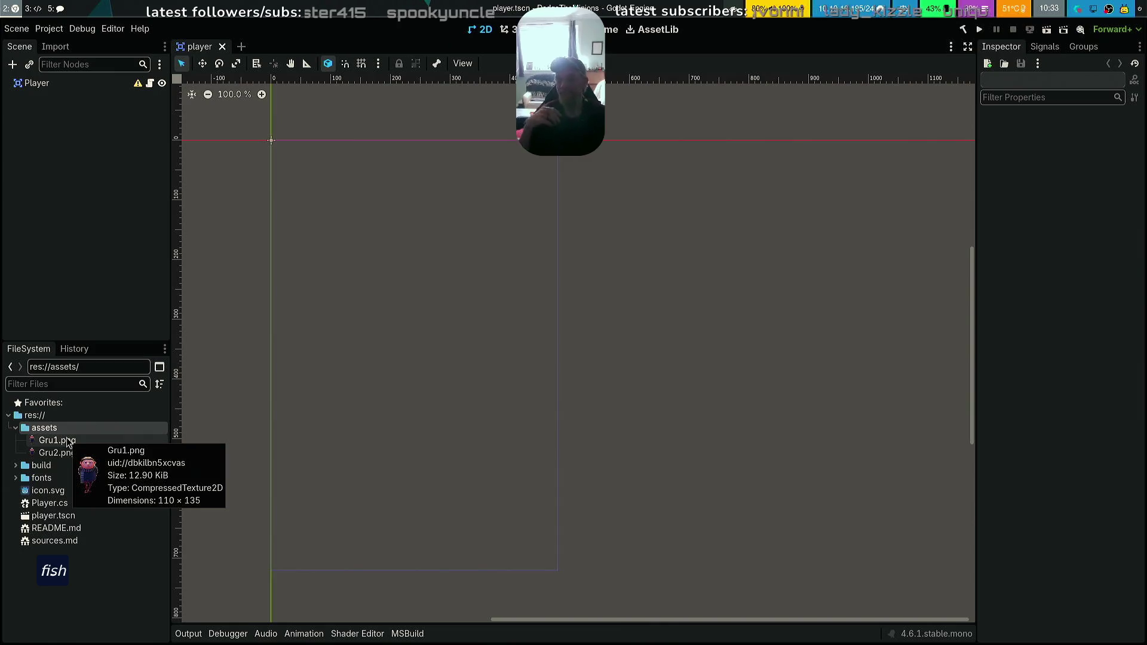
pyautogui.press('super+3')
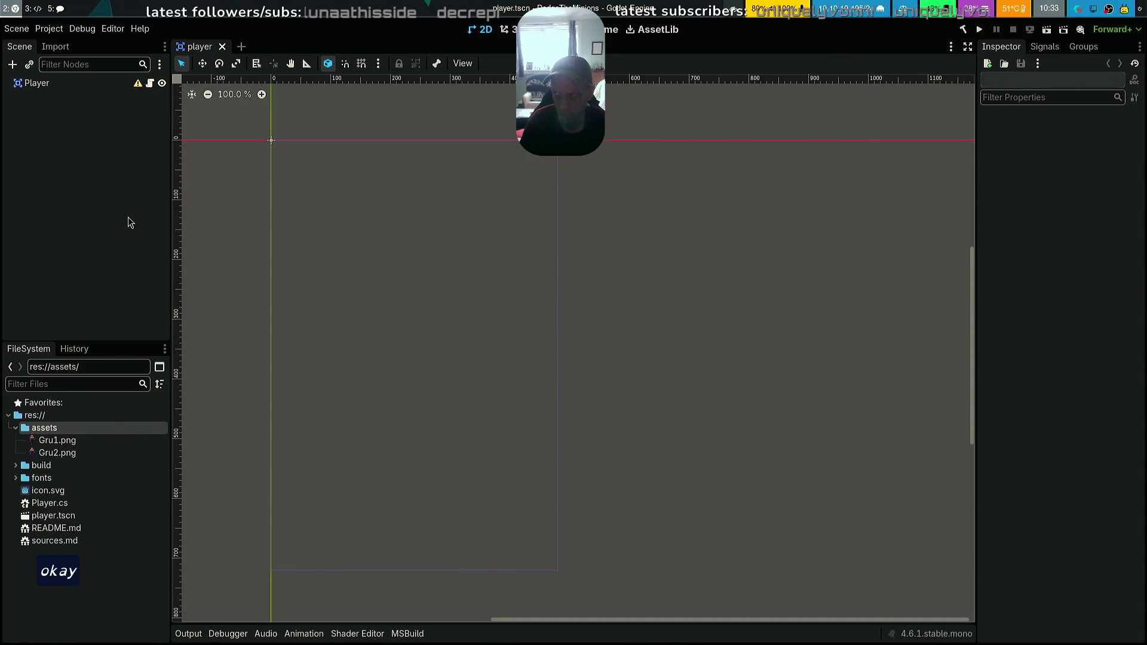
pyautogui.rightClick(48, 85)
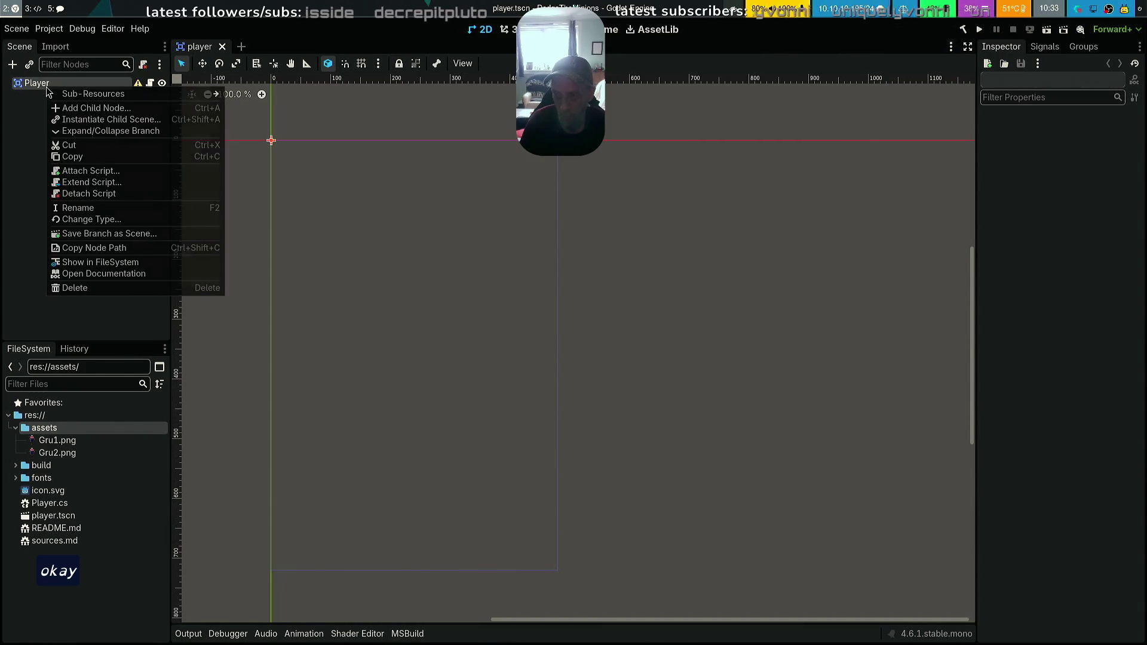
# Step: Attach the existing res://Player.cs to the Player node and view the project's source control changes
pyautogui.click(112, 184)
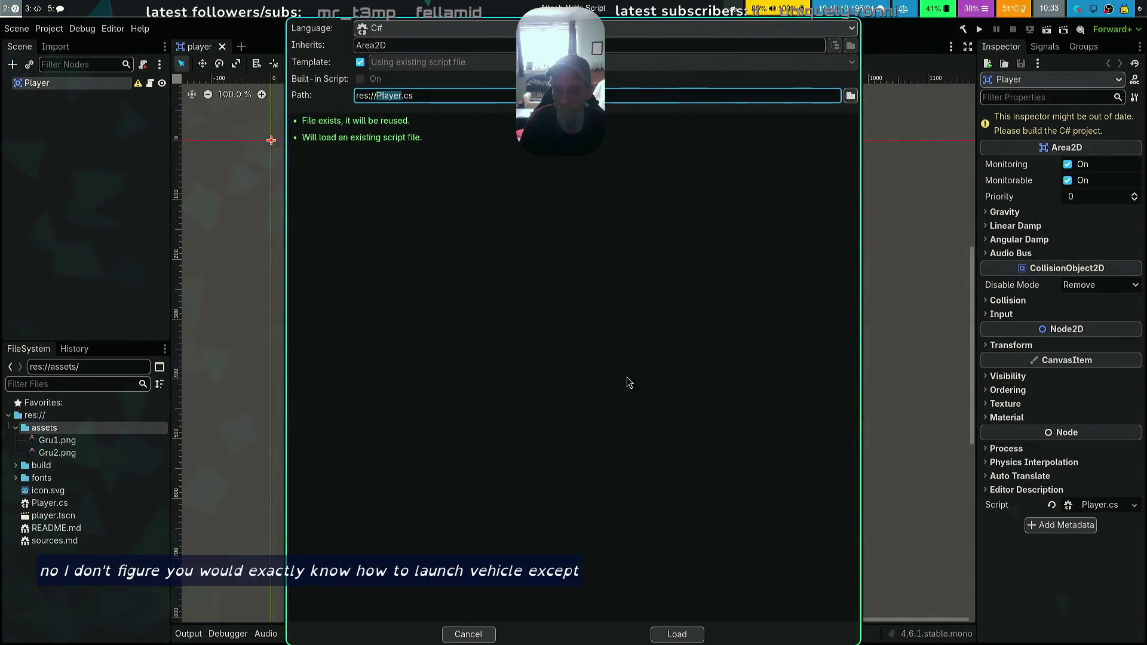
pyautogui.click(678, 635)
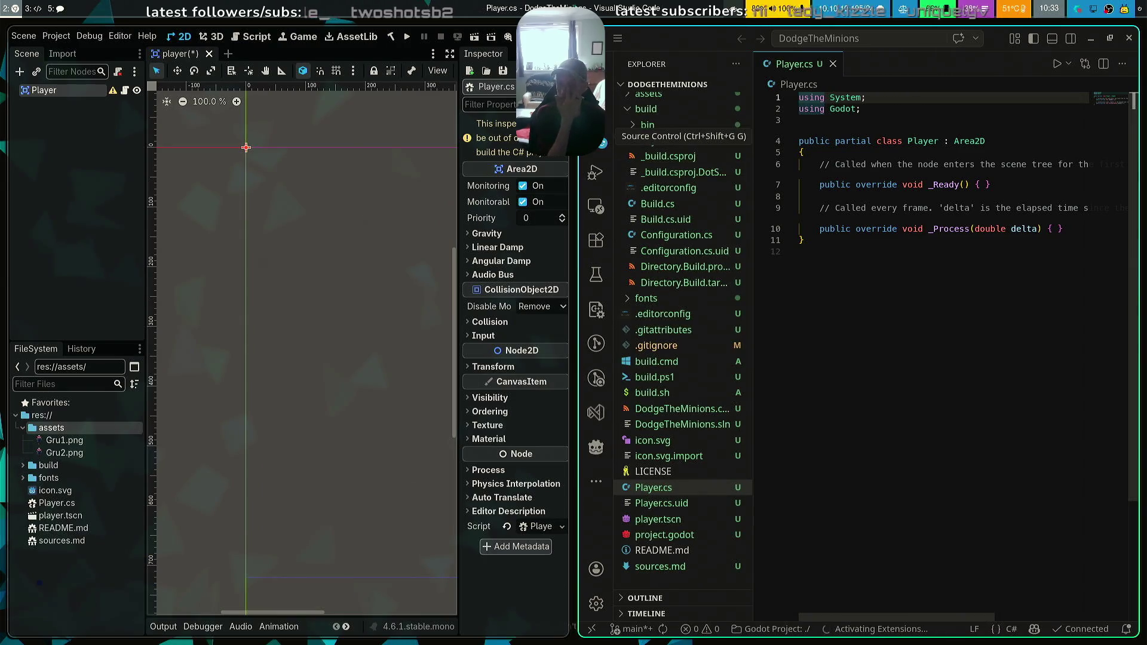
pyautogui.click(596, 142)
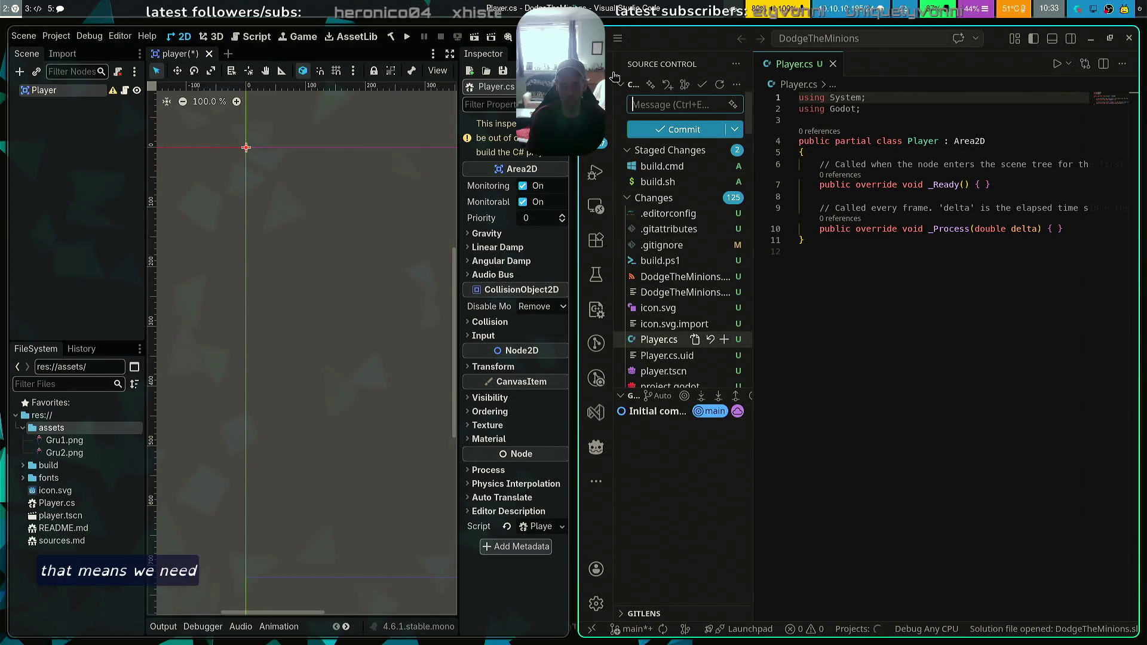
# Step: Add a .nuke/ line to .gitignore, save it, and return to Source Control
pyautogui.hotkey('ctrl', 'shift', 'e')
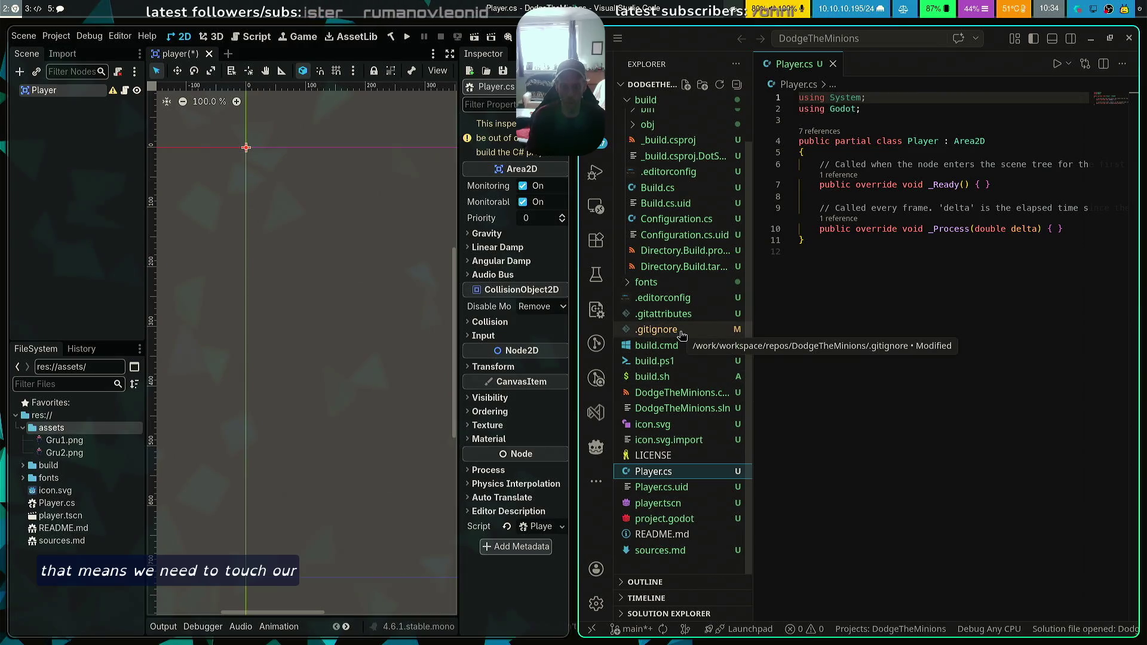
pyautogui.click(681, 335)
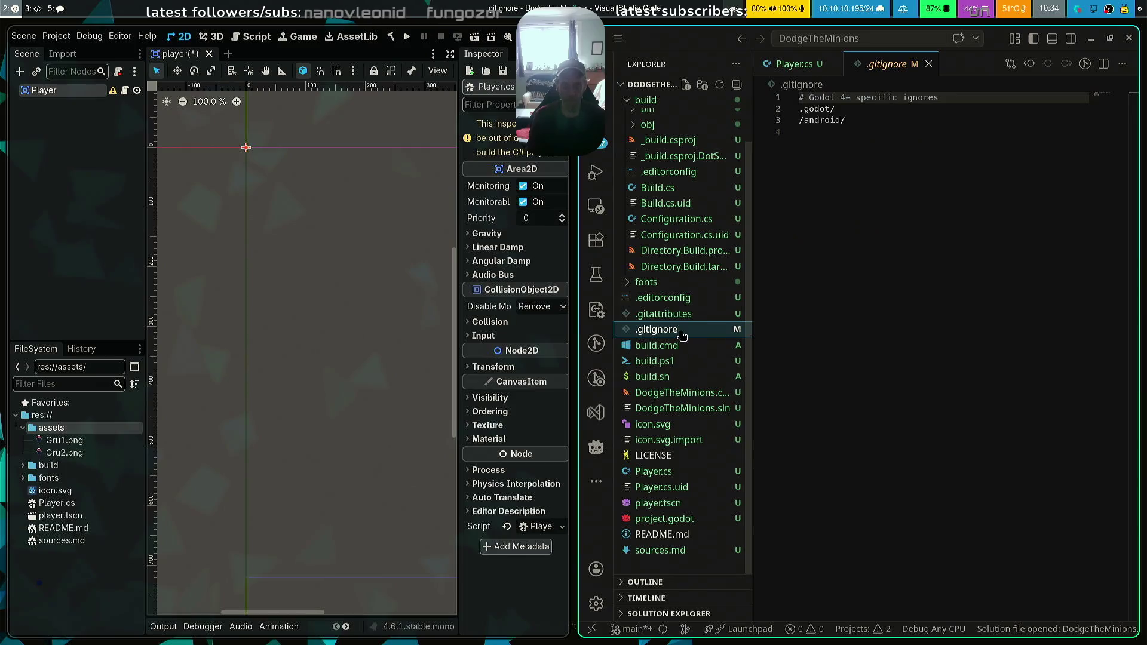
pyautogui.click(969, 319)
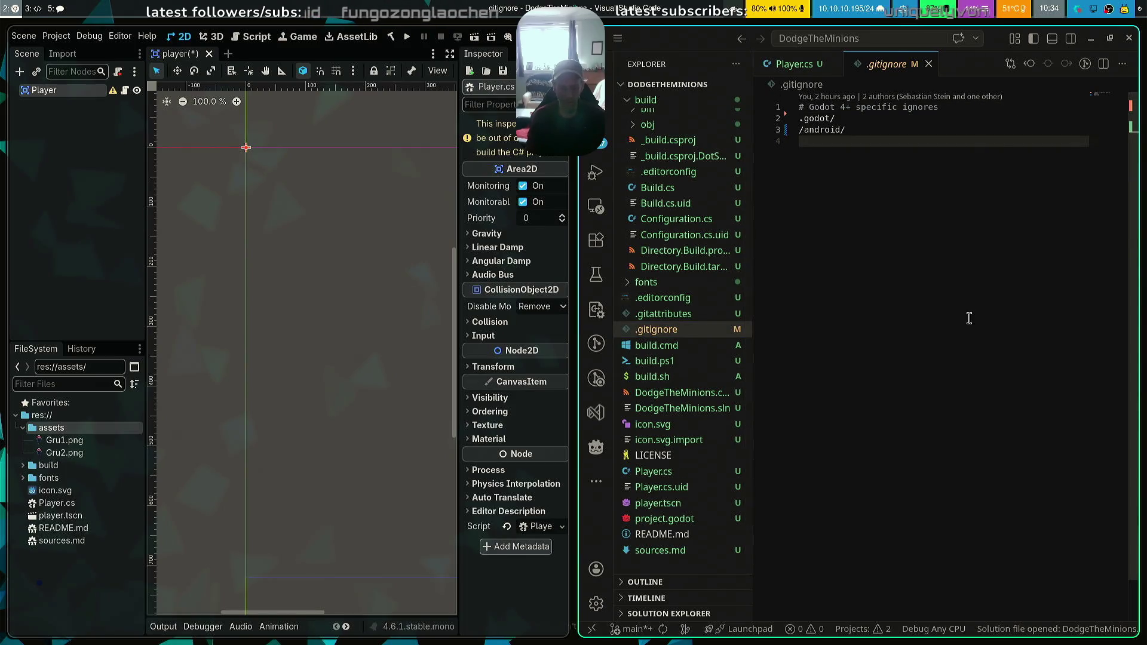
pyautogui.write('./')
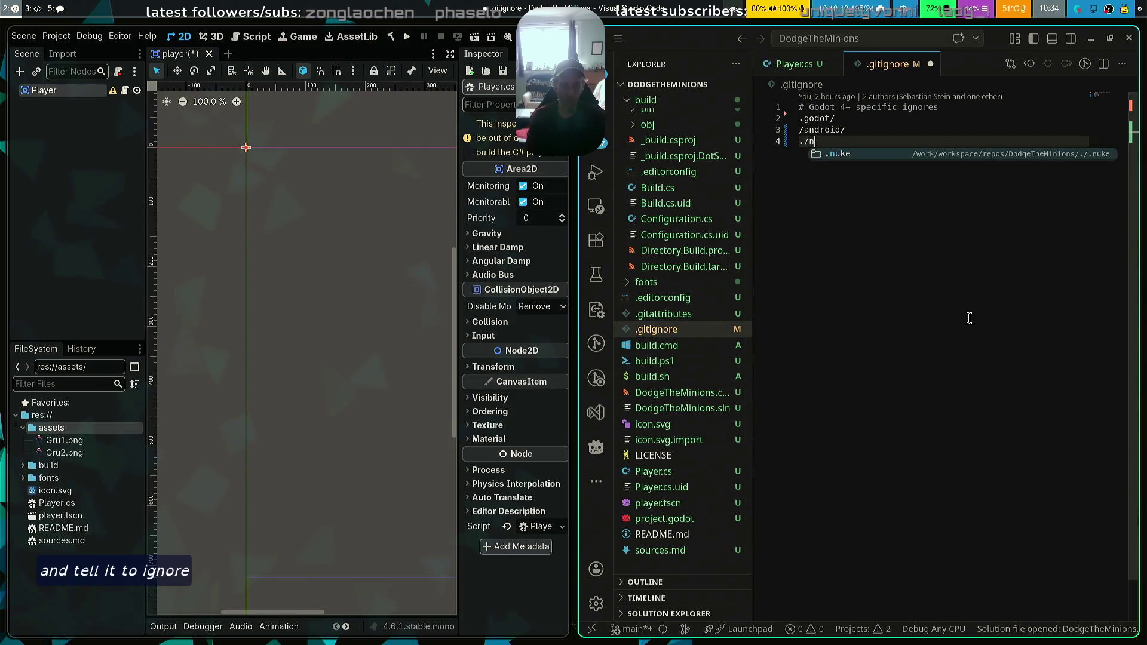
pyautogui.write('nuke')
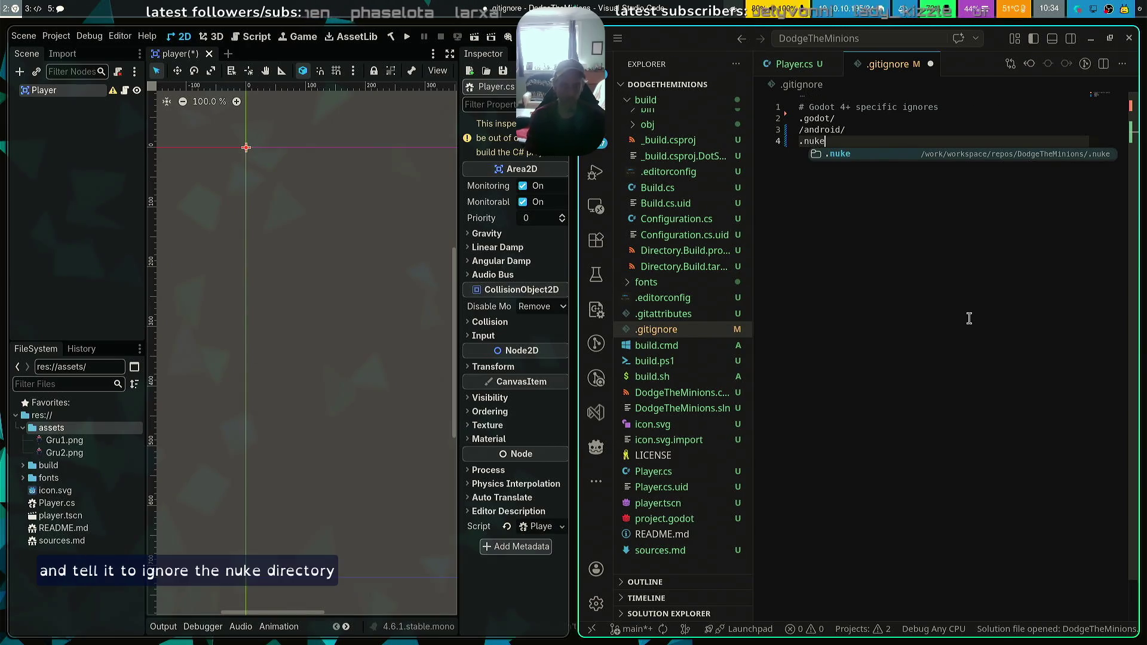
pyautogui.write('/')
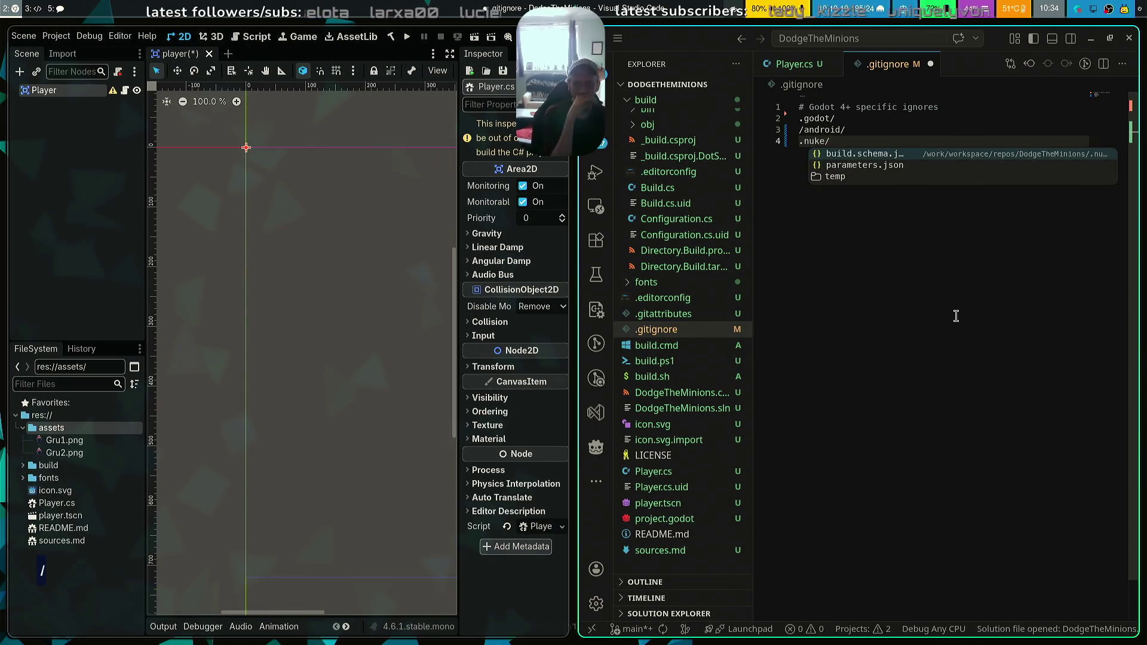
pyautogui.scroll(2, 682, 281)
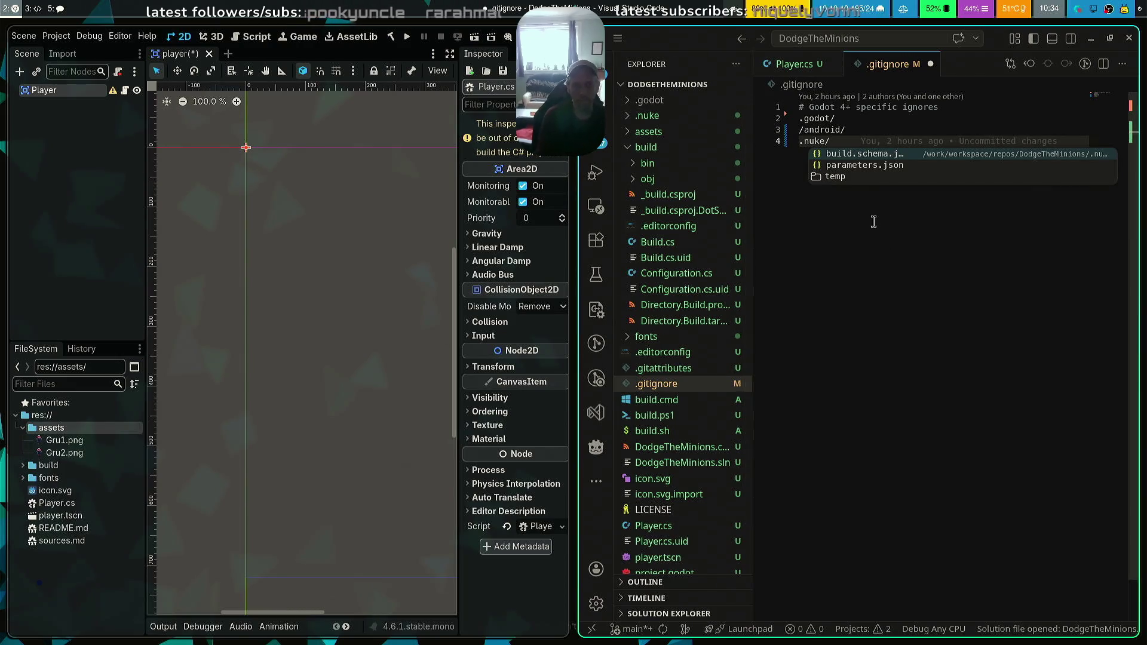
pyautogui.press('Escape')
pyautogui.hotkey('ctrl', 's')
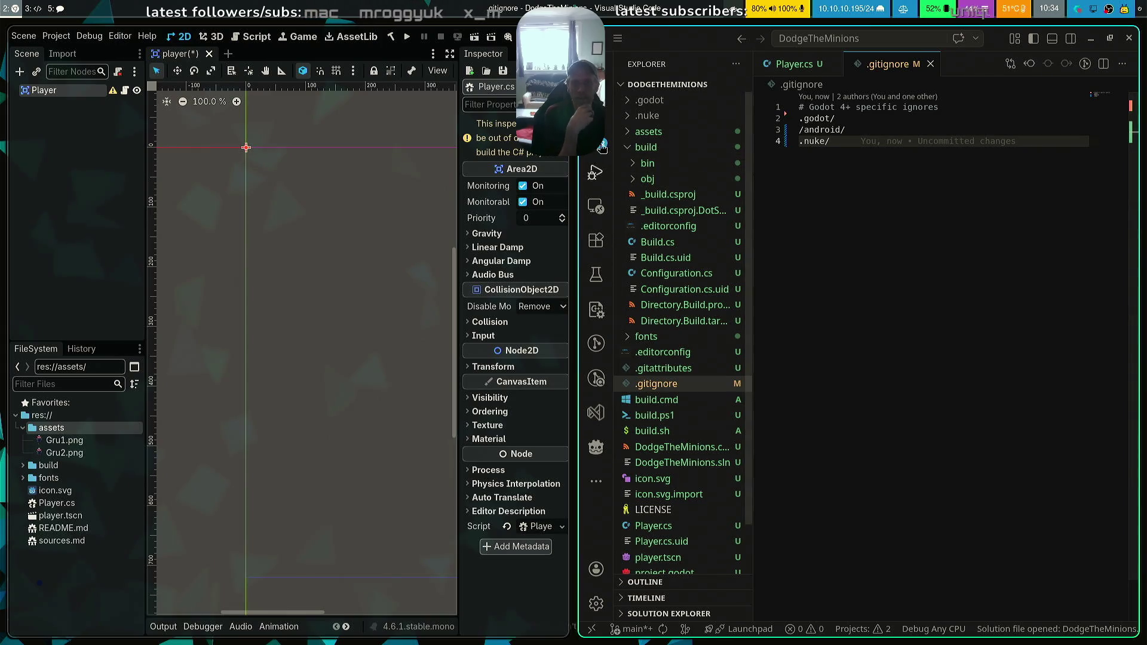
pyautogui.hotkey('ctrl', 'shift', 'g')
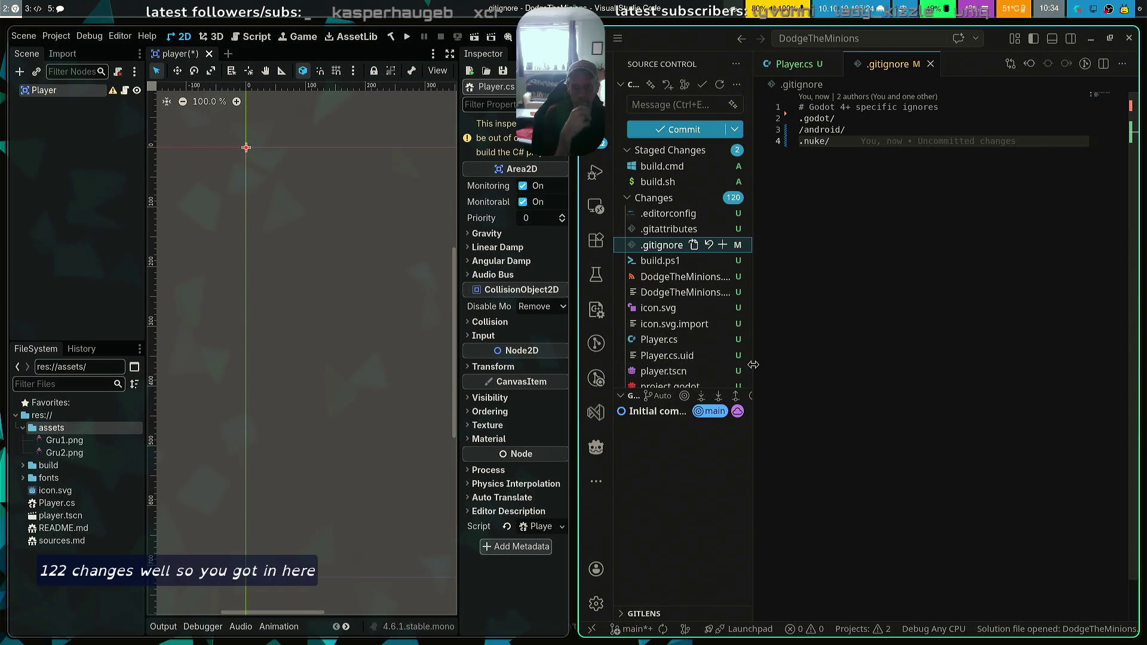
# Step: Widen the editor and add */bin/** and */obj/** rules to .gitignore, then save
pyautogui.moveTo(699, 469)
pyautogui.mouseDown()
pyautogui.moveTo(531, 469)
pyautogui.moveTo(681, 429)
pyautogui.mouseUp()
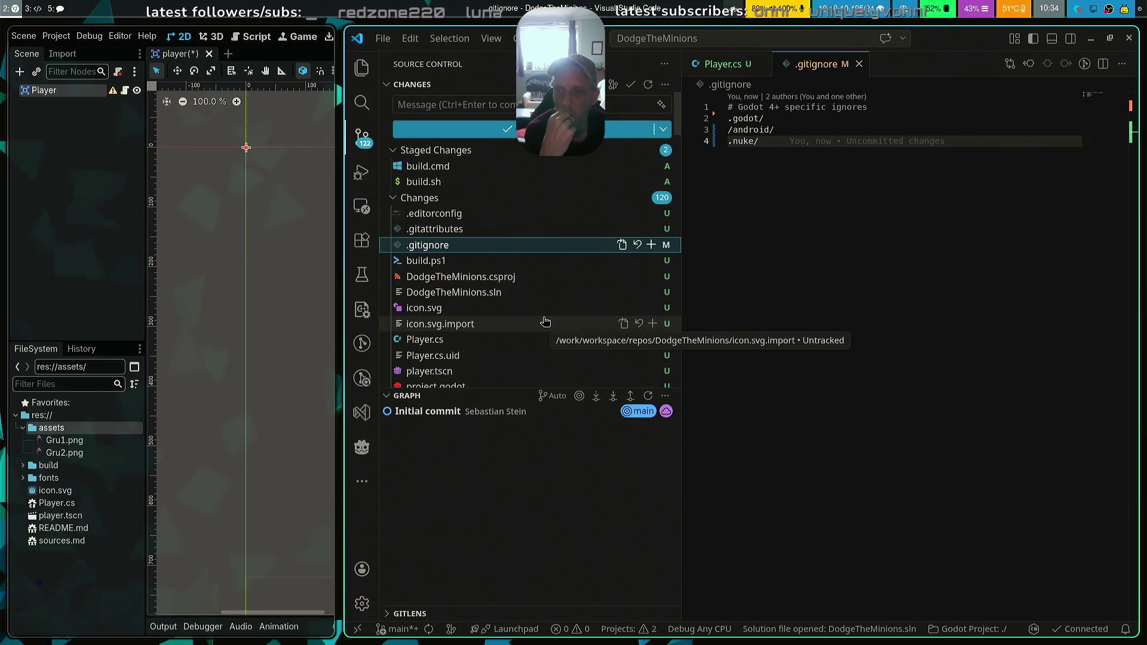
pyautogui.scroll(-3, 548, 323)
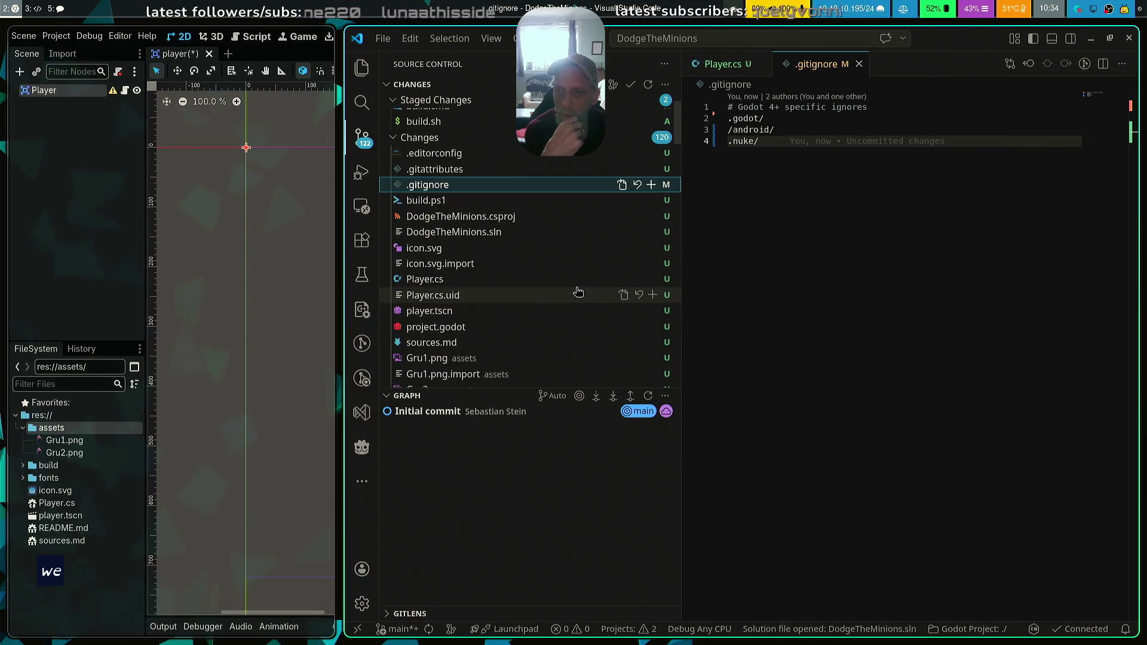
pyautogui.scroll(-3, 577, 291)
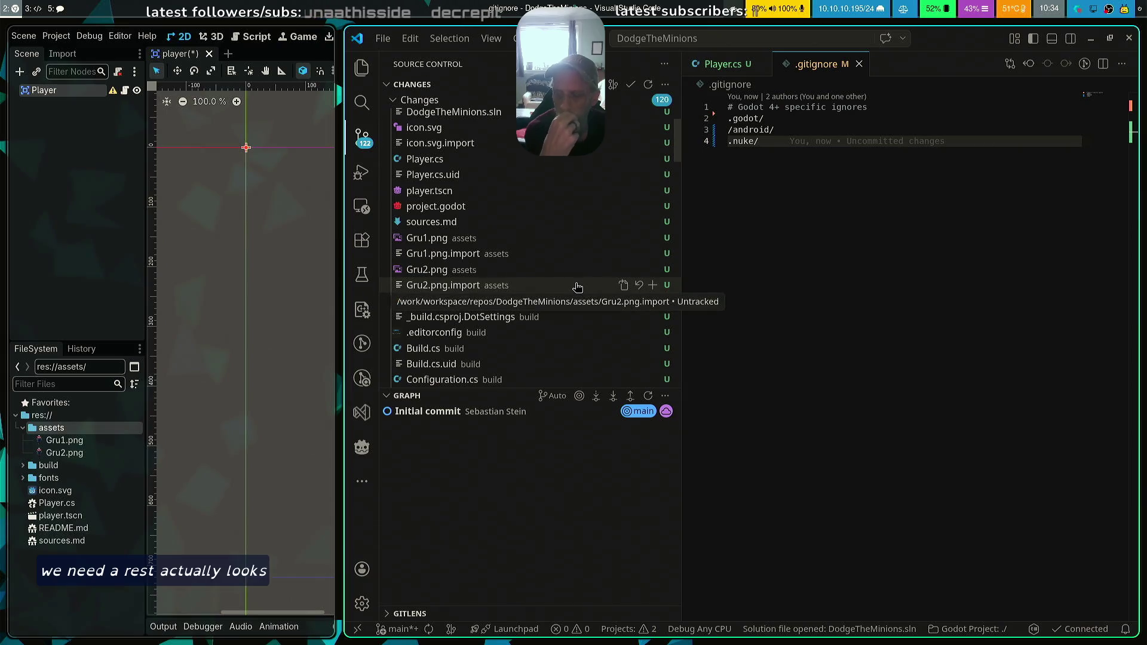
pyautogui.scroll(-4, 578, 288)
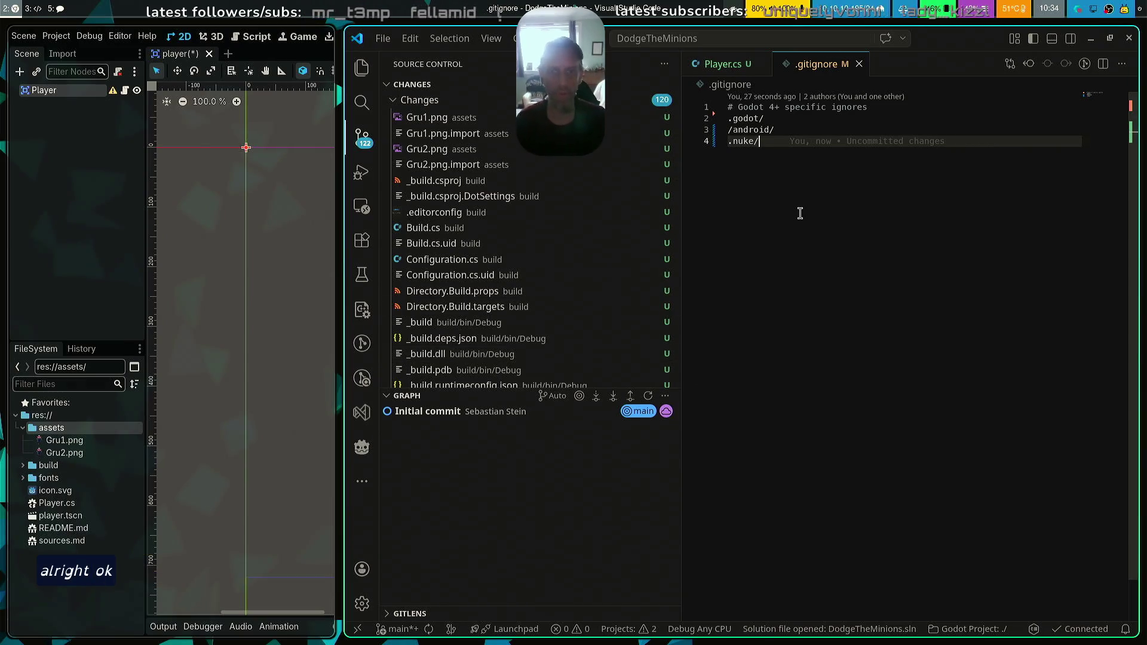
pyautogui.press('Return')
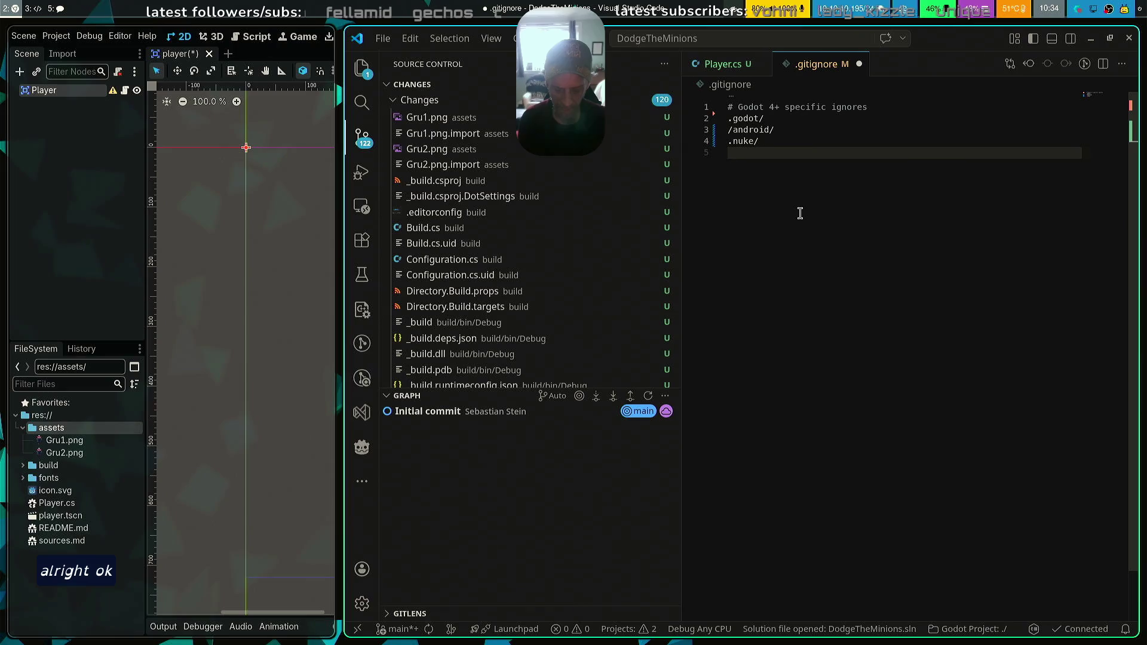
pyautogui.write('*/')
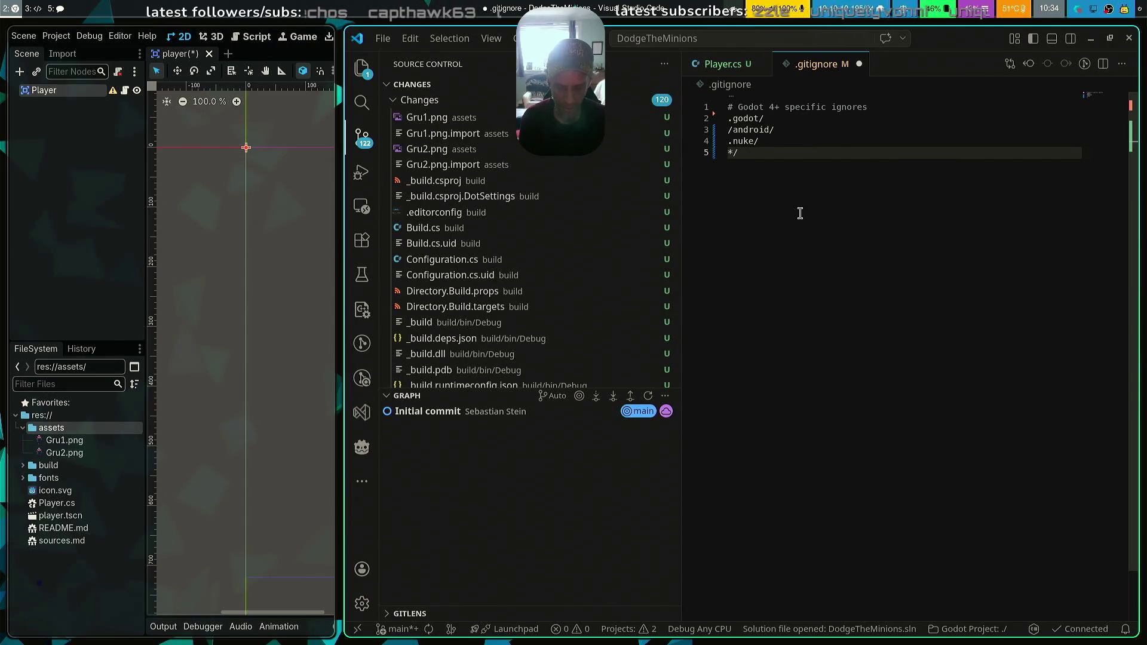
pyautogui.write('binm')
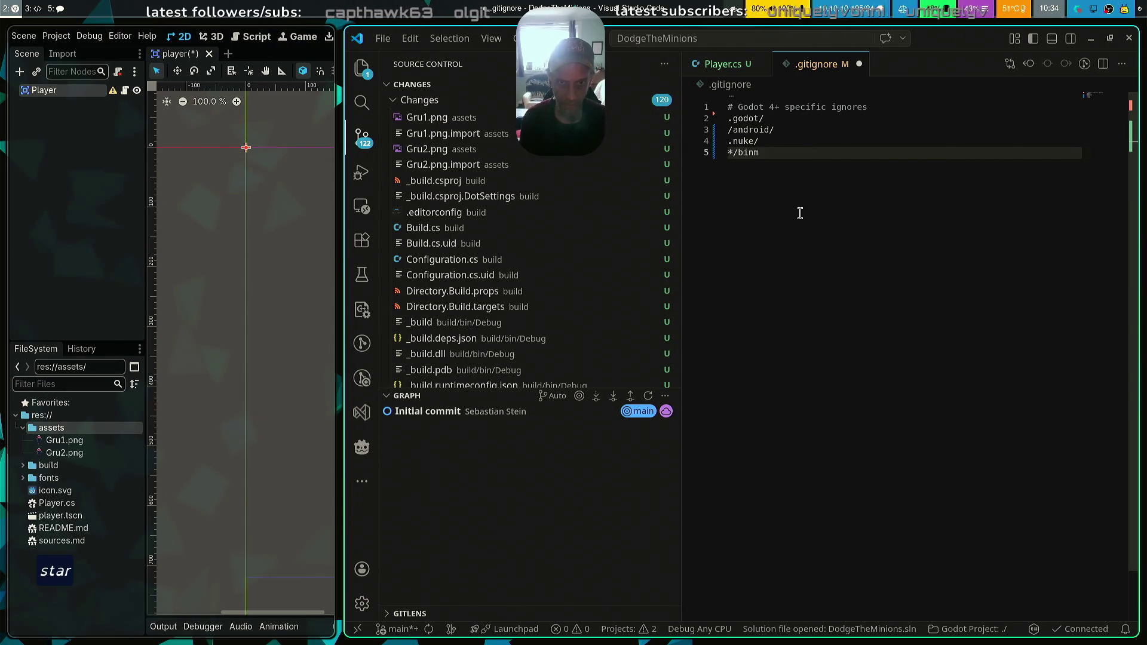
pyautogui.write('**')
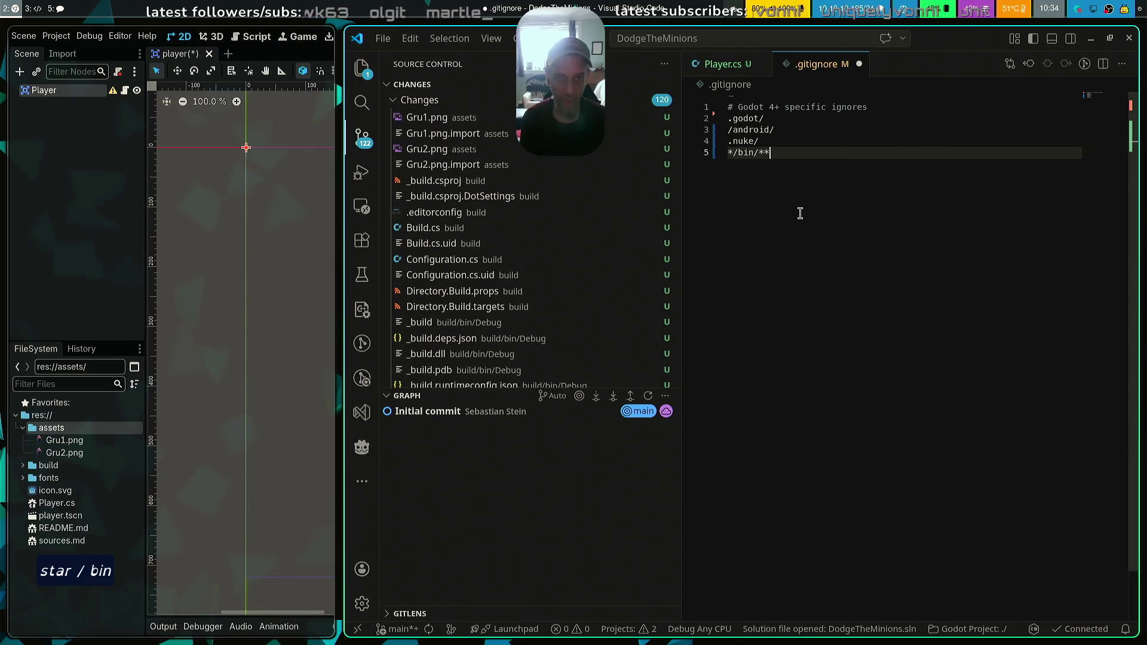
pyautogui.press('Return')
pyautogui.write('*/')
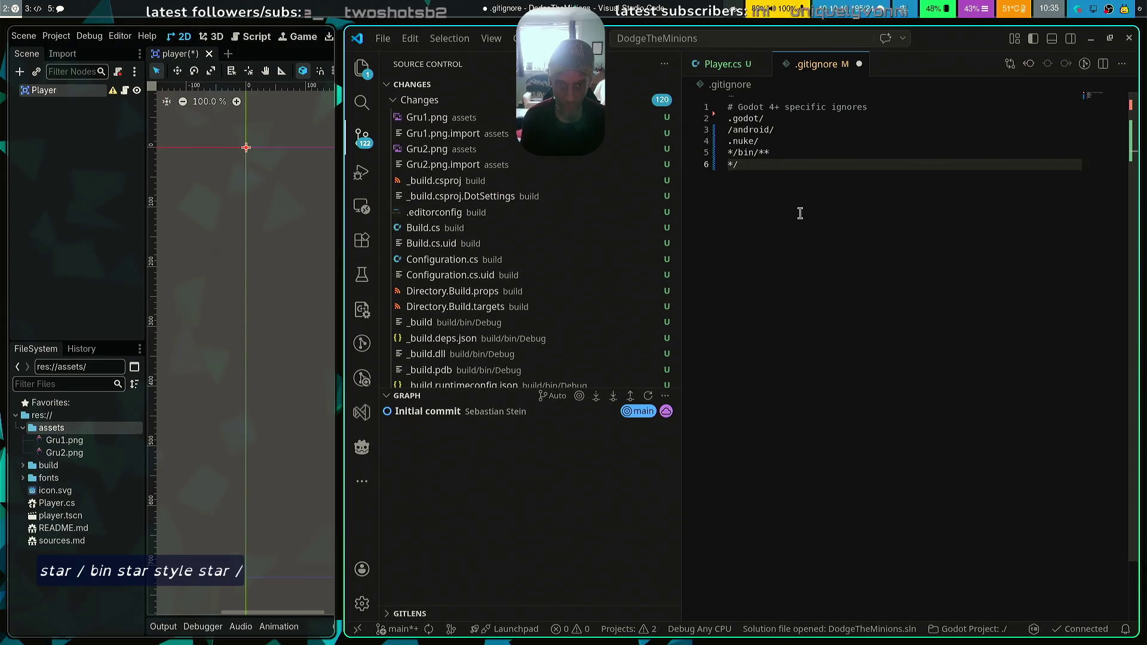
pyautogui.write('obj/**')
pyautogui.hotkey('ctrl', 's')
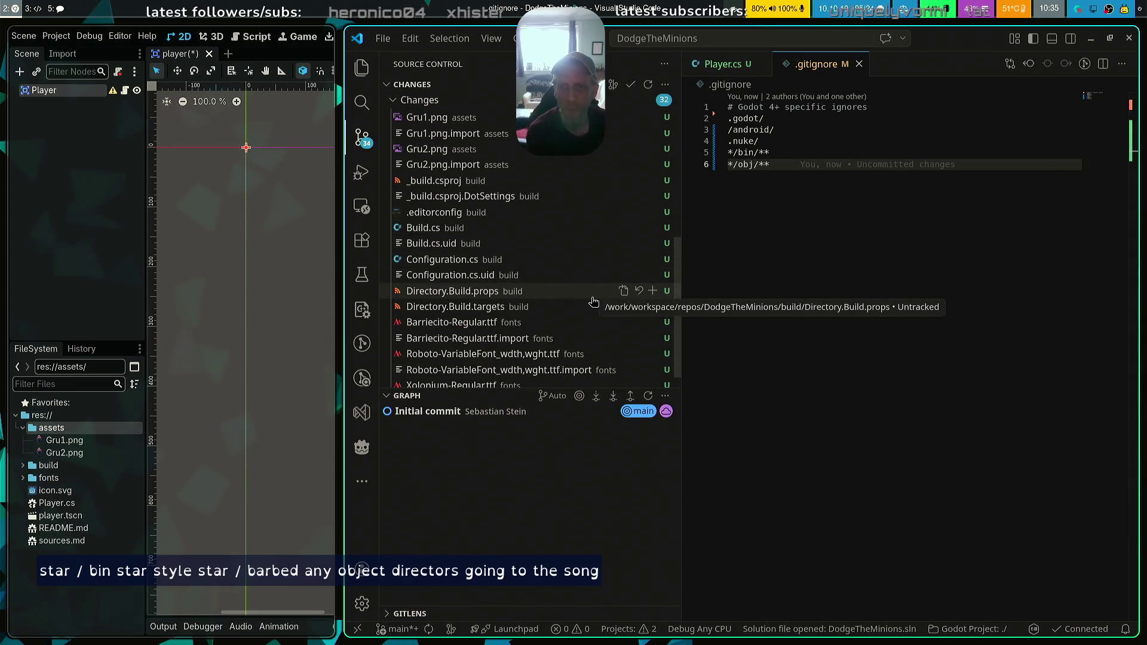
# Step: Scroll through the Source Control list to review the 32 remaining changes
pyautogui.scroll(-1, 594, 302)
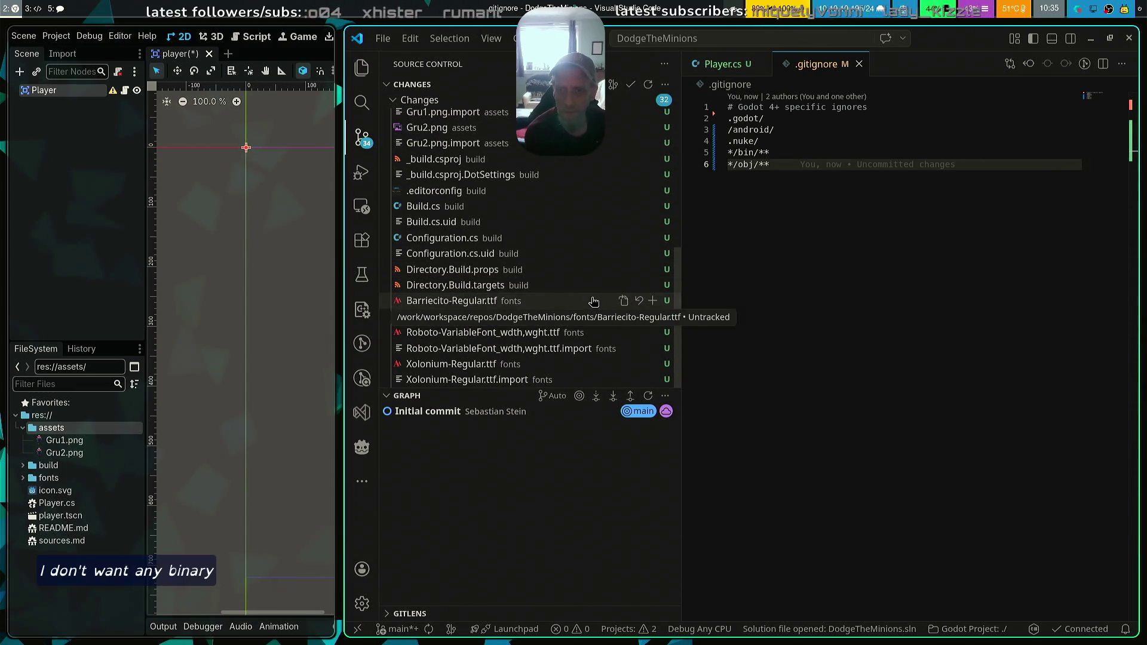
pyautogui.scroll(5, 593, 302)
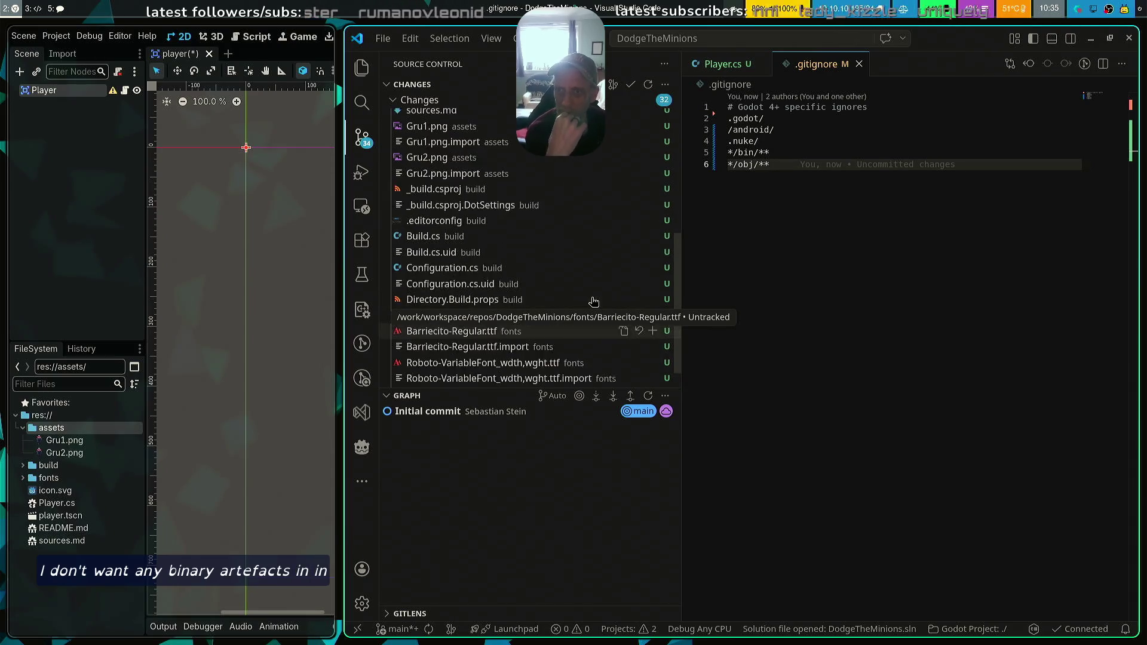
pyautogui.scroll(1, 593, 300)
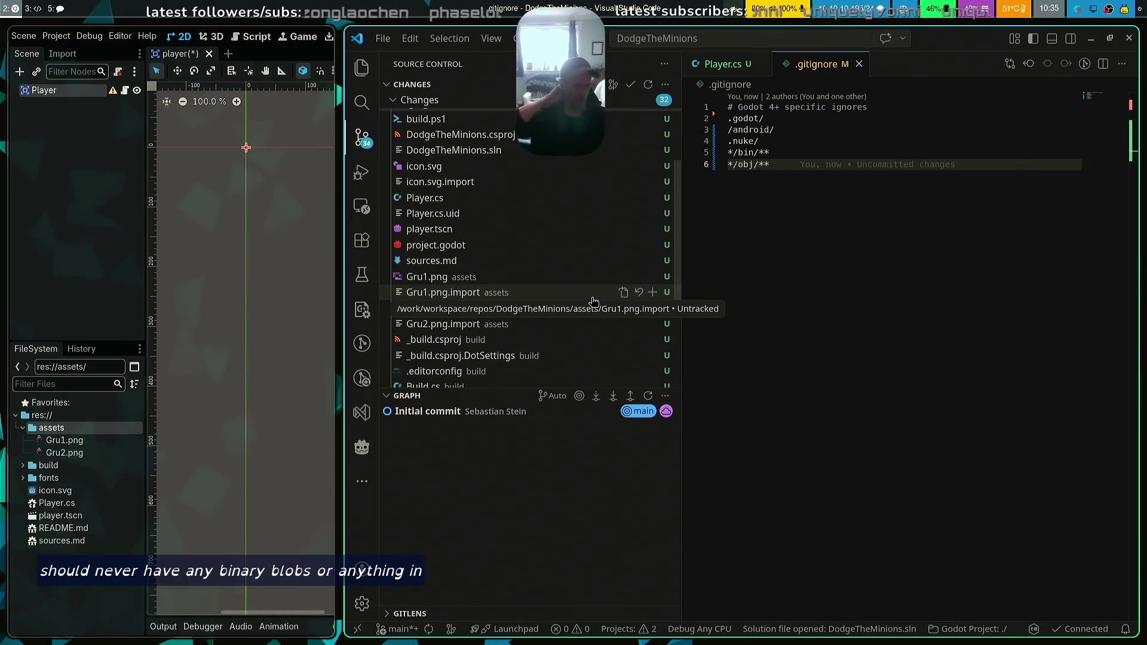
pyautogui.scroll(3, 594, 300)
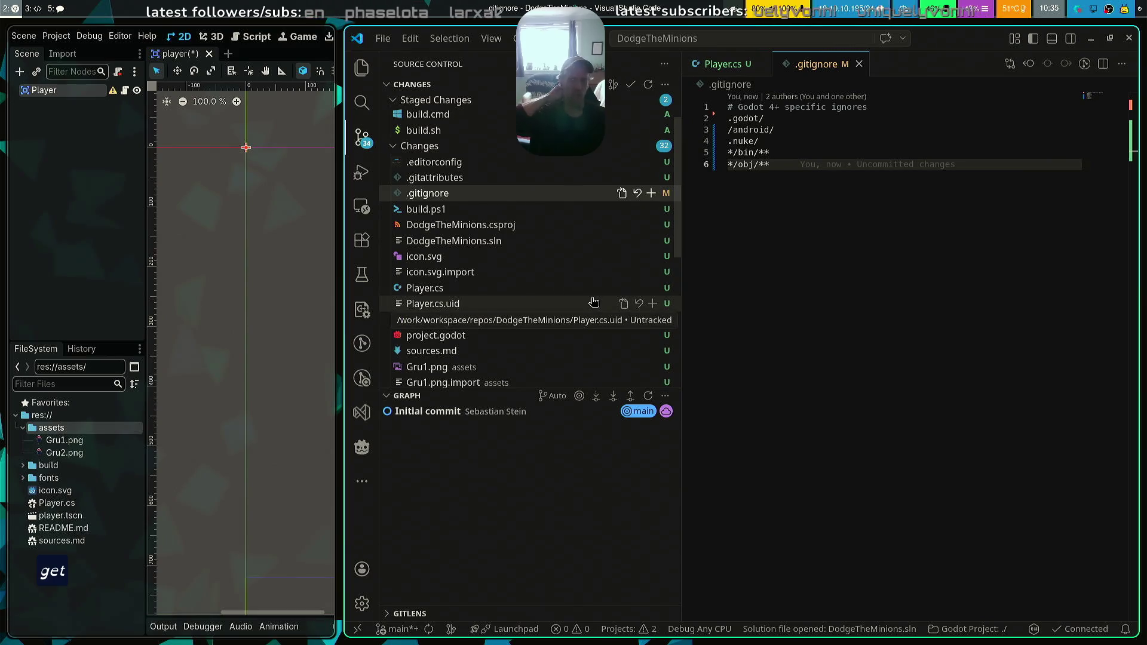
pyautogui.scroll(2, 594, 301)
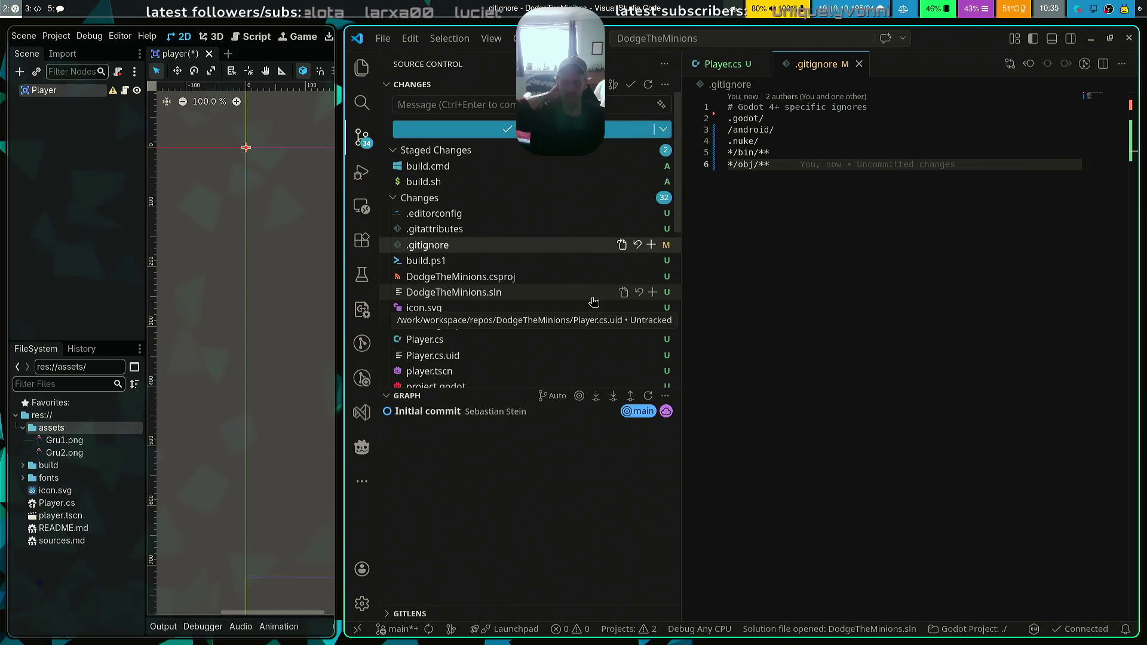
# Step: Write the commit message for the initial project commit with nuke integration and some assets
pyautogui.click(613, 104)
pyautogui.write('initial proje')
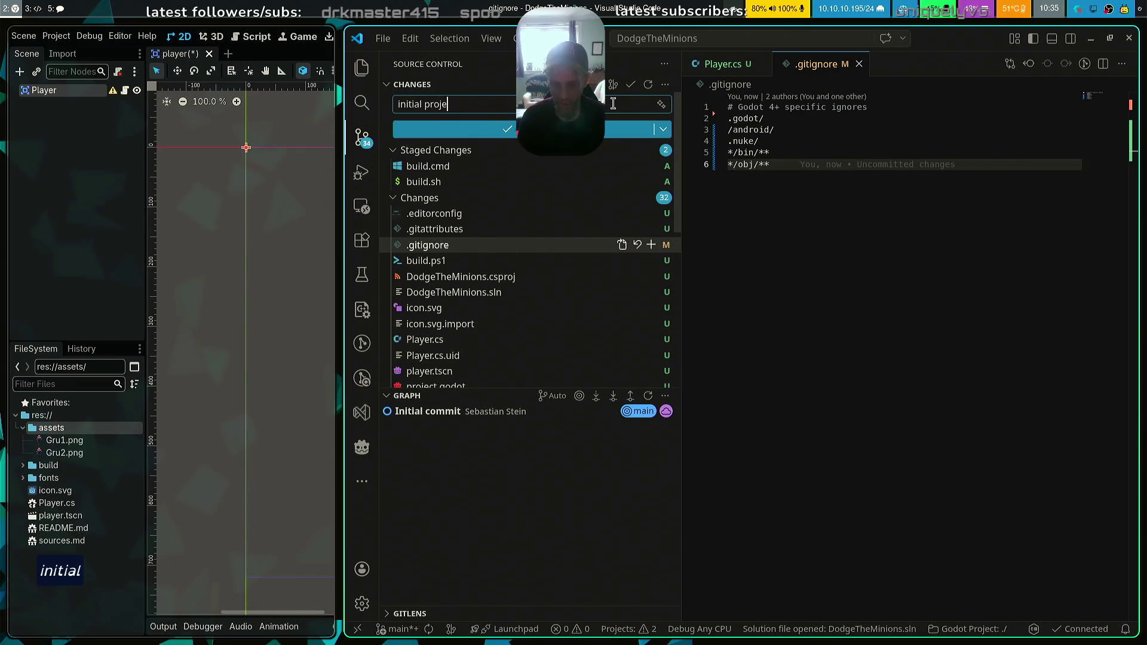
pyautogui.write('comm')
pyautogui.write('witgh')
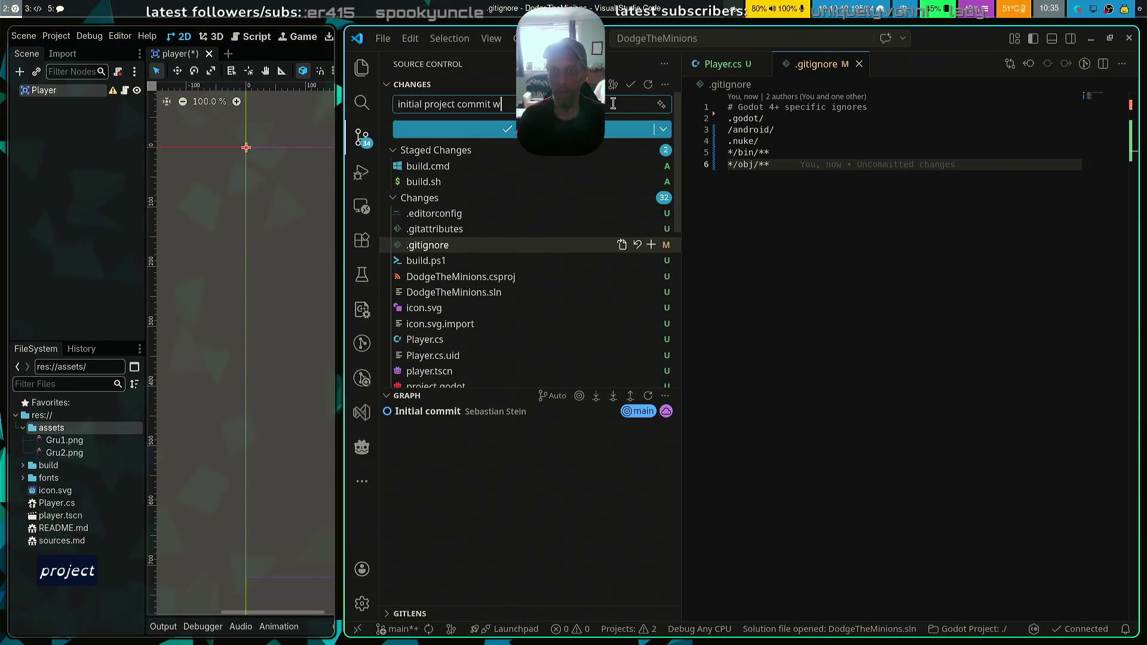
pyautogui.press('BackSpace')
pyautogui.write('h')
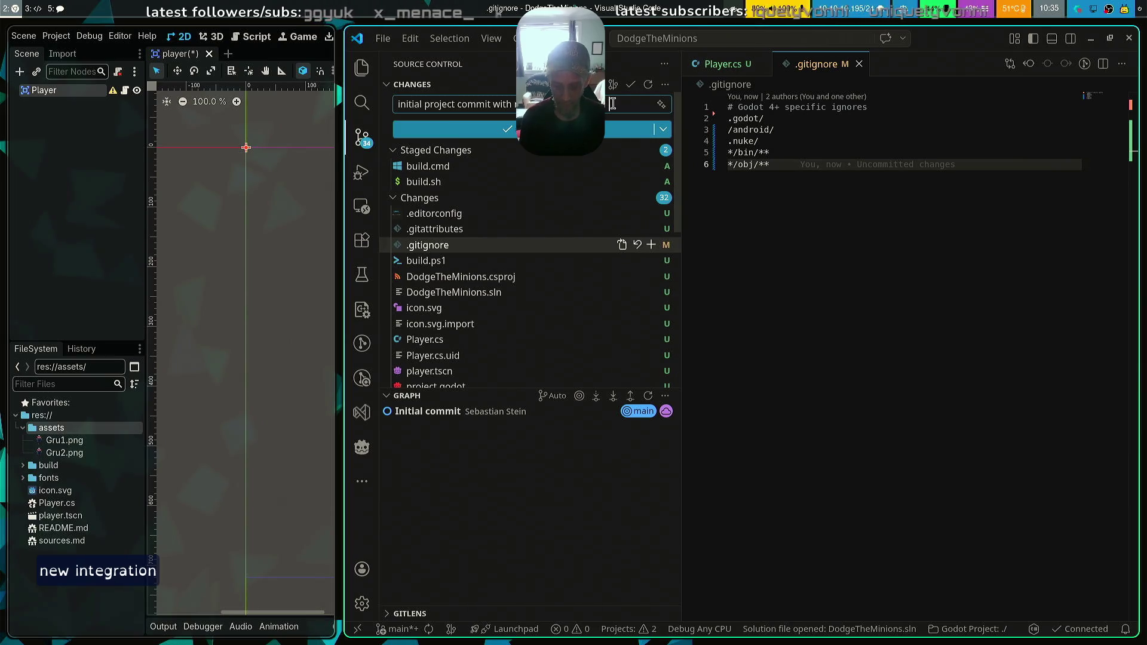
pyautogui.write('some assets')
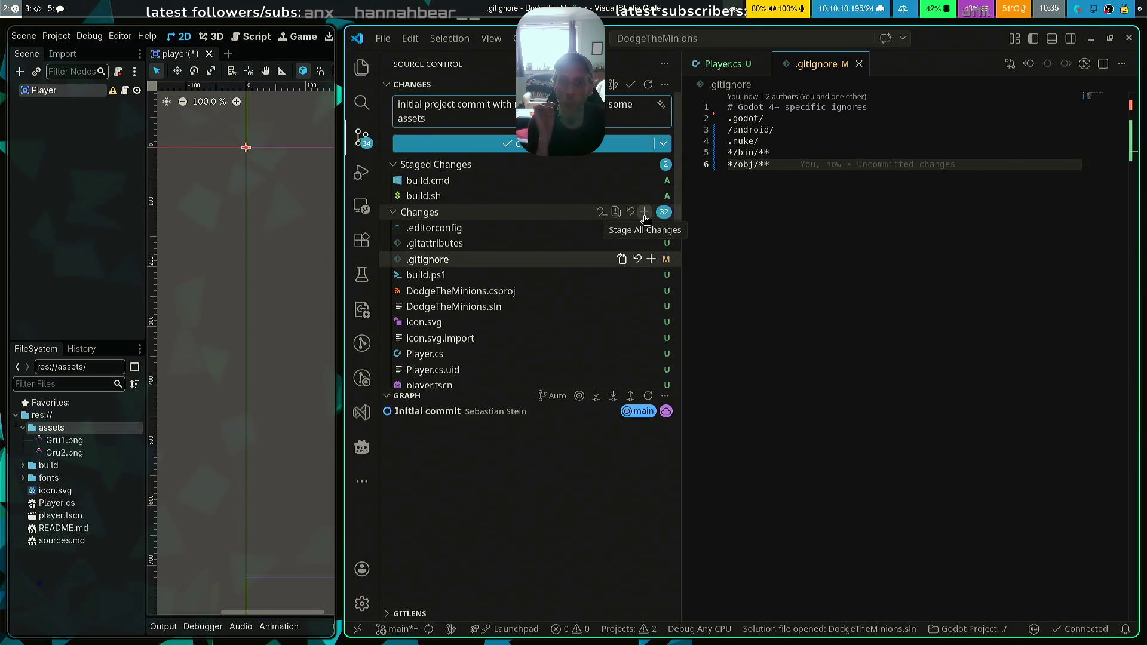
# Step: Stage all 34 changes and commit them, entering the signing key passphrase
pyautogui.click(644, 214)
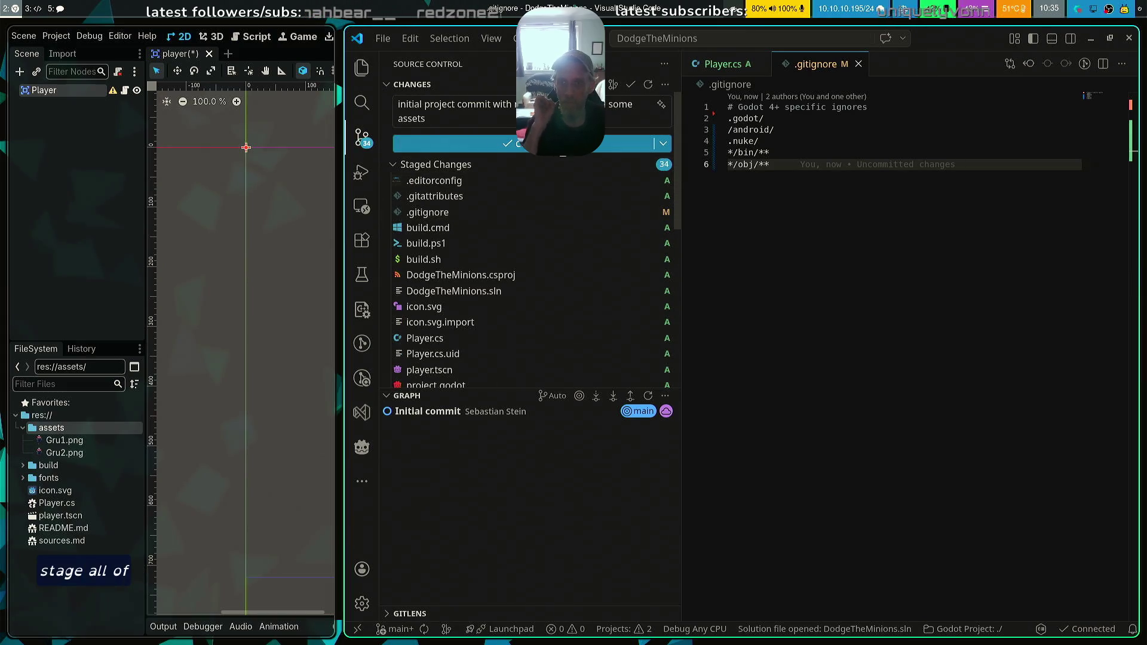
pyautogui.click(560, 148)
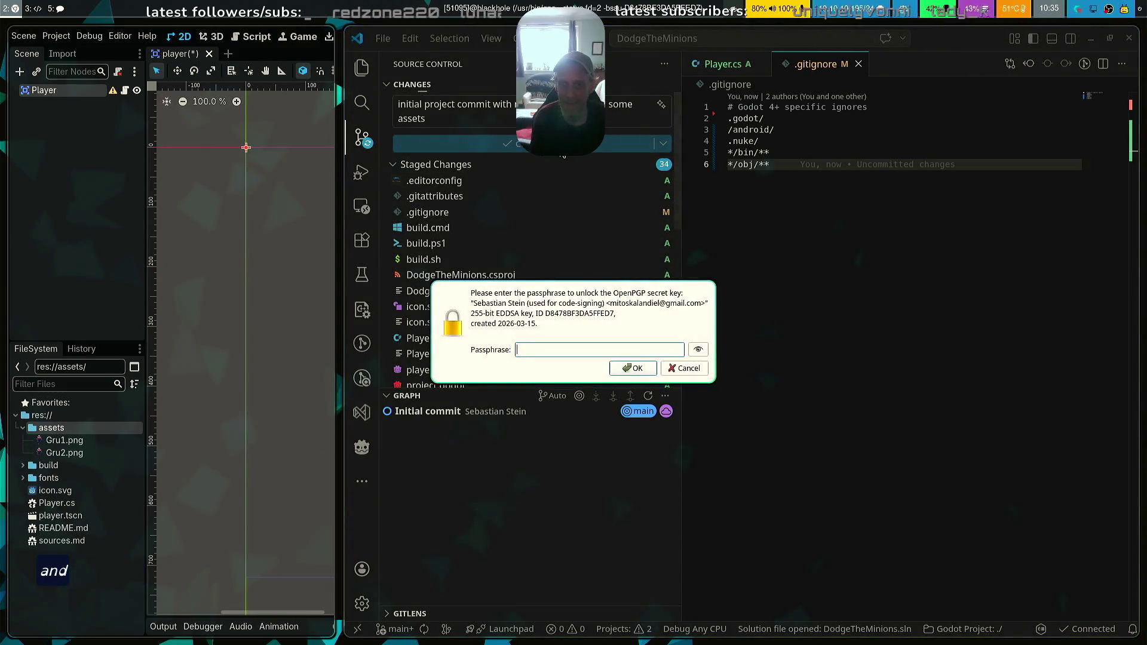
pyautogui.write('*************')
pyautogui.press('Return')
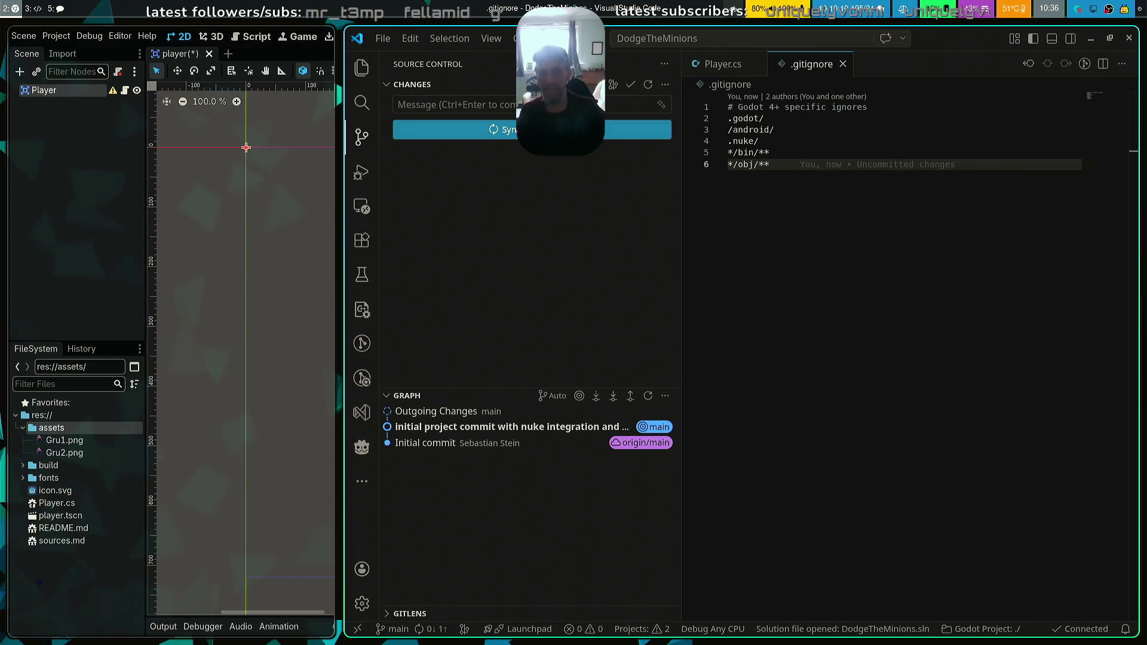
# Step: Sync the commit to origin/main and briefly check the repository page in the browser
pyautogui.click(562, 130)
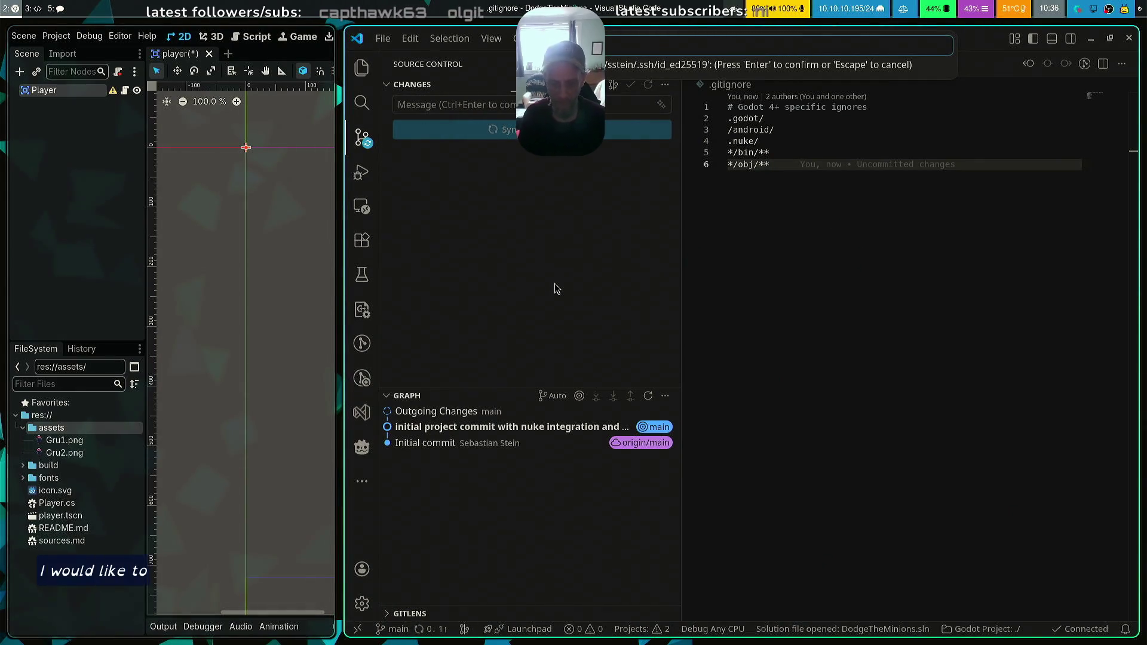
pyautogui.press('Escape')
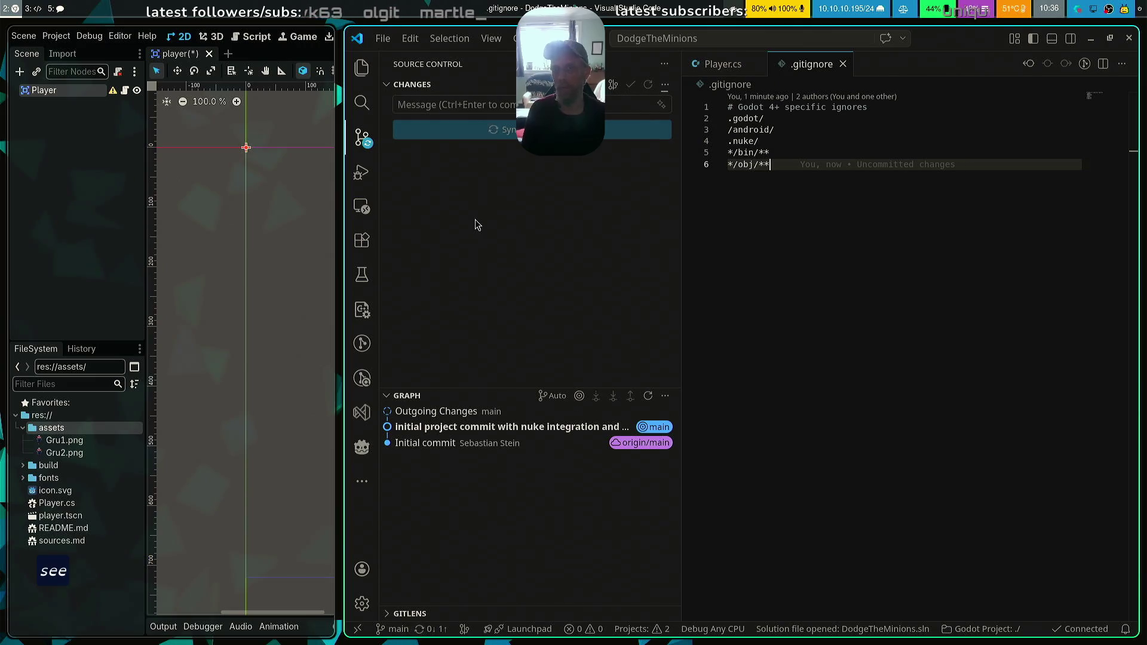
pyautogui.press('super+minus')
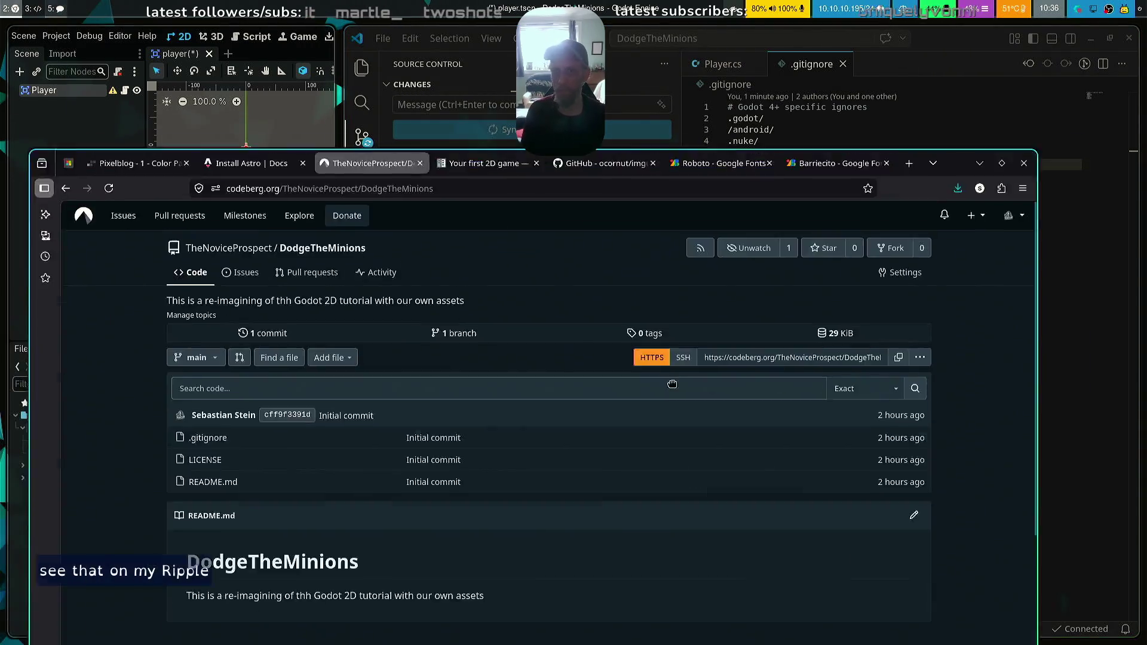
pyautogui.press('super+minus')
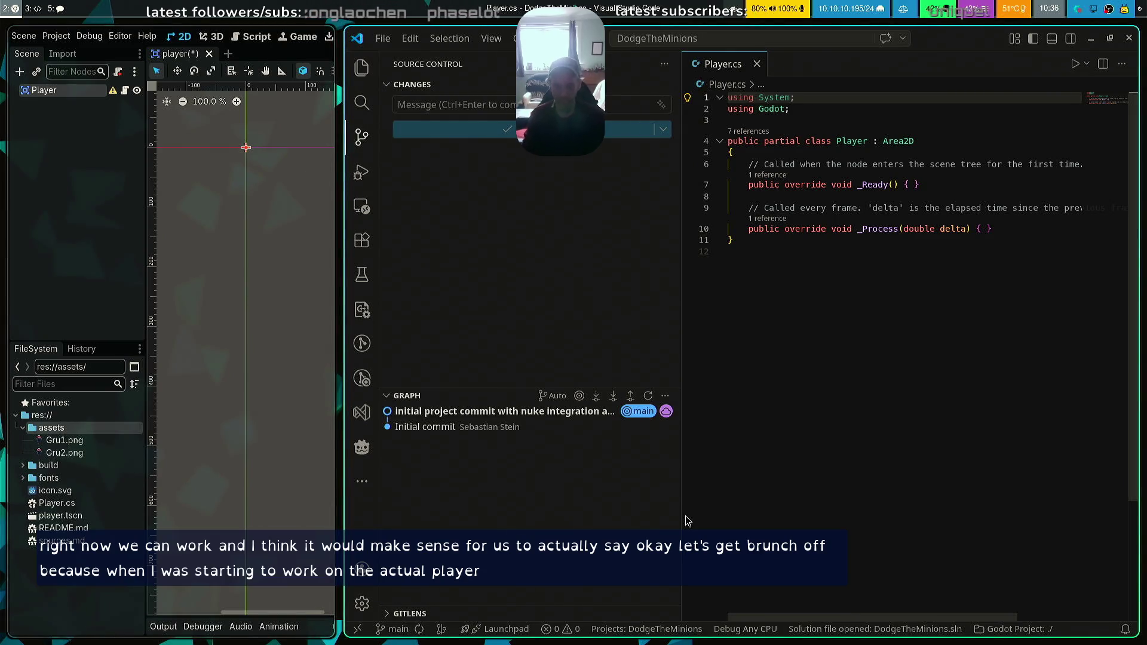
# Step: Create the feat-player branch via Git: Checkout to… and publish it to the remote
pyautogui.hotkey('ctrl', 'shift', 'p')
pyautogui.write('git')
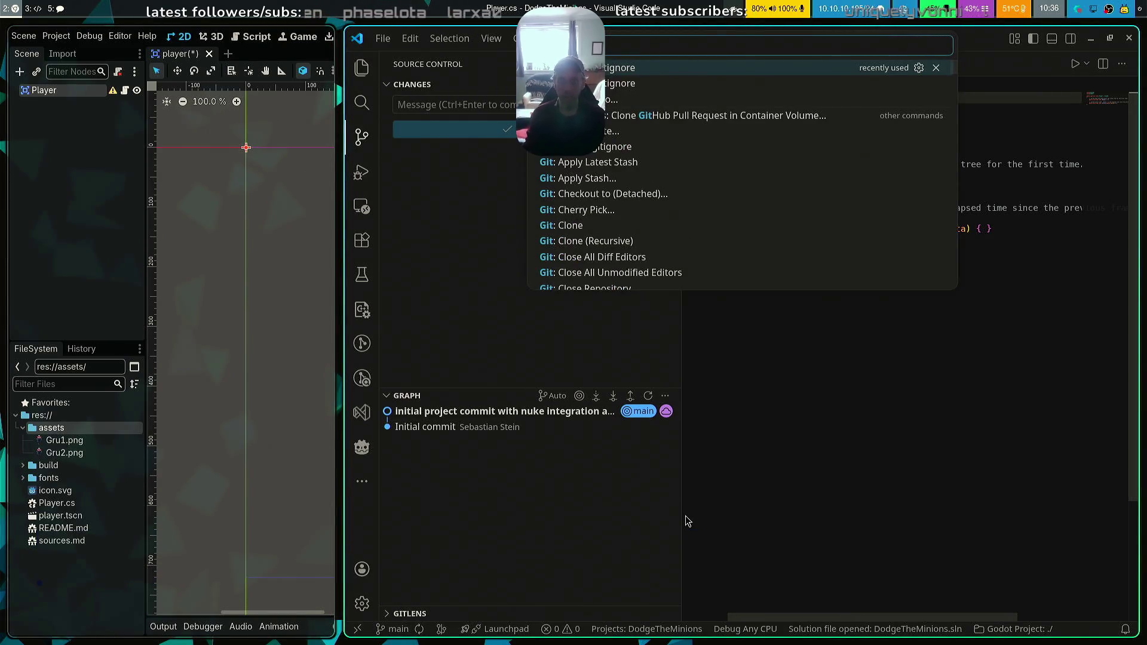
pyautogui.write(' check')
pyautogui.press('Return')
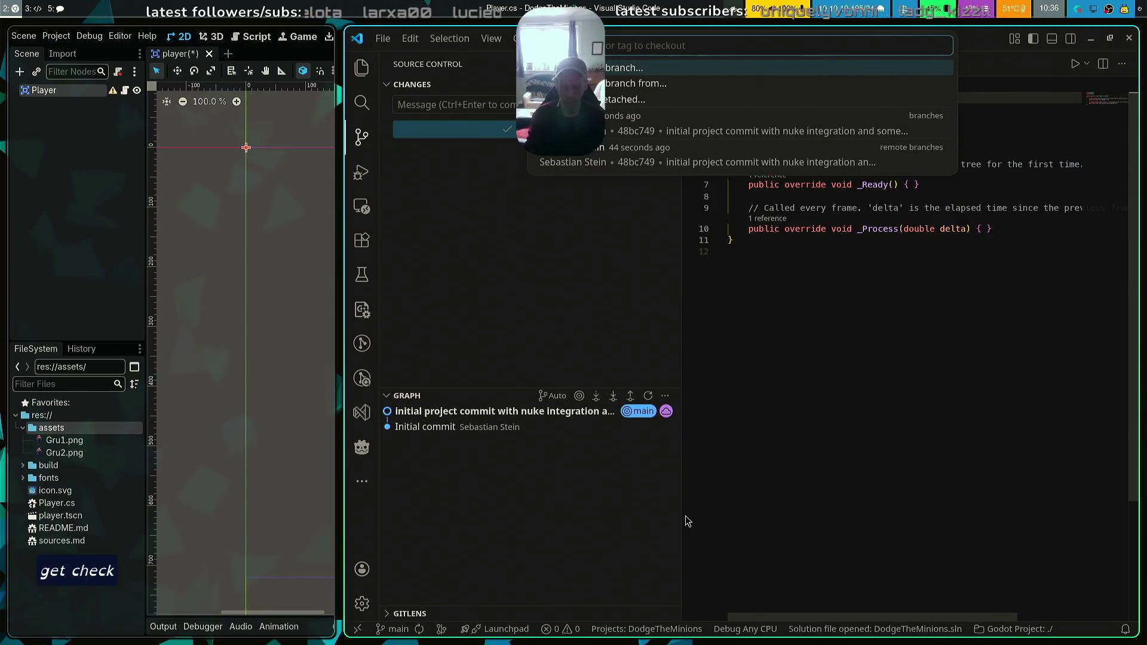
pyautogui.write('2')
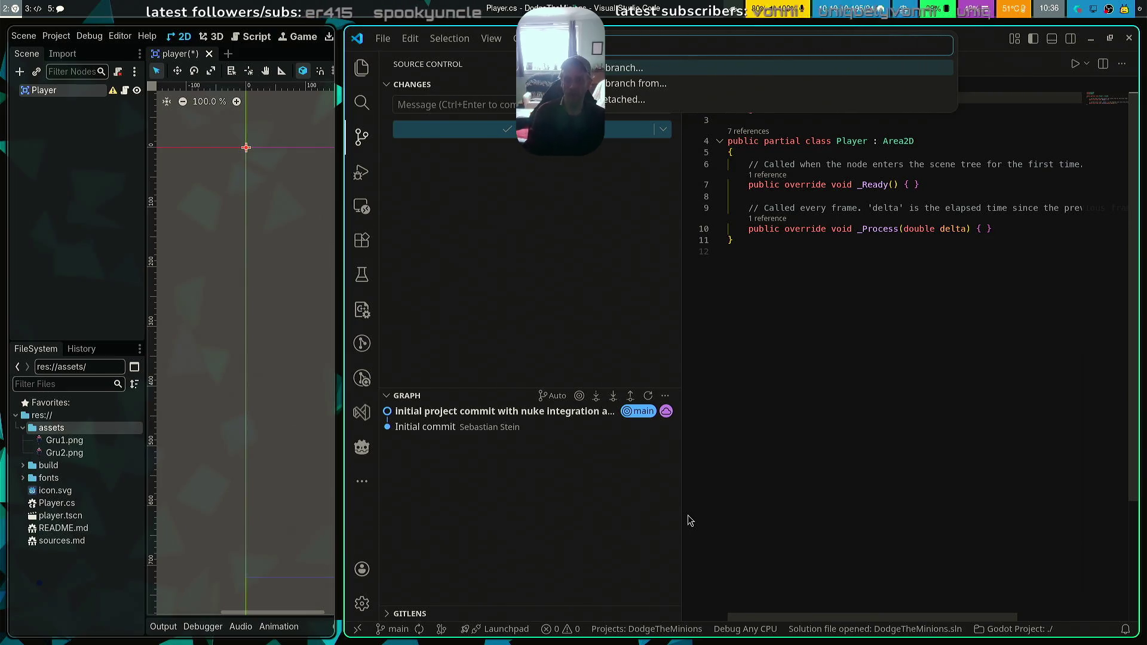
pyautogui.press('Return')
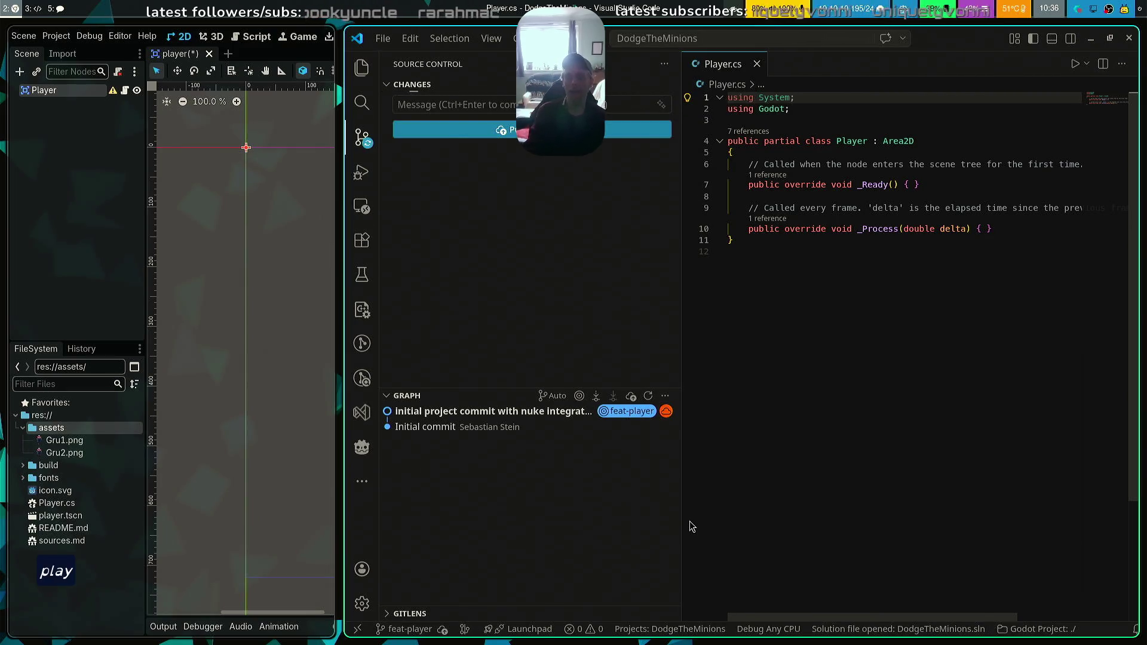
pyautogui.click(616, 135)
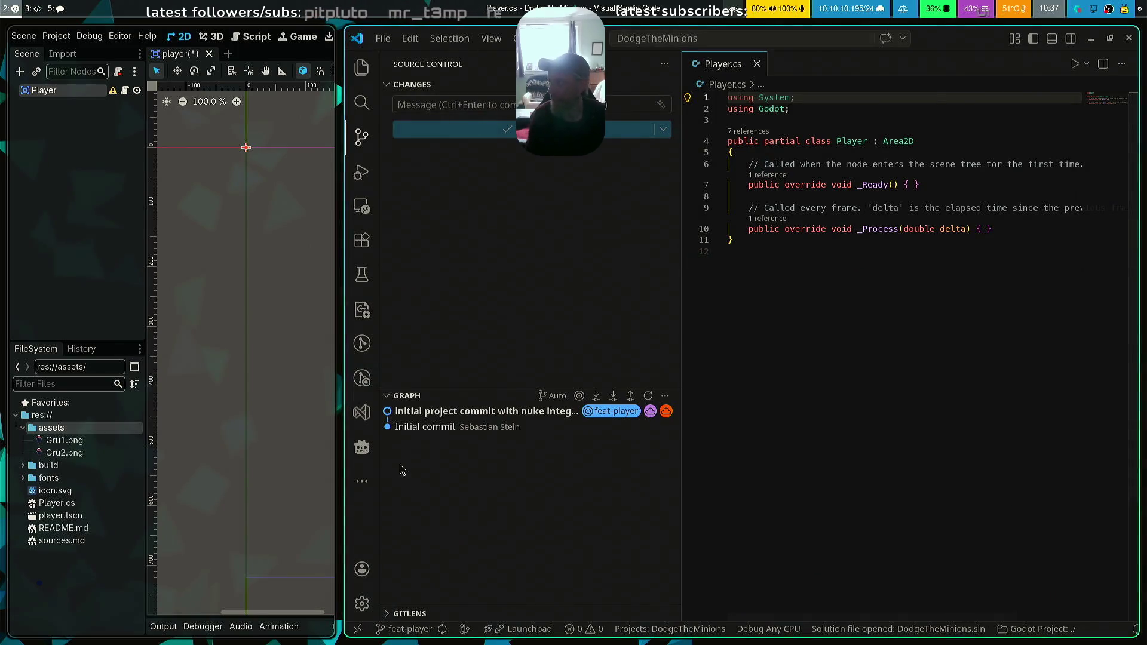
pyautogui.hotkey('alt', 'Tab')
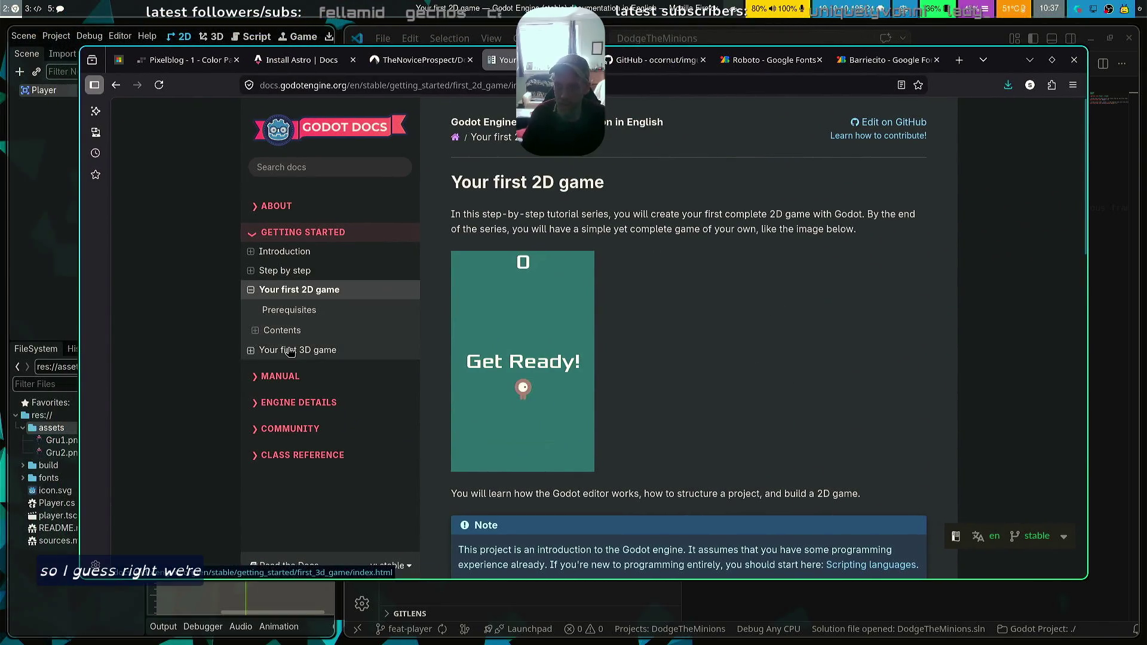
pyautogui.click(286, 332)
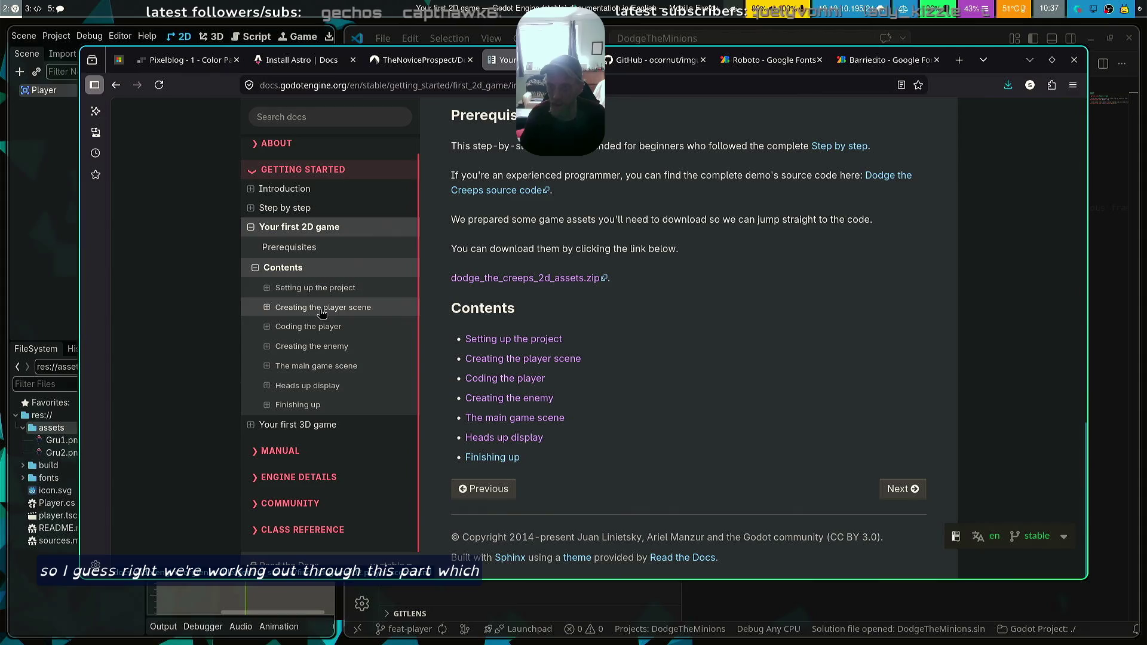
pyautogui.click(319, 307)
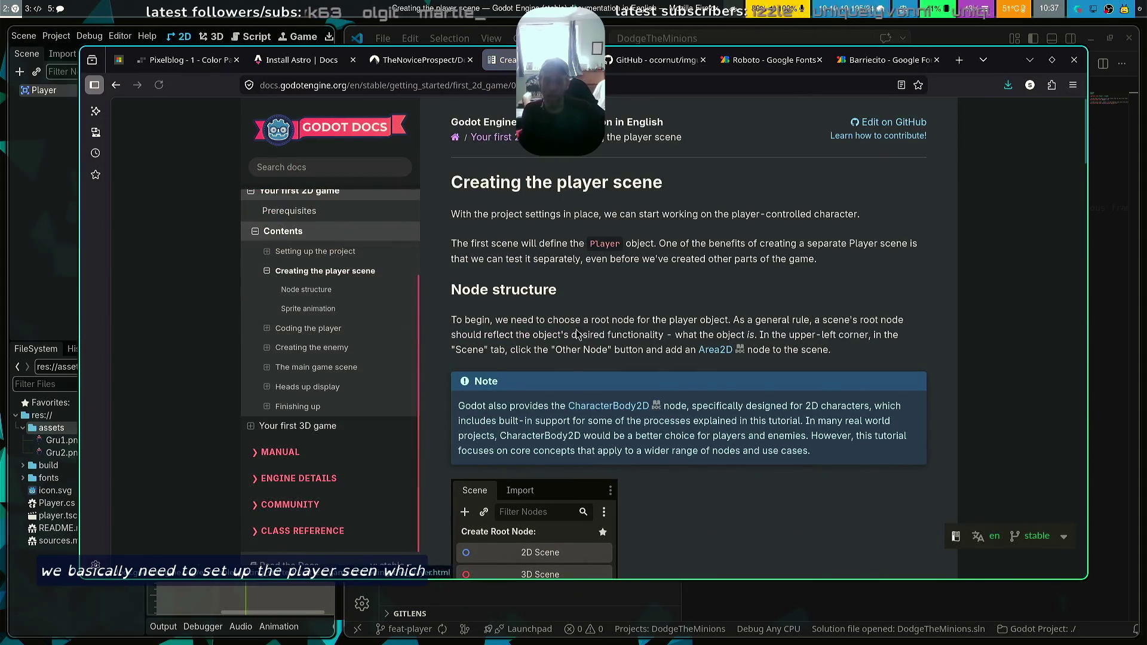
pyautogui.scroll(-3, 765, 437)
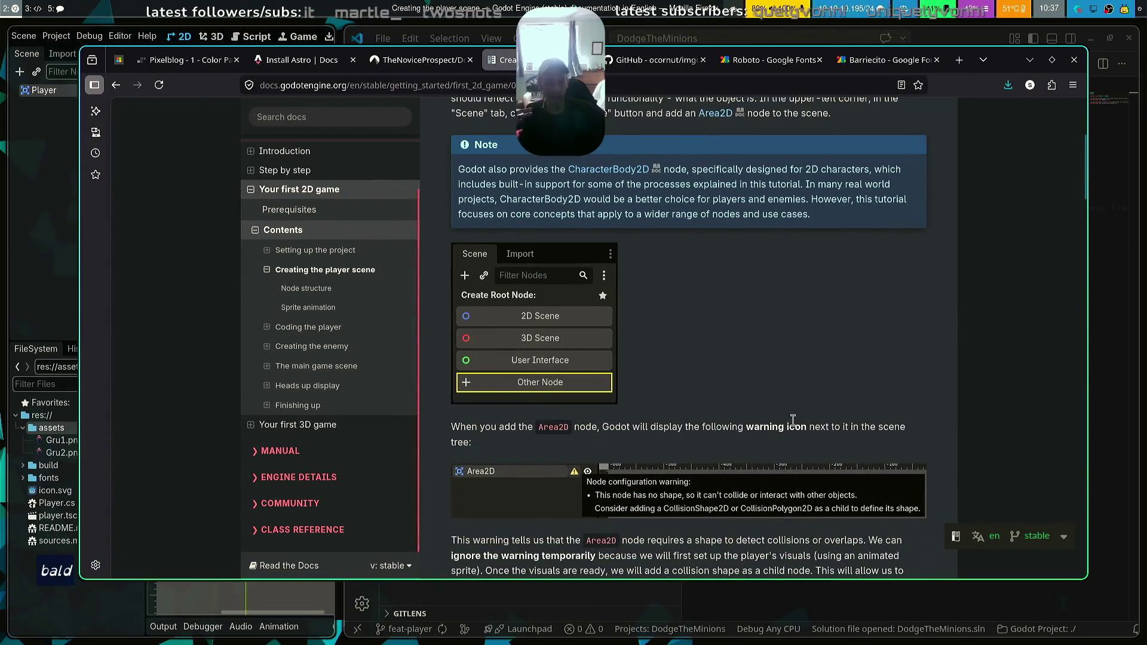
pyautogui.scroll(-6, 782, 415)
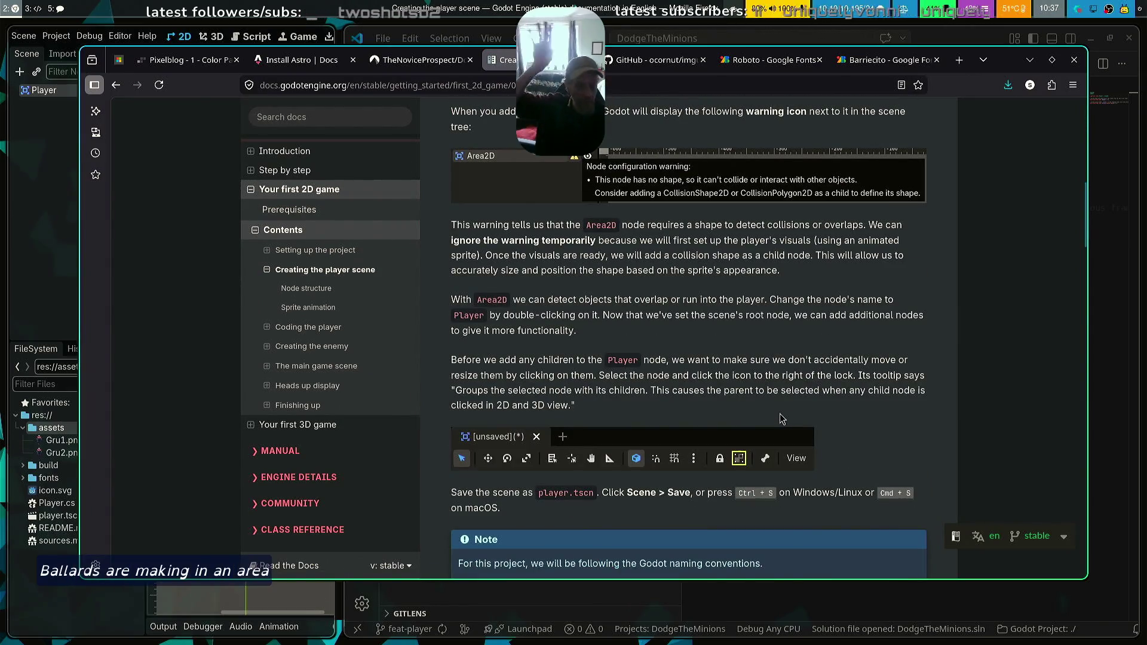
pyautogui.scroll(-5, 780, 414)
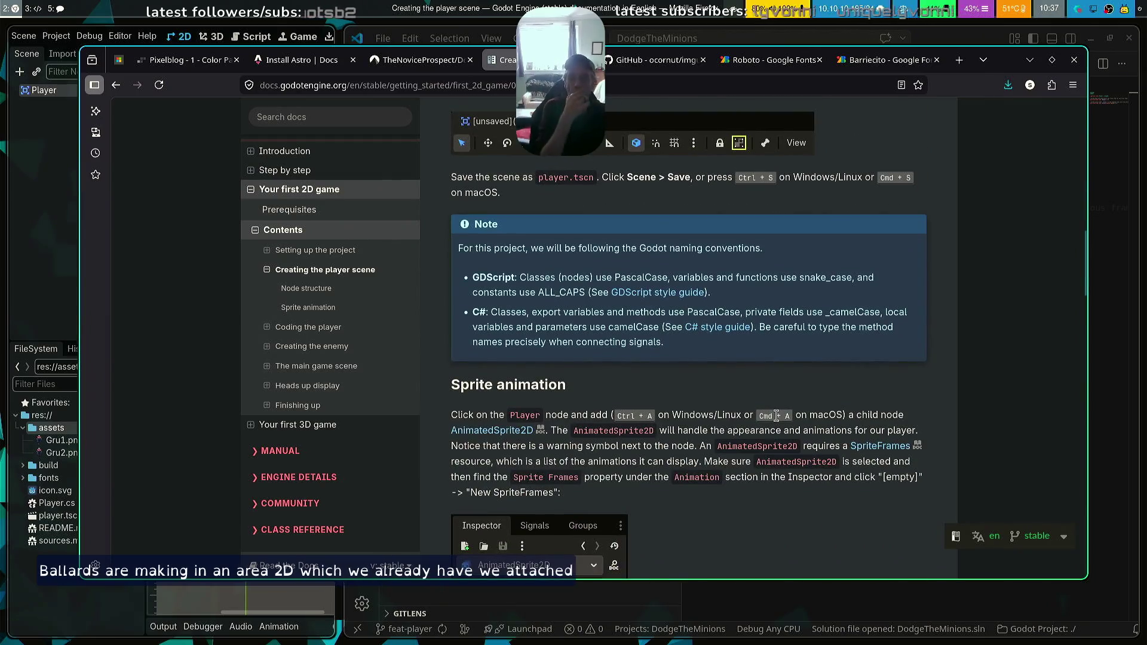
pyautogui.scroll(-5, 770, 420)
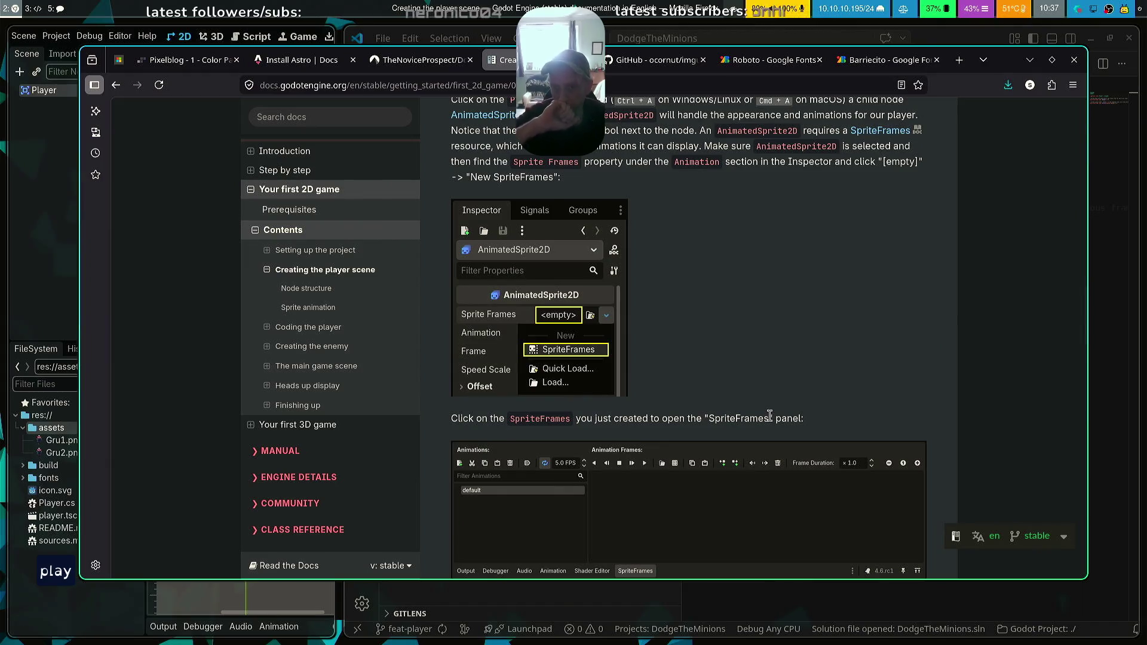
pyautogui.scroll(10, 754, 373)
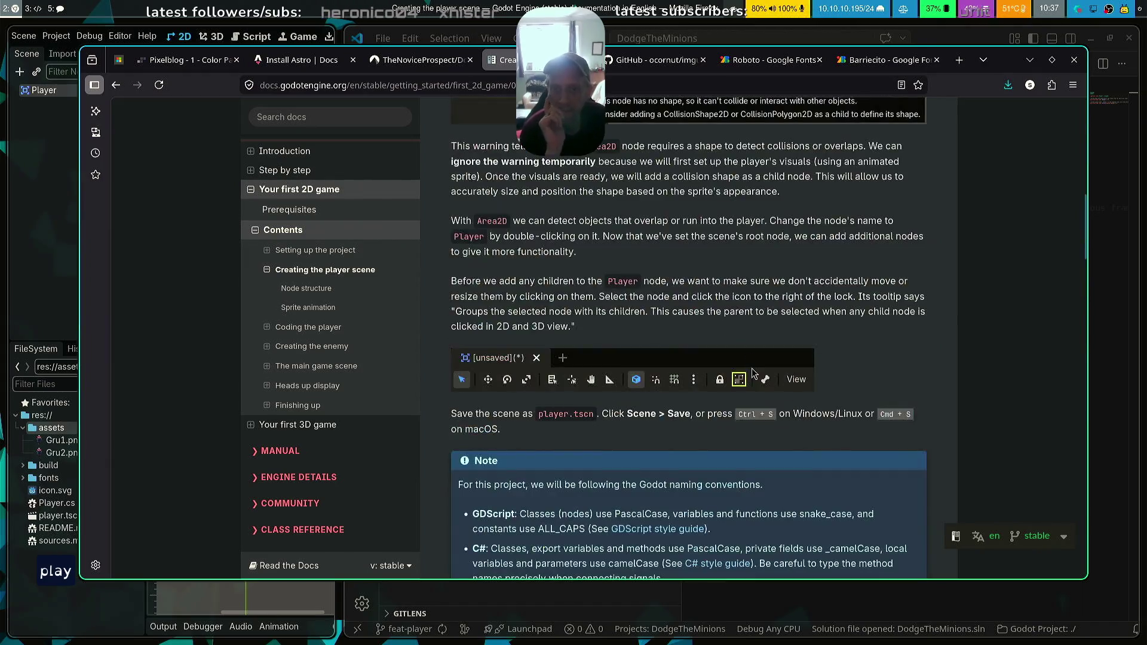
pyautogui.scroll(-5, 751, 366)
pyautogui.scroll(-7, 751, 366)
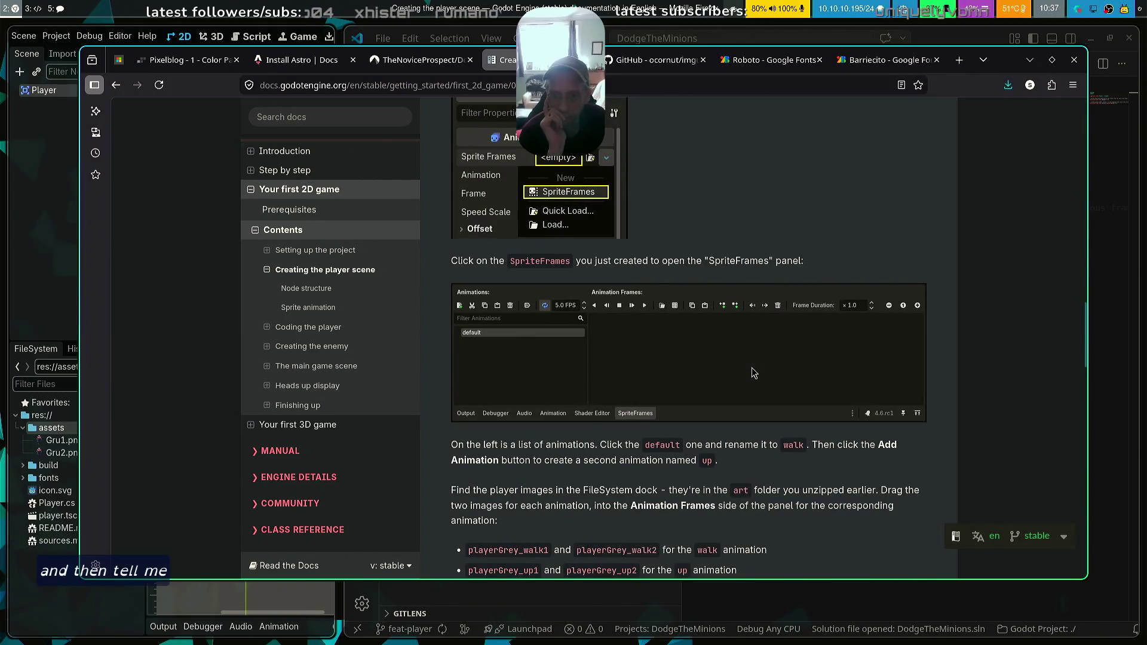
pyautogui.scroll(-4, 754, 373)
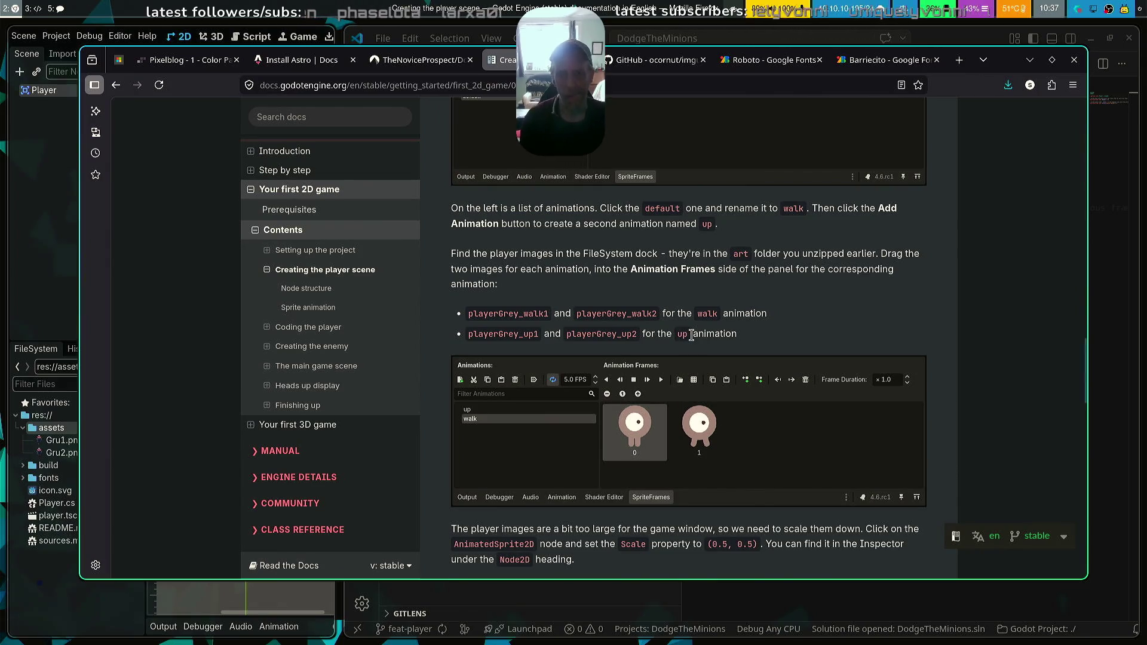
pyautogui.scroll(5, 778, 319)
pyautogui.scroll(3, 775, 270)
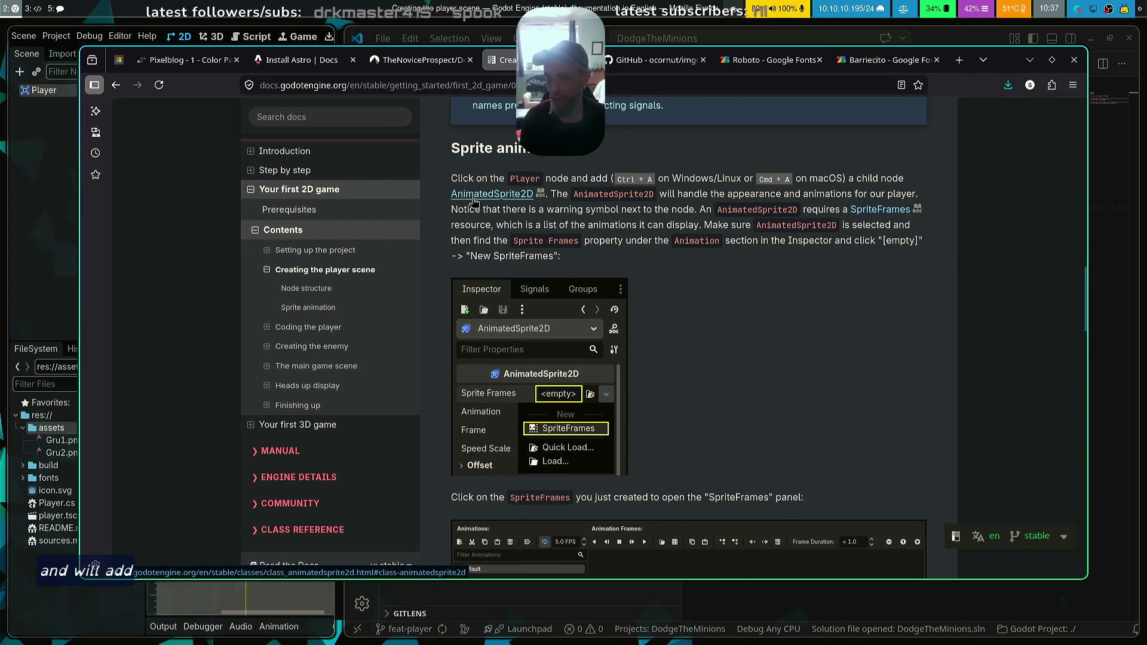
pyautogui.press('super+minus')
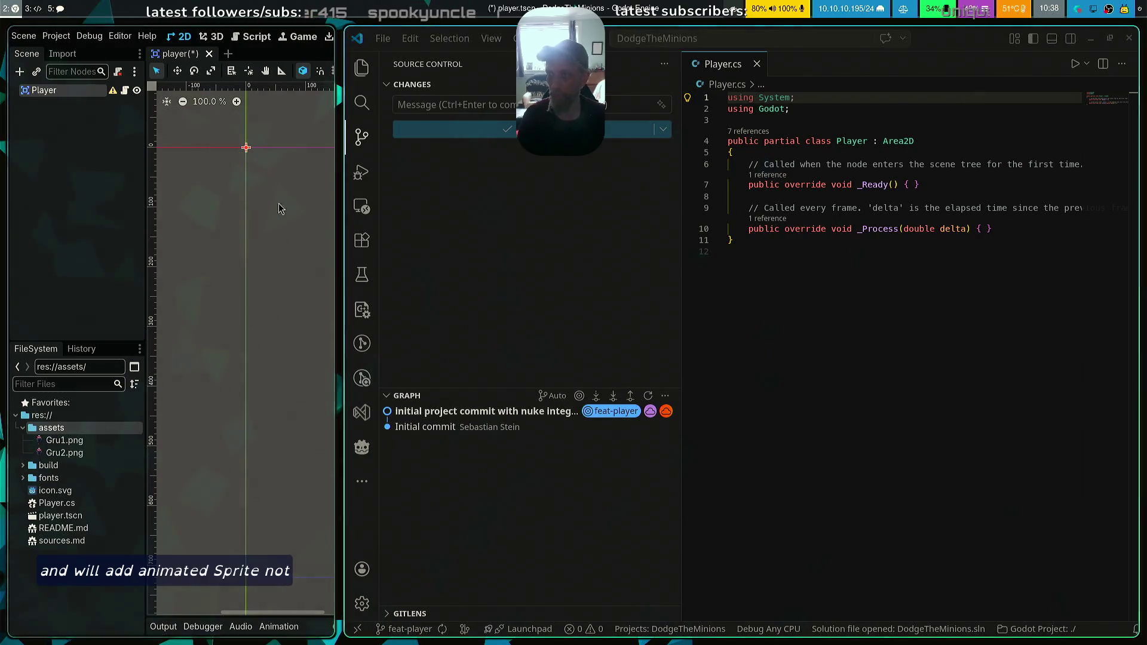
# Step: Rearrange the code editor window so Godot's editor is fully visible
pyautogui.press('super+Right')
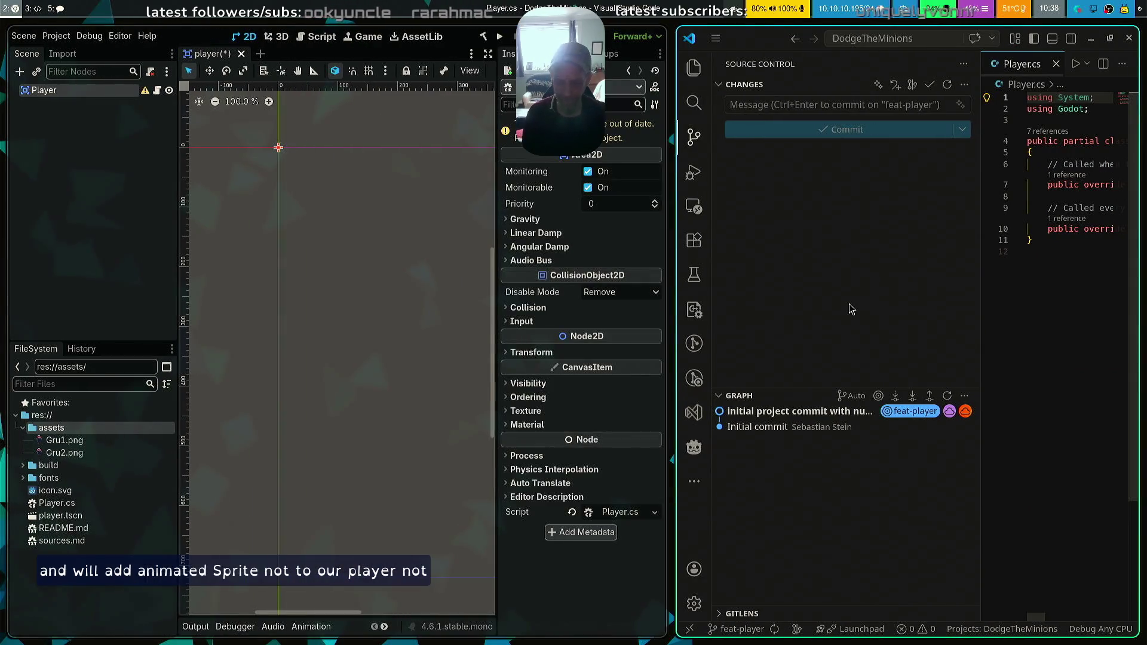
pyautogui.press('super+Left')
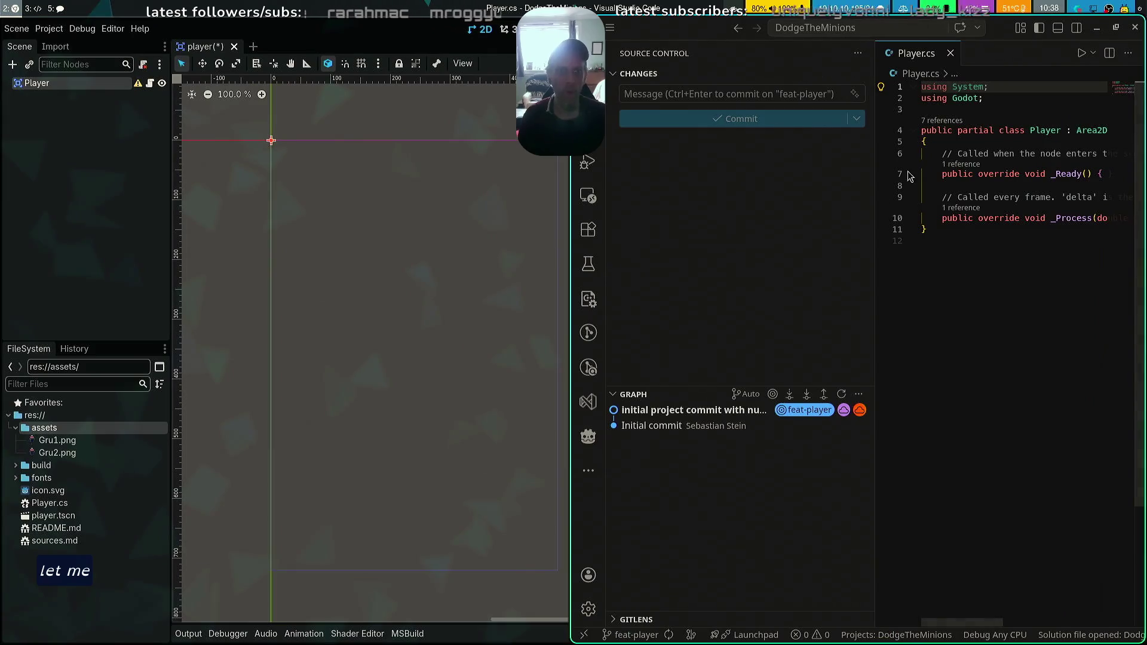
pyautogui.press('super+shift+space')
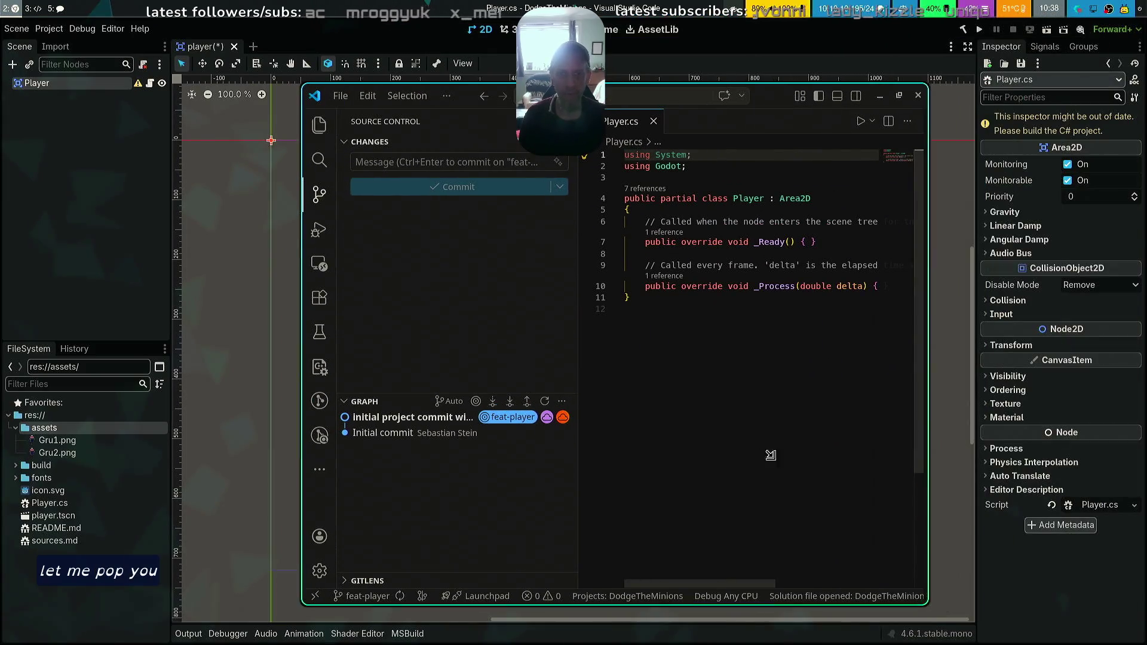
pyautogui.moveTo(771, 455); pyautogui.dragTo(899, 484)
pyautogui.press('super+minus')
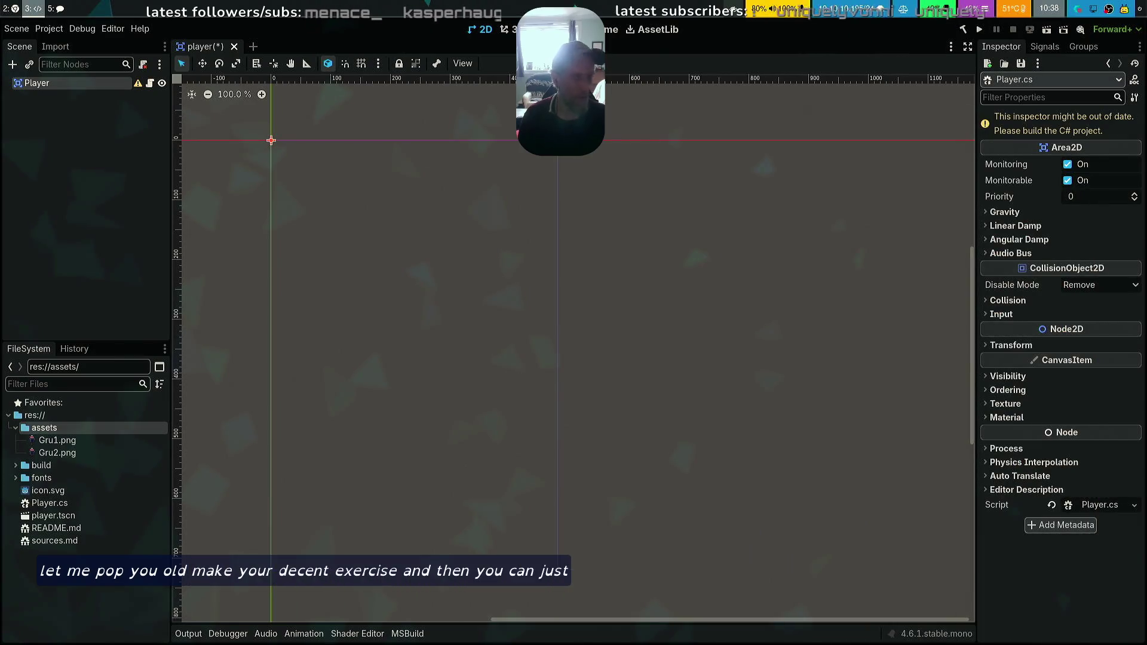
# Step: Add an AnimatedSprite2D child under Player, found by searching 'Anim'
pyautogui.rightClick(67, 84)
pyautogui.click(112, 105)
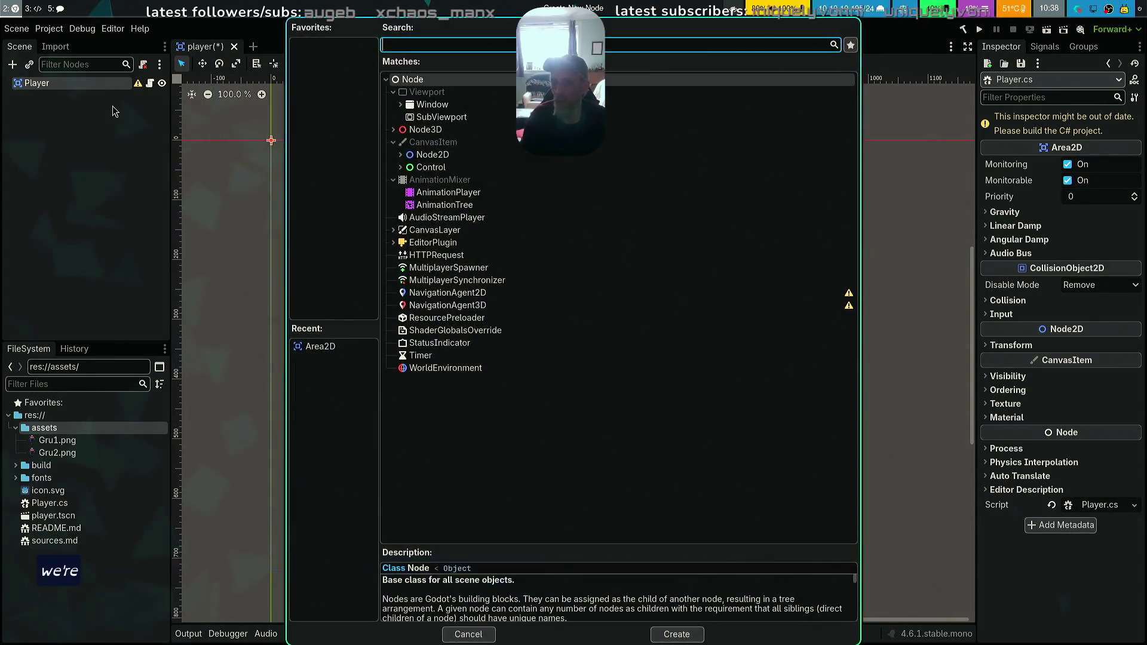
pyautogui.write('Anim')
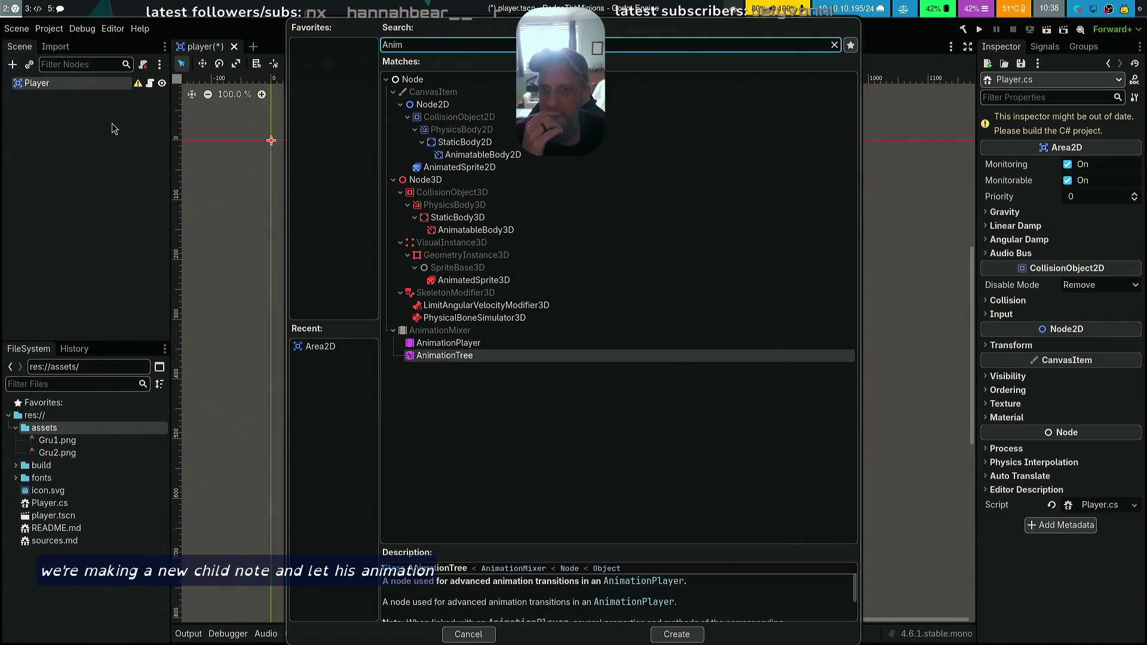
pyautogui.click(500, 172)
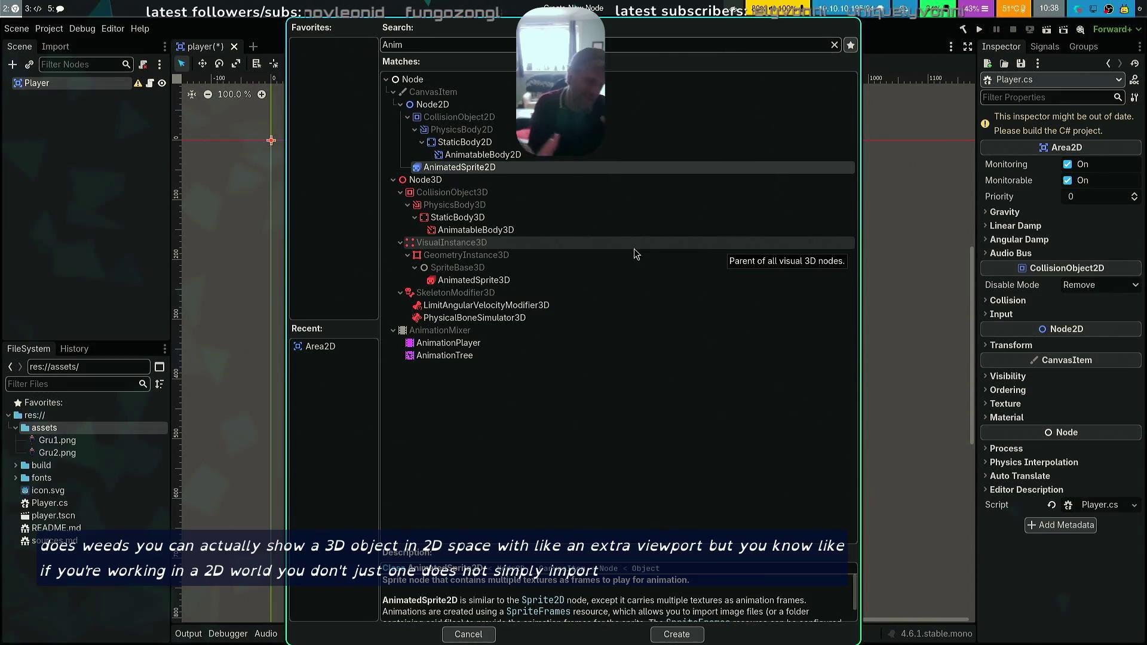
pyautogui.doubleClick(540, 168)
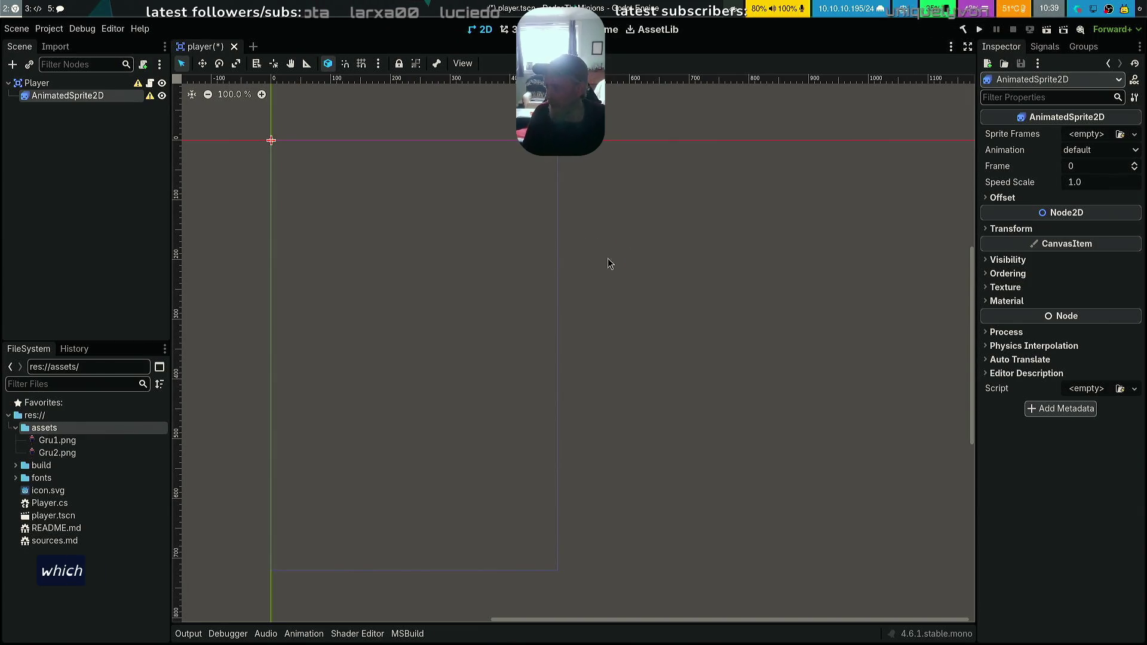
# Step: Give the sprite new SpriteFrames with Gru1.png and Gru2.png as frames 0 and 1
pyautogui.click(1080, 143)
pyautogui.click(1084, 162)
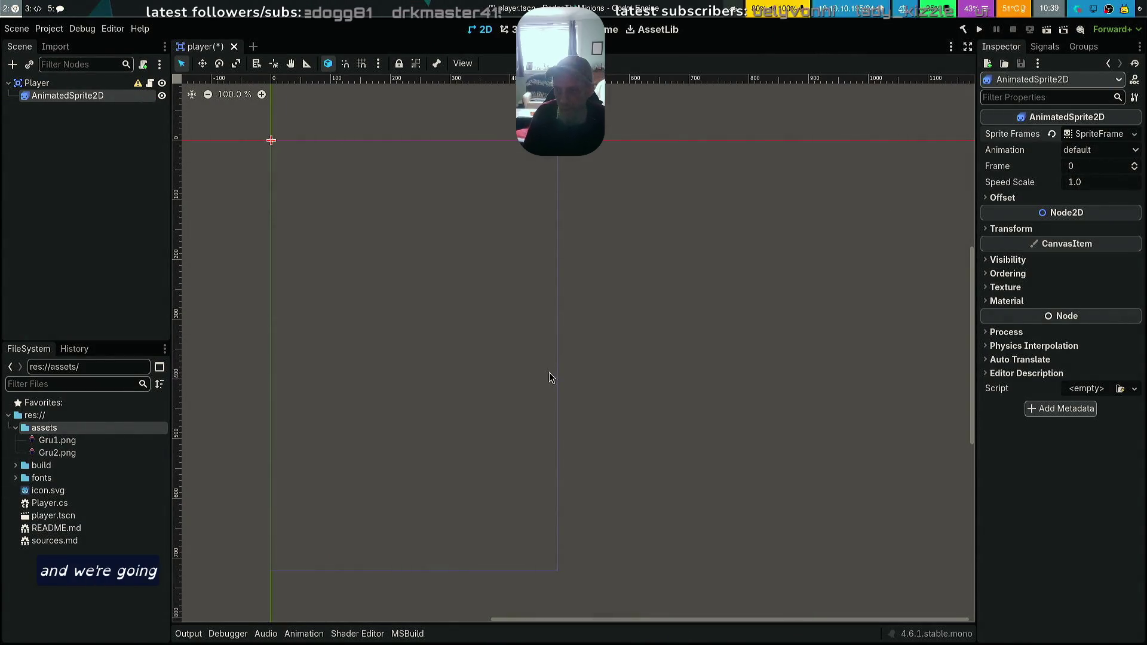
pyautogui.click(1100, 135)
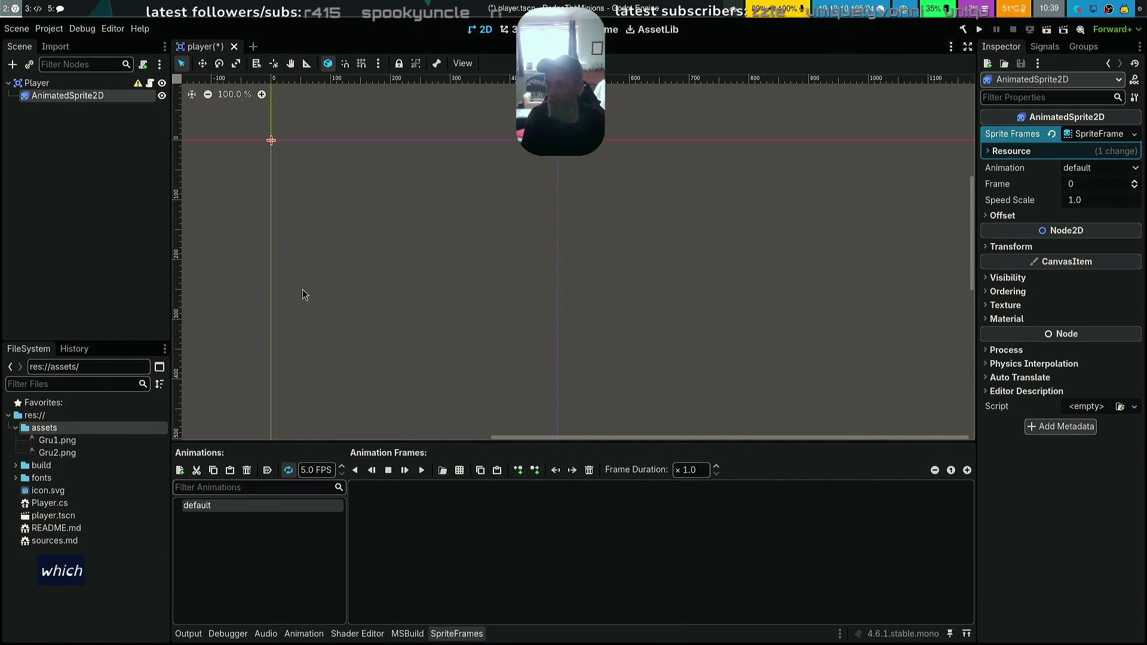
pyautogui.click(77, 442)
pyautogui.keyDown('shift'); pyautogui.click(79, 455); pyautogui.keyUp('shift')
pyautogui.moveTo(77, 443)
pyautogui.mouseDown()
pyautogui.moveTo(539, 548)
pyautogui.moveTo(410, 575)
pyautogui.mouseUp()
# Step: Rename the default animation to 'walk', play it, and center Gru in the view
pyautogui.doubleClick(257, 506)
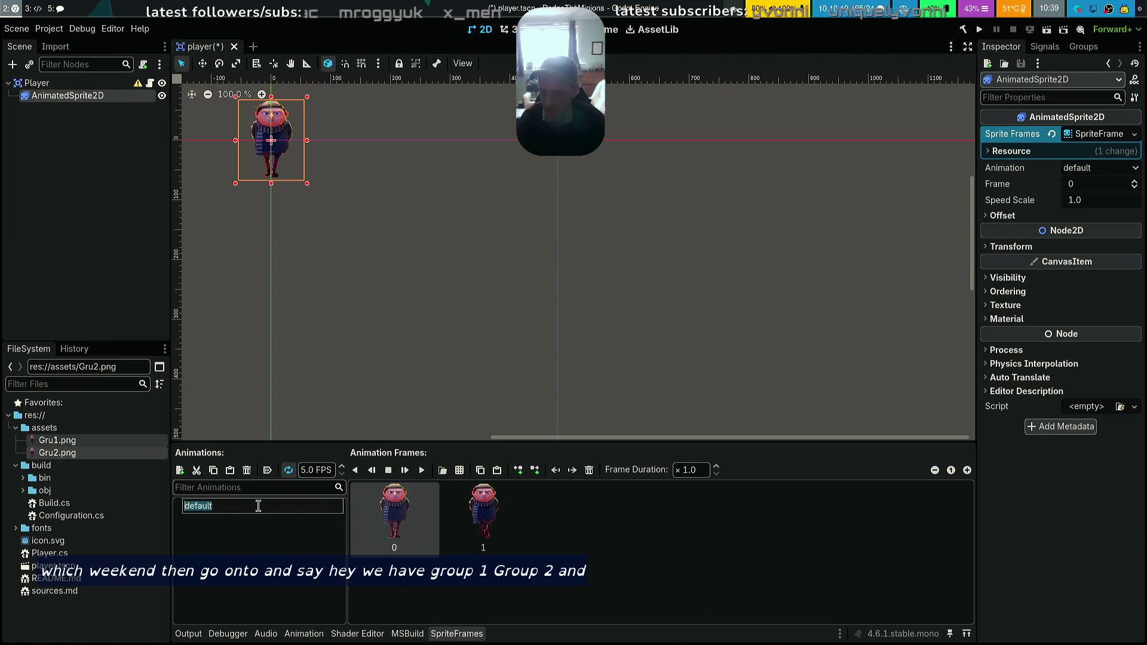
pyautogui.write('walk')
pyautogui.press('Return')
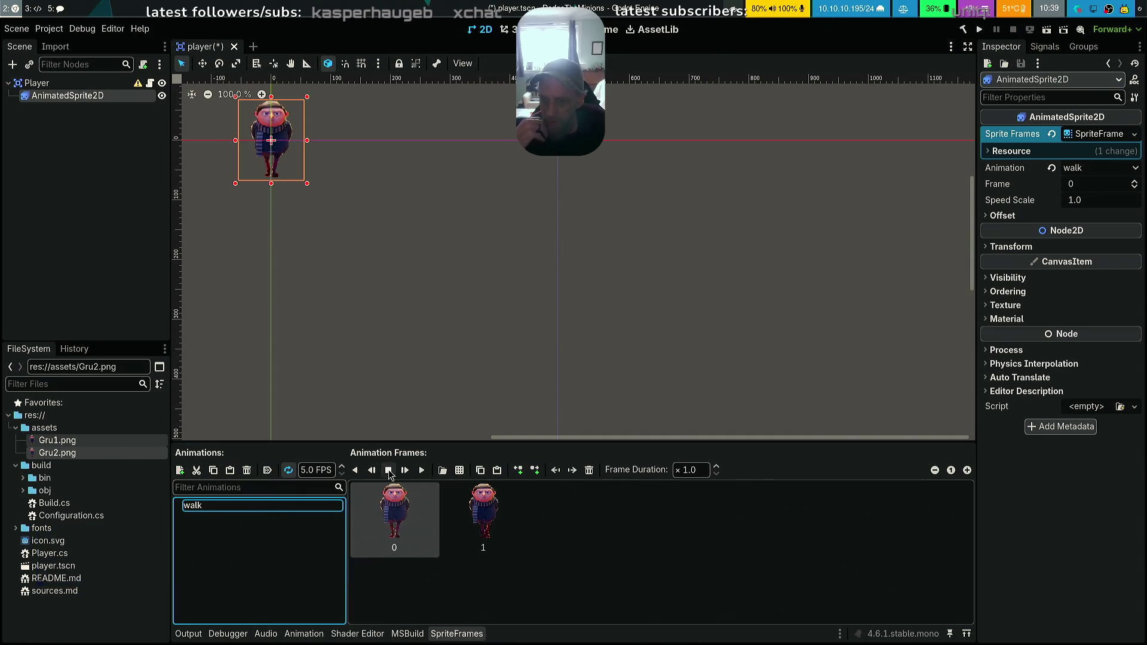
pyautogui.click(422, 471)
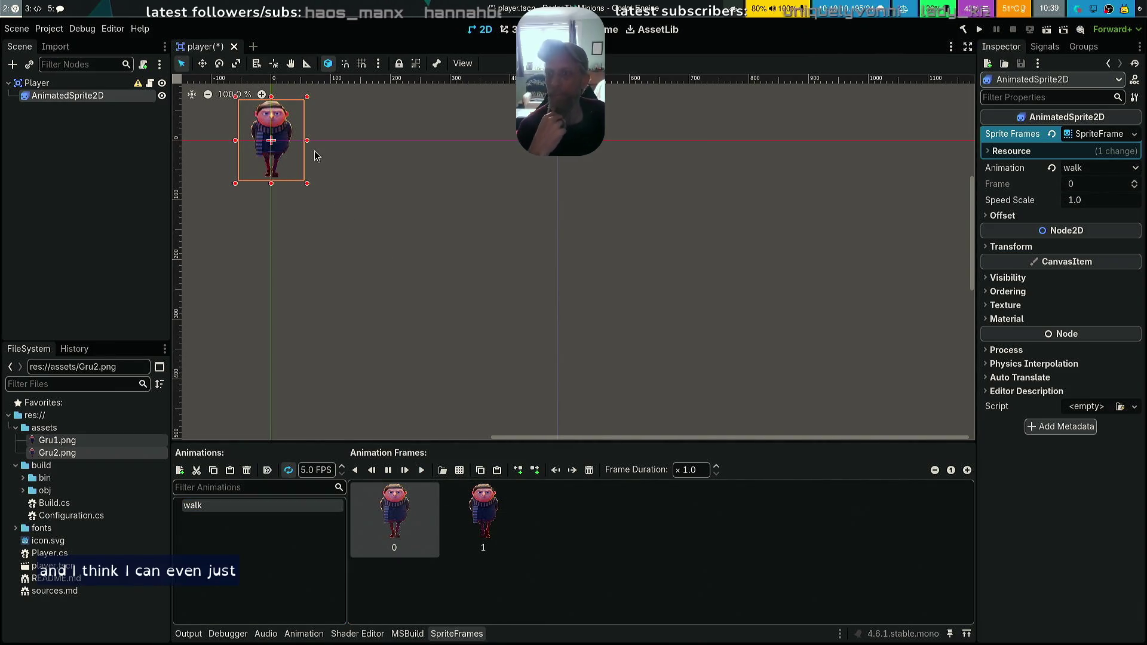
pyautogui.moveTo(281, 185)
pyautogui.mouseDown()
pyautogui.moveTo(594, 344)
pyautogui.moveTo(731, 320)
pyautogui.mouseUp()
# Step: Stop the AnimatedSprite2D walk animation so it rests on frame 1
pyautogui.scroll(1, 767, 339)
pyautogui.scroll(5, 717, 340)
pyautogui.click(687, 299)
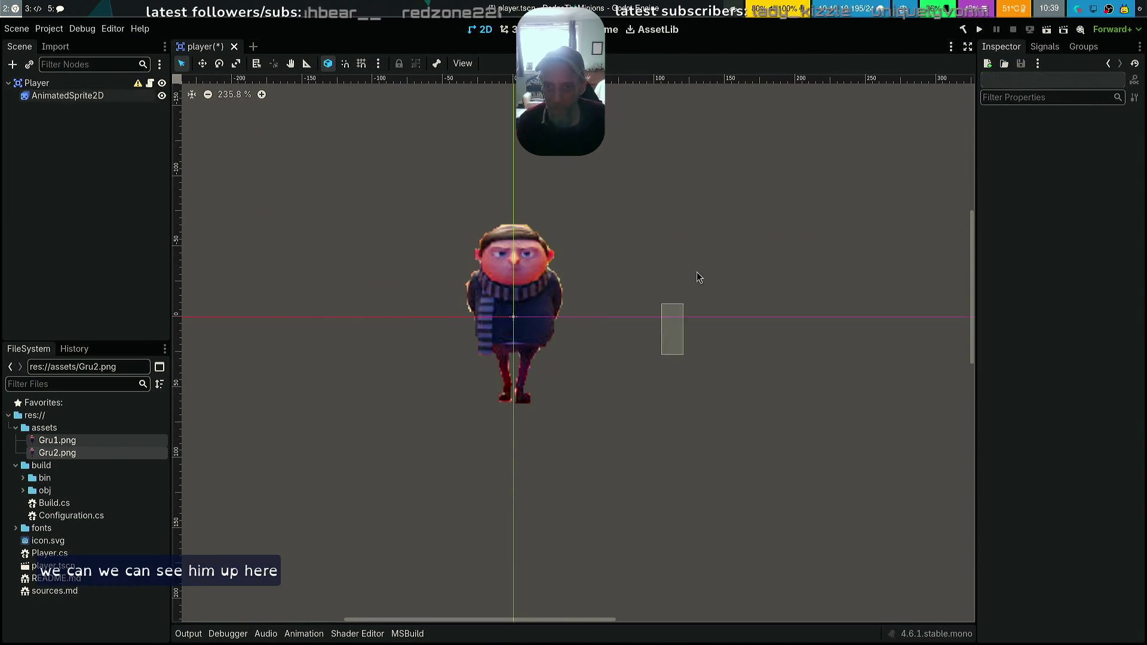
pyautogui.moveTo(609, 381)
pyautogui.mouseDown()
pyautogui.moveTo(648, 303)
pyautogui.moveTo(674, 335)
pyautogui.mouseUp()
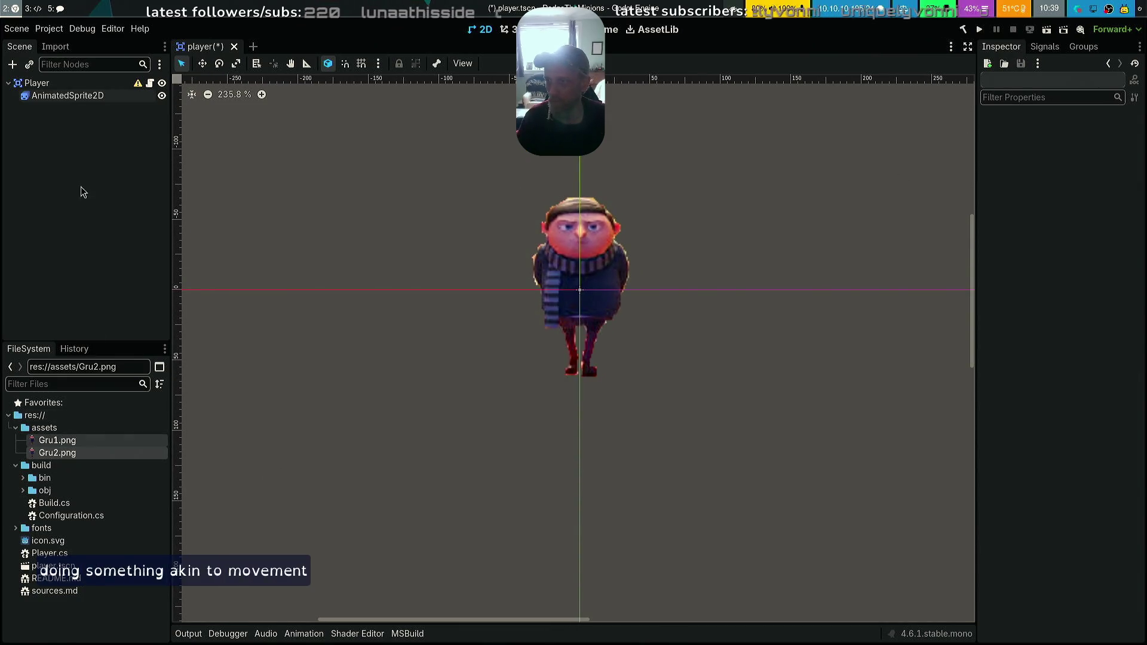
pyautogui.click(95, 99)
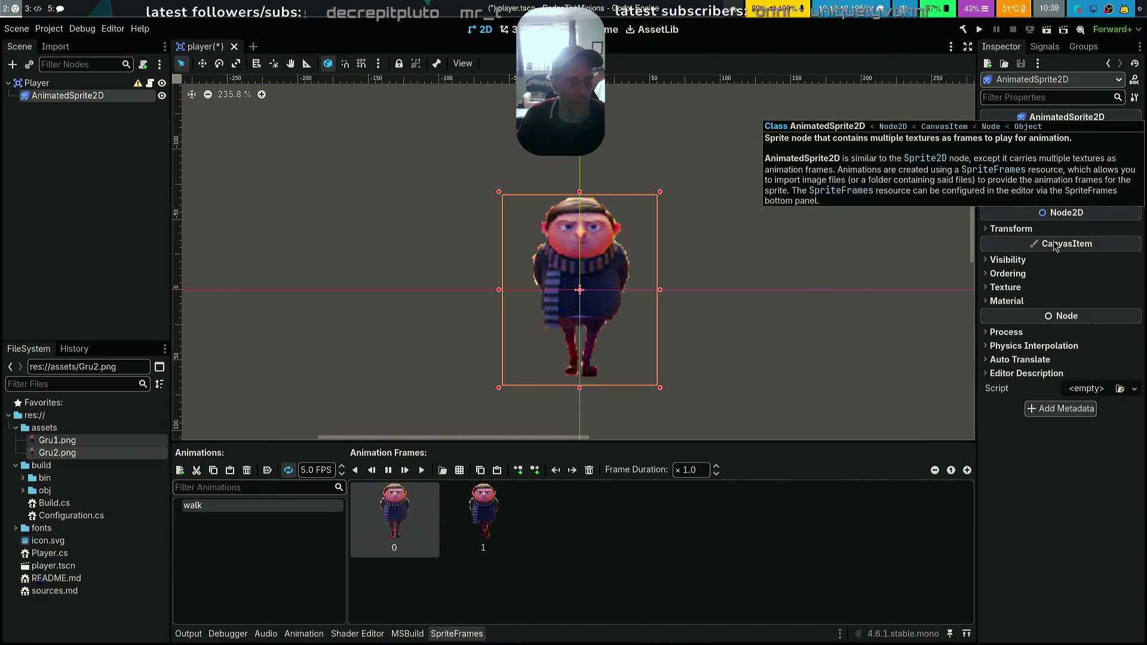
pyautogui.click(1090, 134)
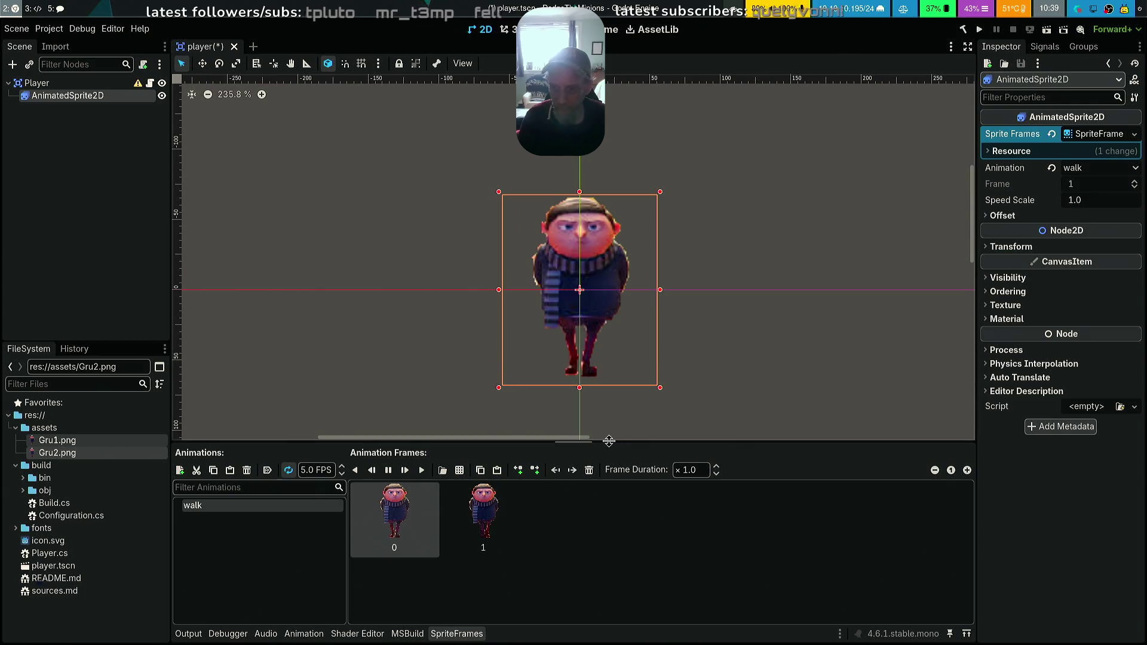
pyautogui.click(388, 470)
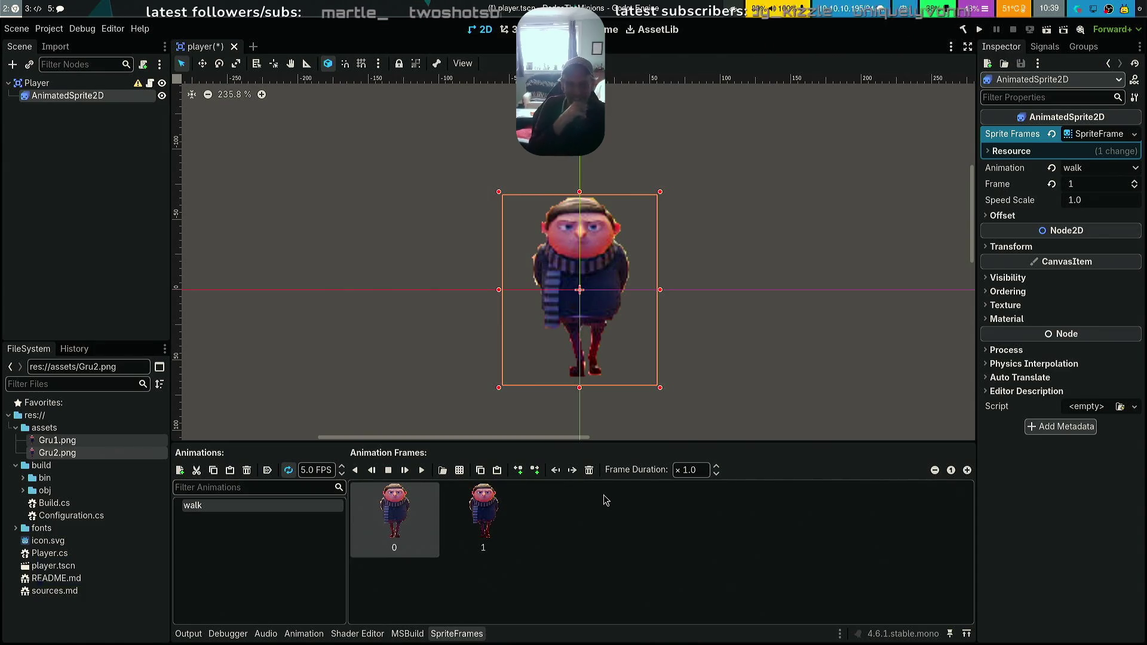
# Step: Save the player scene and quit the Godot editor
pyautogui.press('super+5')
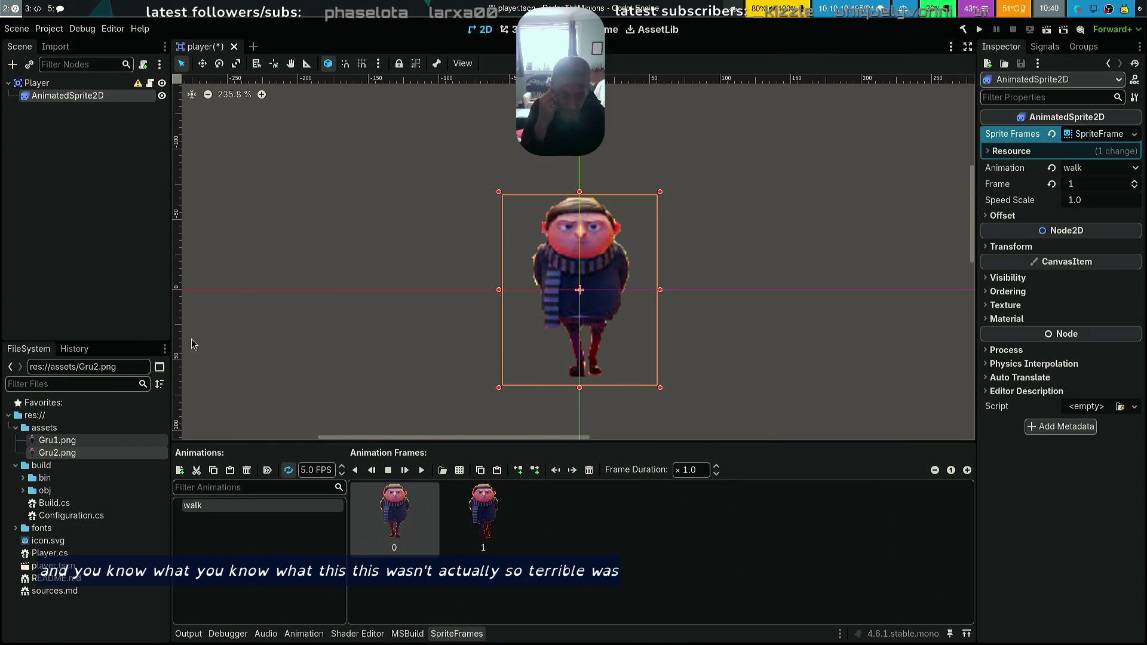
pyautogui.click(95, 192)
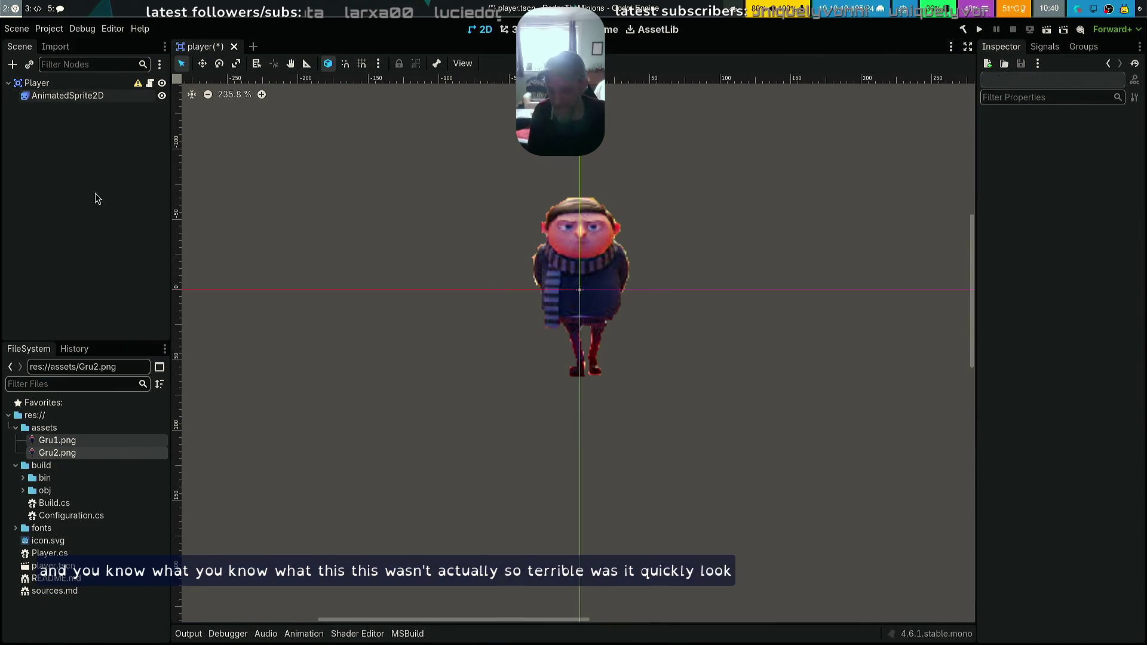
pyautogui.hotkey('ctrl', 's')
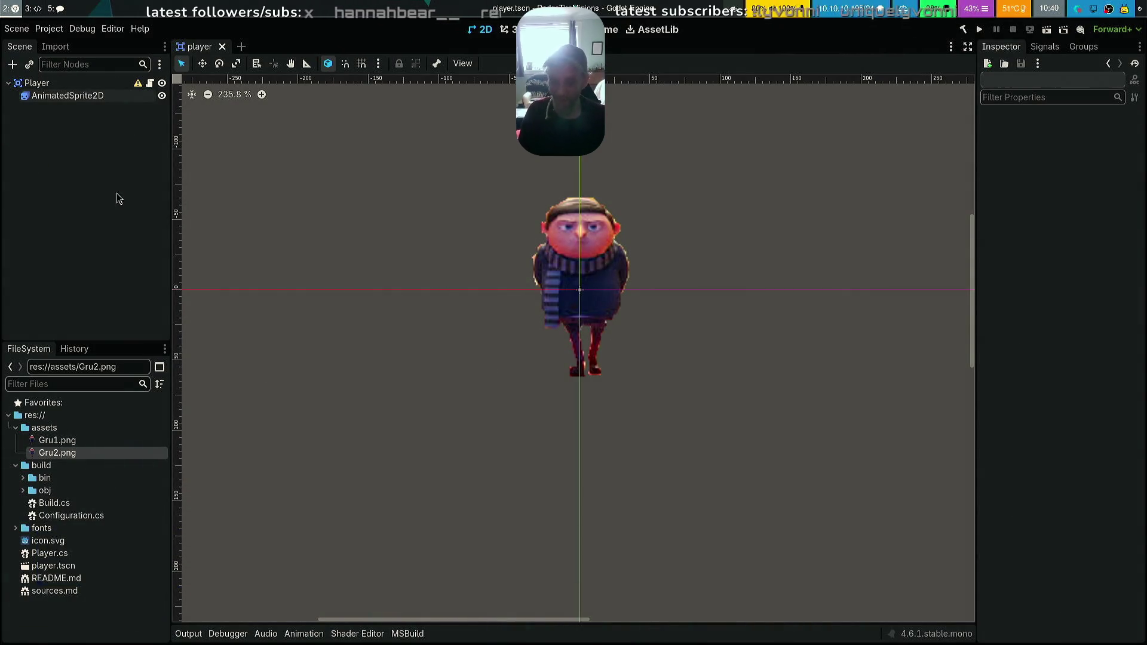
pyautogui.press('super+q')
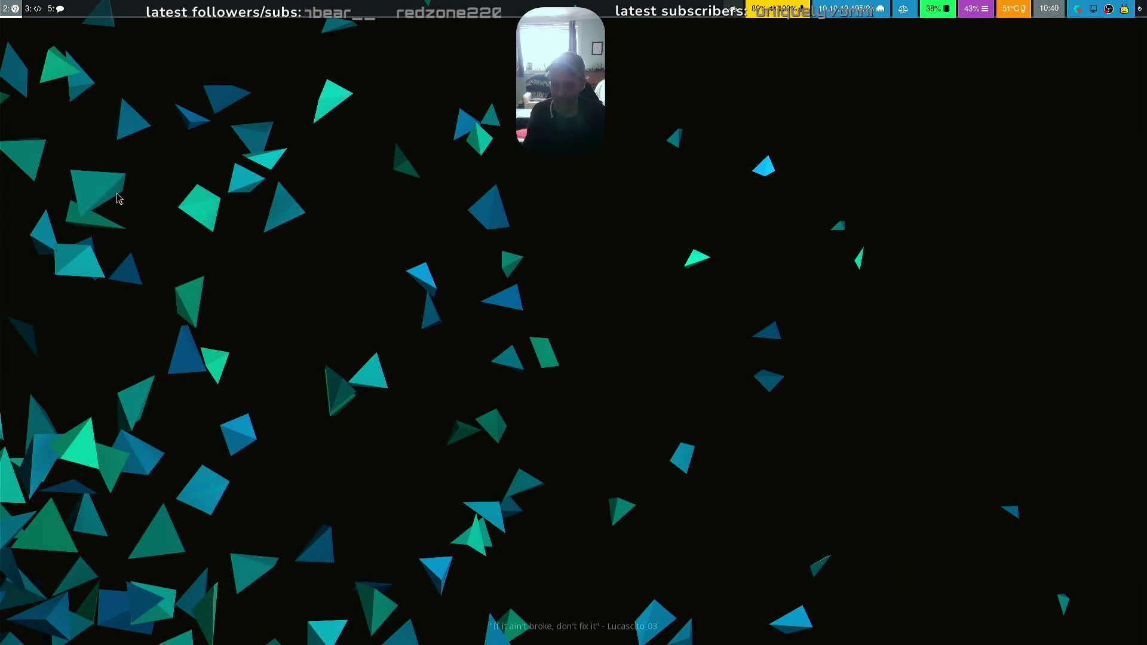
# Step: Launch LibreSprite from the application launcher
pyautogui.press('super+d')
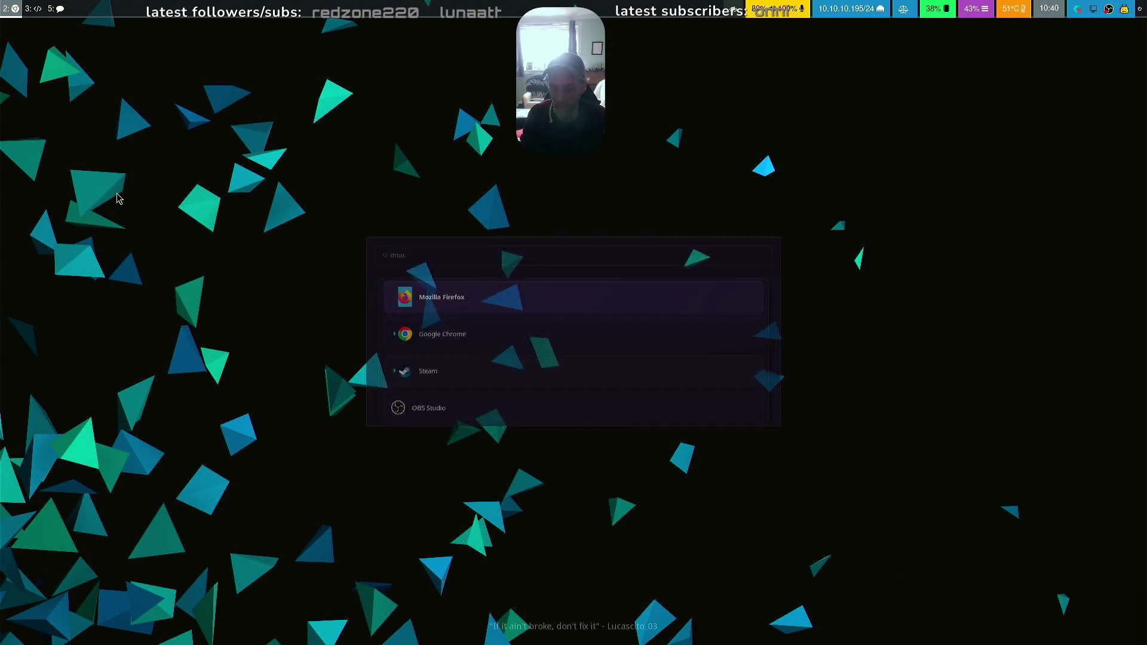
pyautogui.write('libr')
pyautogui.press('Down')
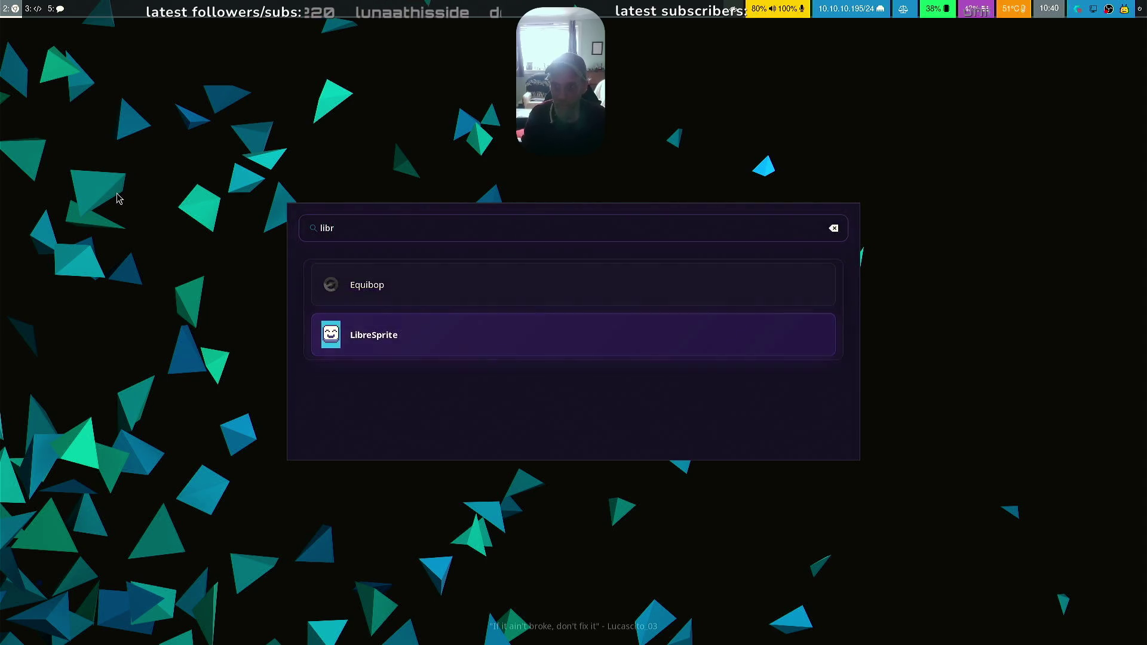
pyautogui.press('Return')
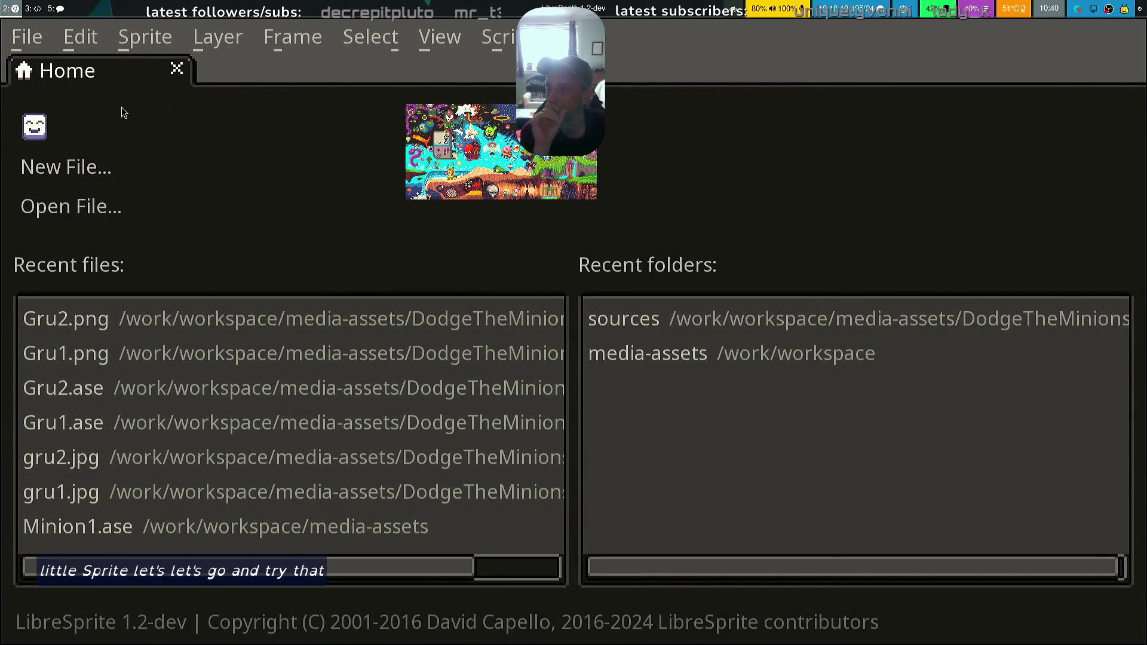
# Step: Open gru2.jpg from the sources folder
pyautogui.click(96, 207)
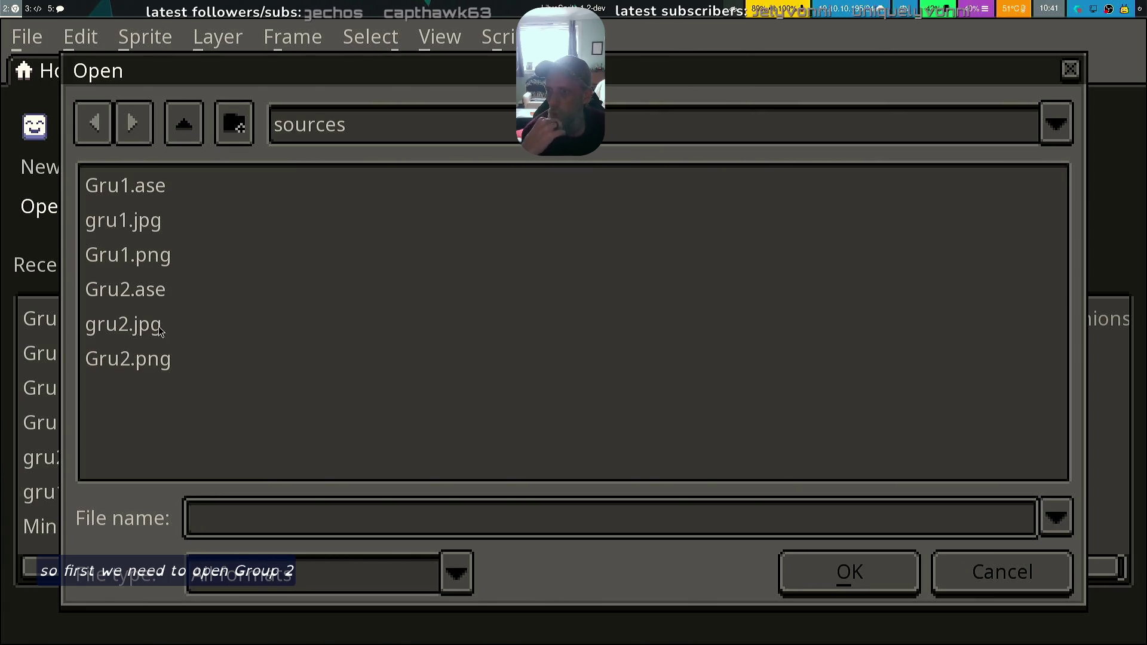
pyautogui.click(324, 336)
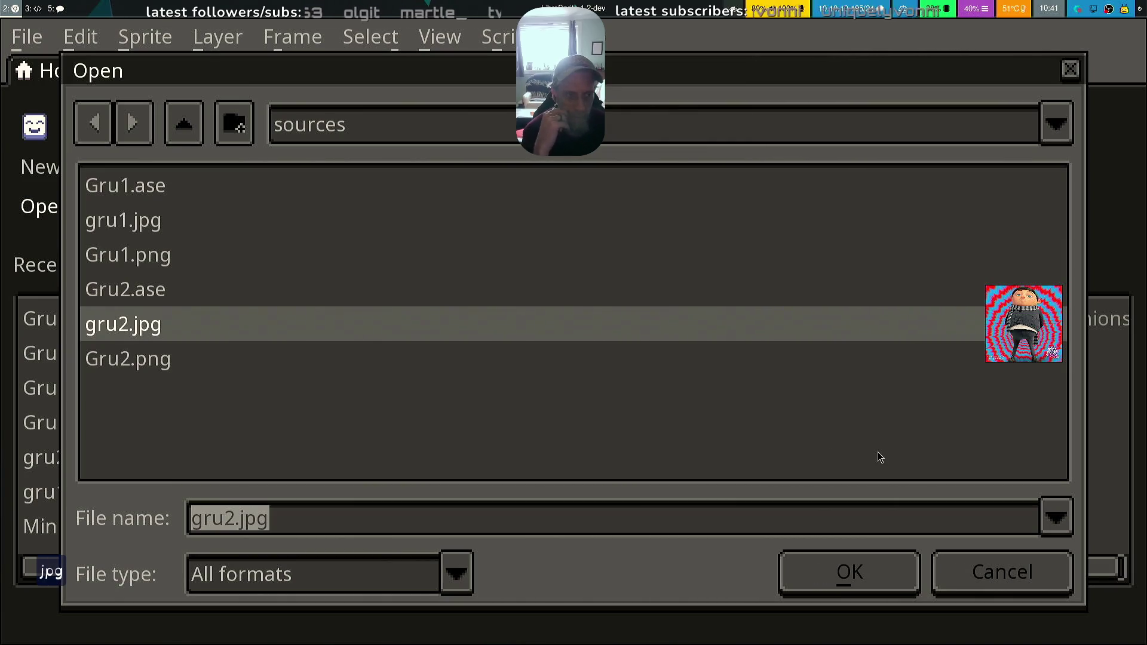
pyautogui.click(853, 564)
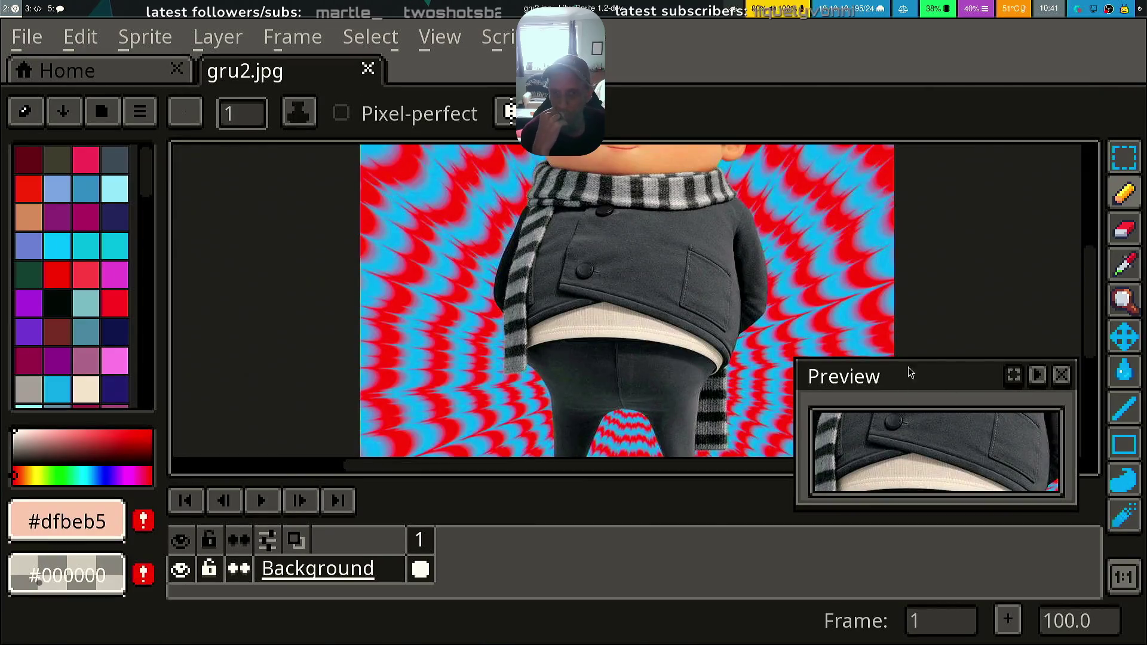
# Step: Fit the whole Gru photo in view and select the Eraser tool
pyautogui.scroll(-3, 744, 313)
pyautogui.scroll(2, 753, 300)
pyautogui.moveTo(754, 300)
pyautogui.mouseDown()
pyautogui.moveTo(497, 293)
pyautogui.moveTo(542, 286)
pyautogui.moveTo(618, 206)
pyautogui.mouseUp()
pyautogui.scroll(1, 583, 280)
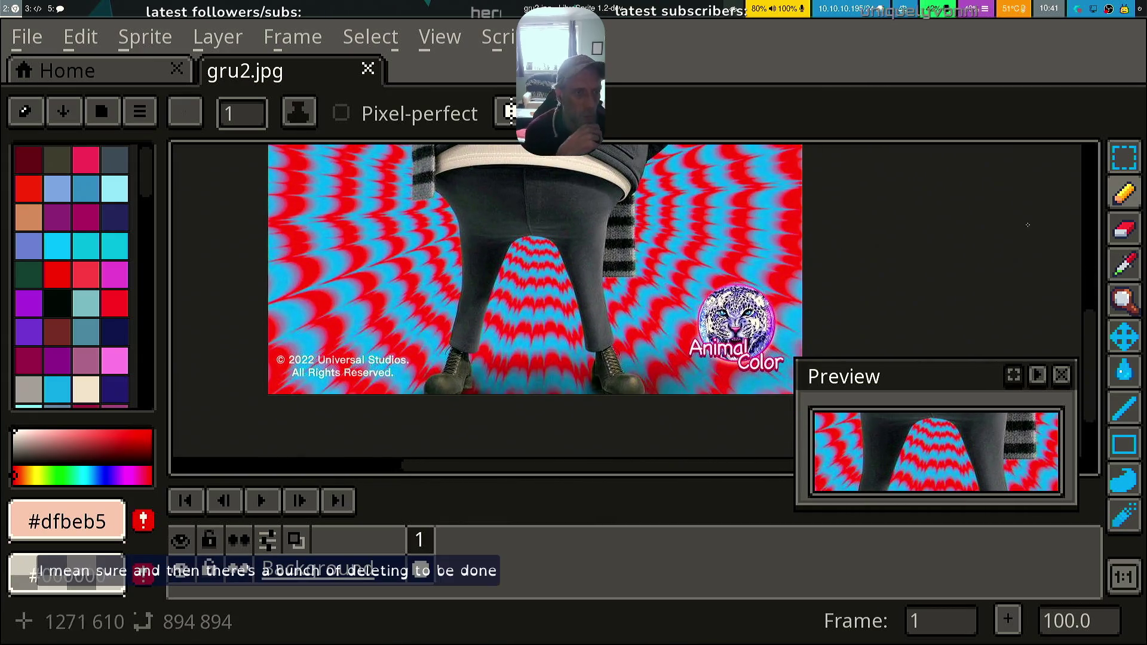
pyautogui.click(1121, 231)
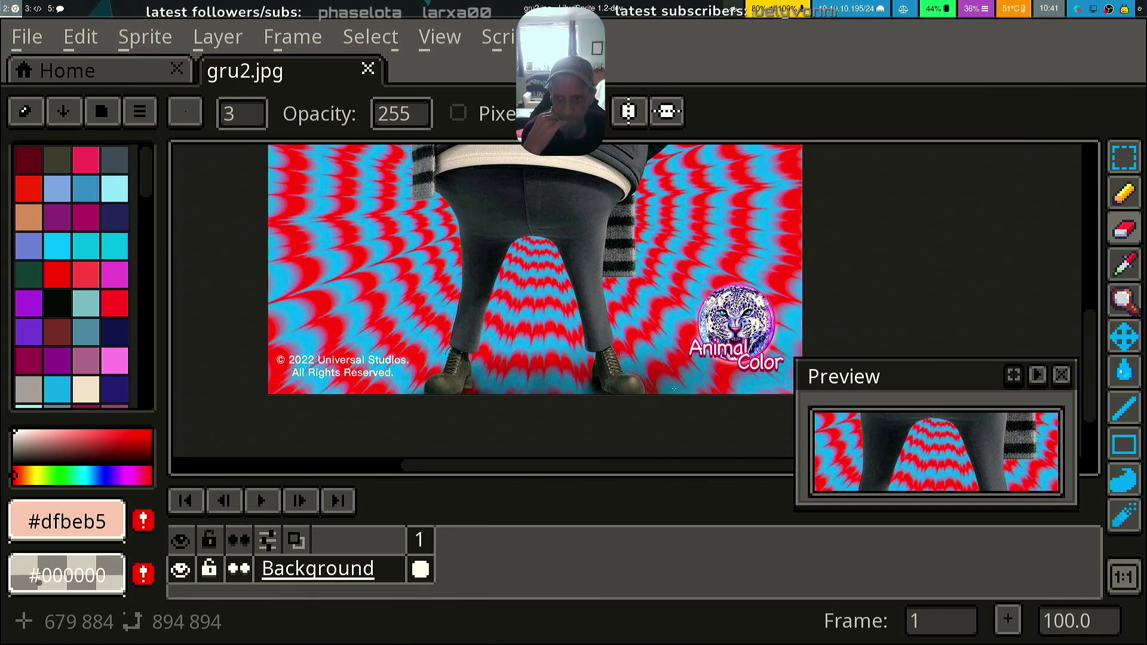
# Step: Shift the photo slightly down in view and bring up the File menu
pyautogui.scroll(-3, 675, 387)
pyautogui.scroll(2, 699, 388)
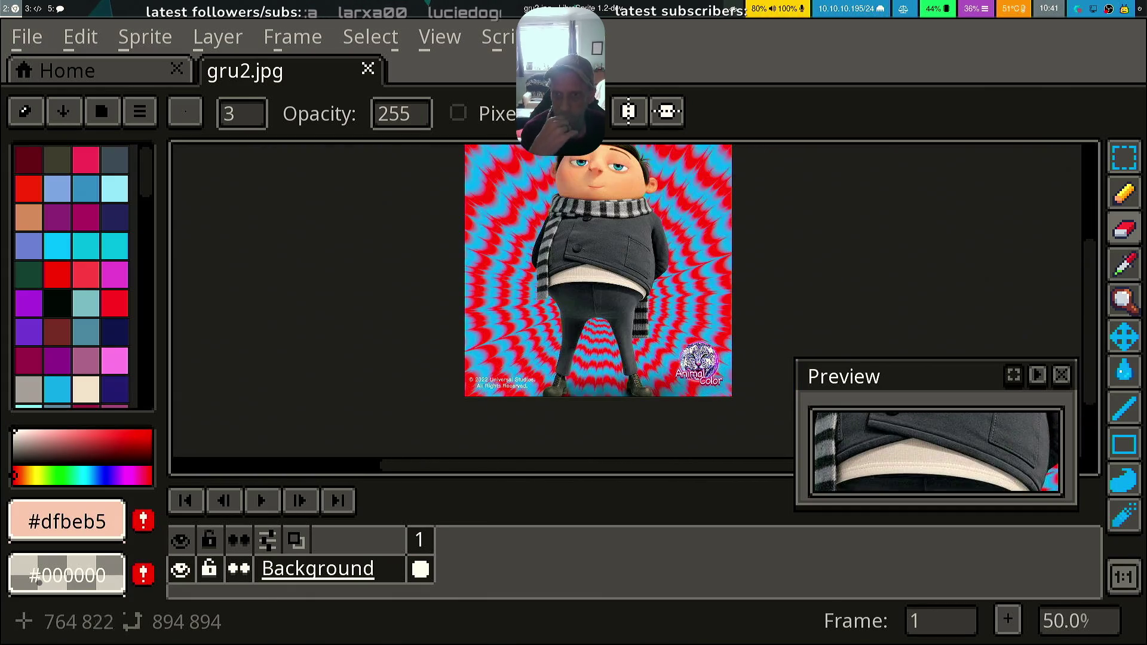
pyautogui.moveTo(787, 260); pyautogui.dragTo(781, 281)
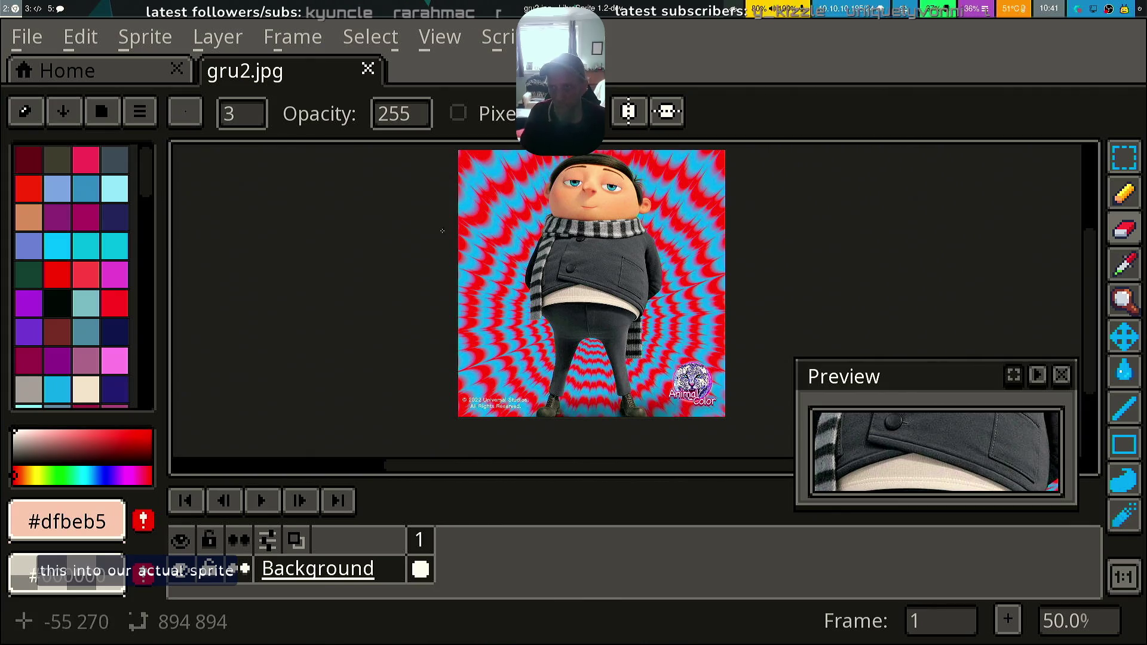
pyautogui.click(26, 39)
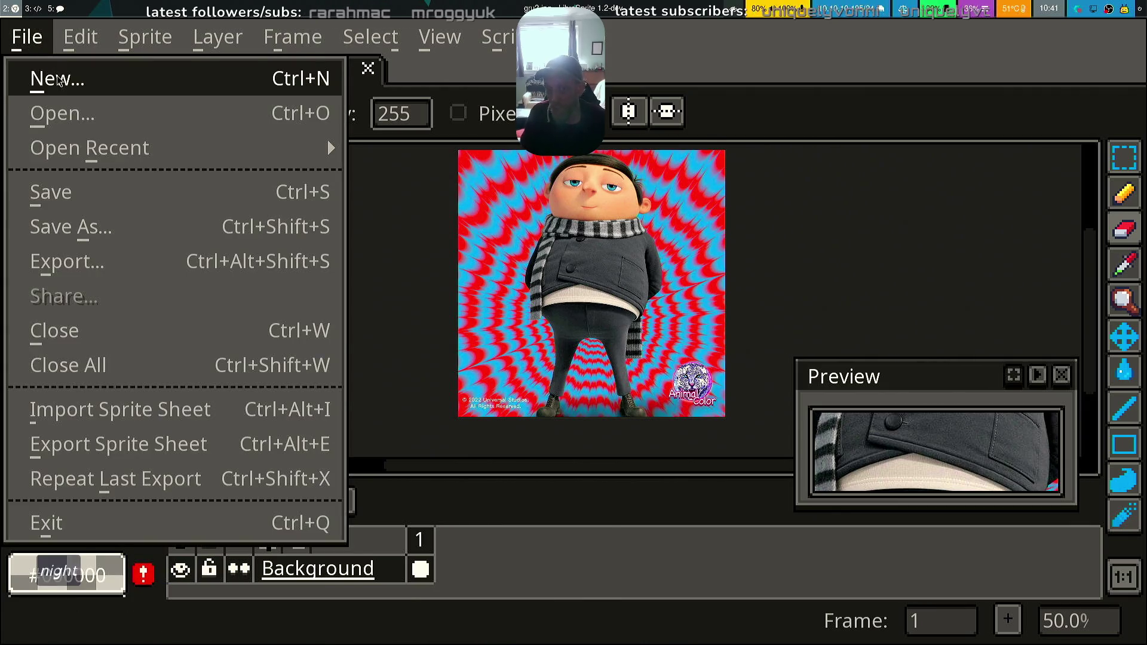
# Step: Create a new transparent 110x135 sprite and start saving it under a name
pyautogui.click(57, 77)
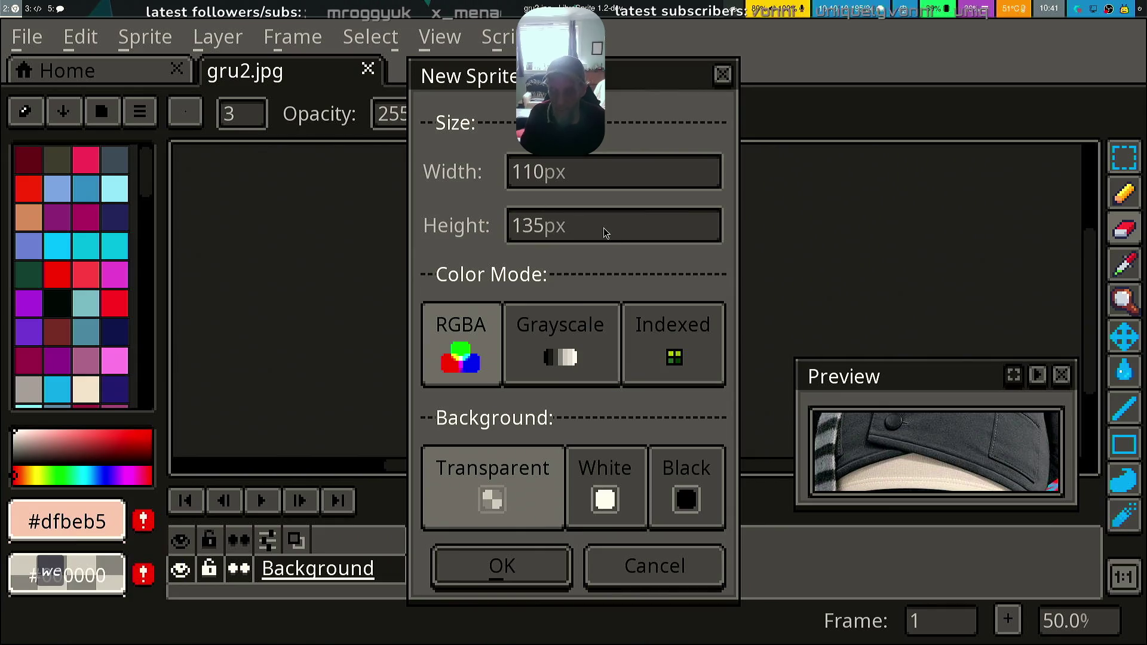
pyautogui.click(525, 569)
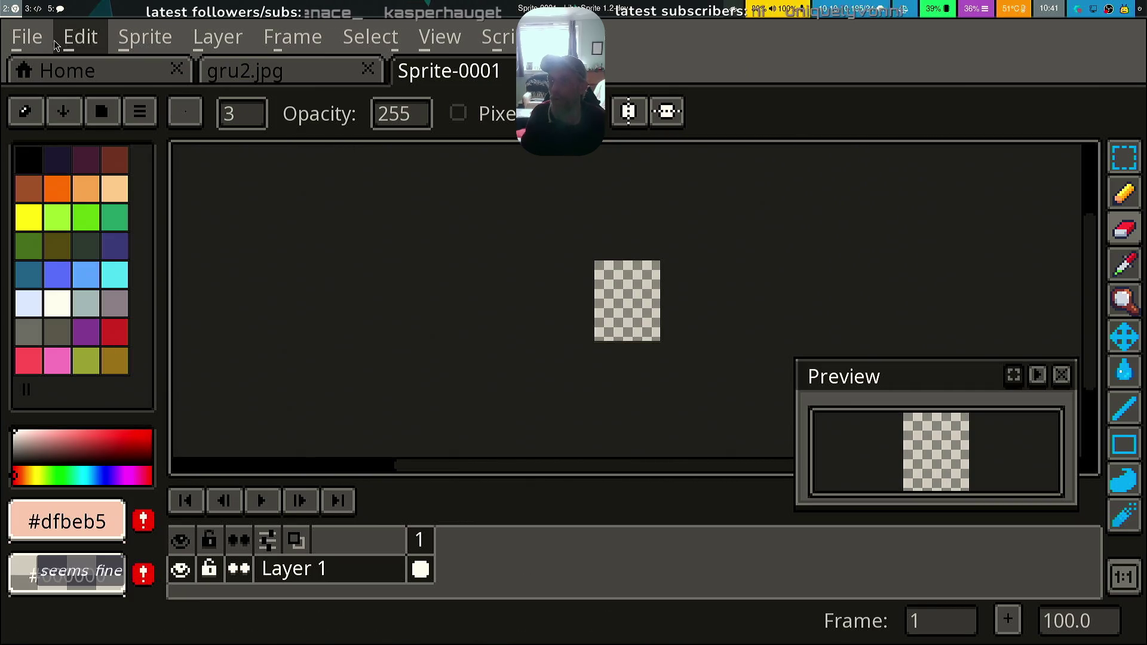
pyautogui.click(33, 38)
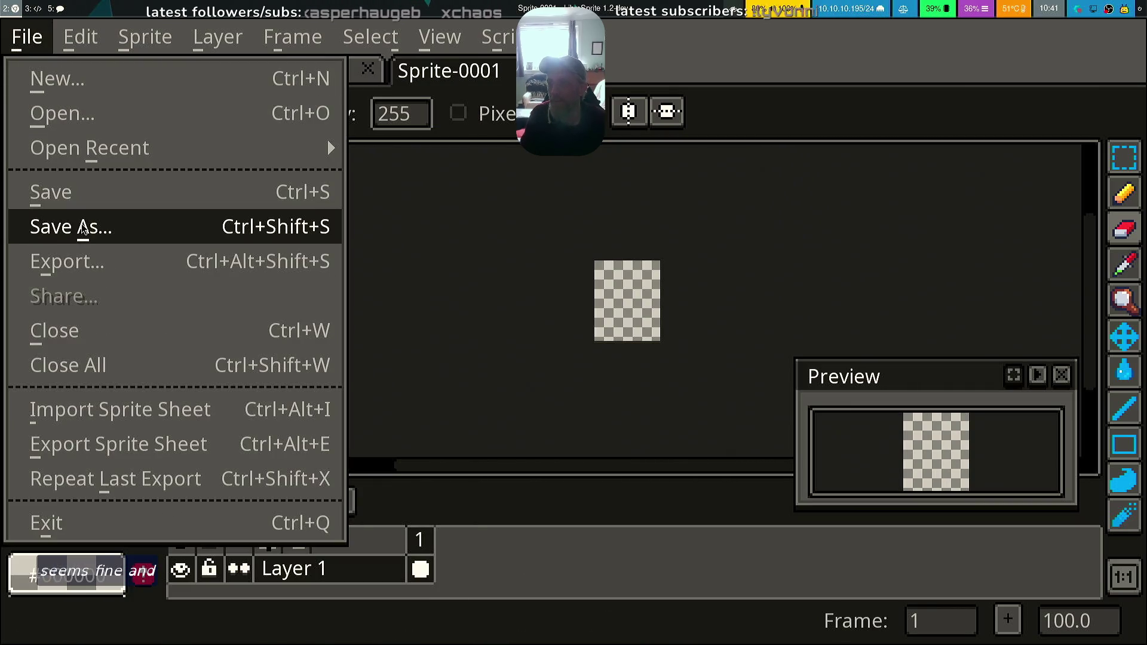
pyautogui.click(82, 228)
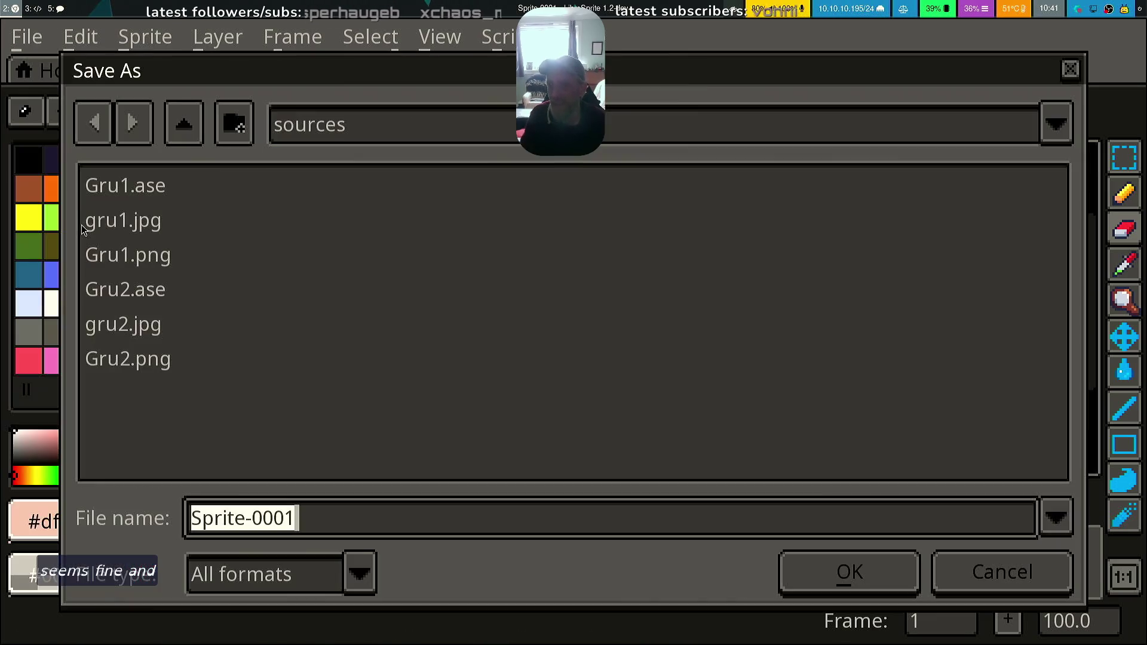
# Step: Choose the ase file type and name the file Gru-Up1.ase
pyautogui.click(361, 572)
pyautogui.press('Down')
pyautogui.press('Return')
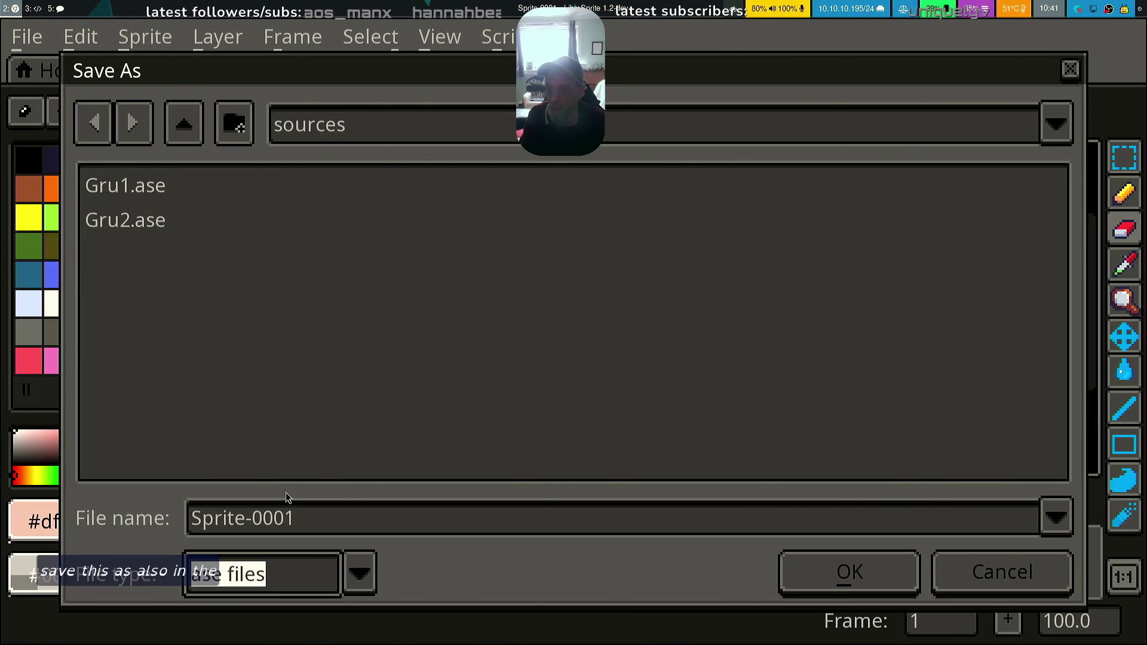
pyautogui.click(413, 517)
pyautogui.hotkey('ctrl', 'a')
pyautogui.write('Gru-Up1')
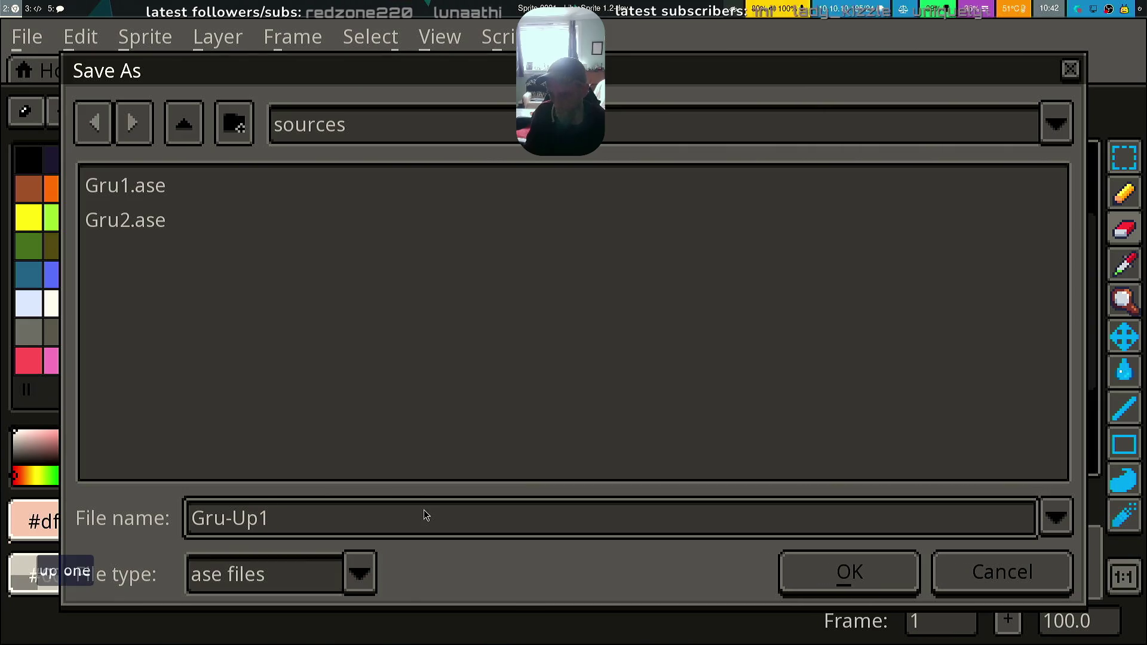
pyautogui.write('.ase')
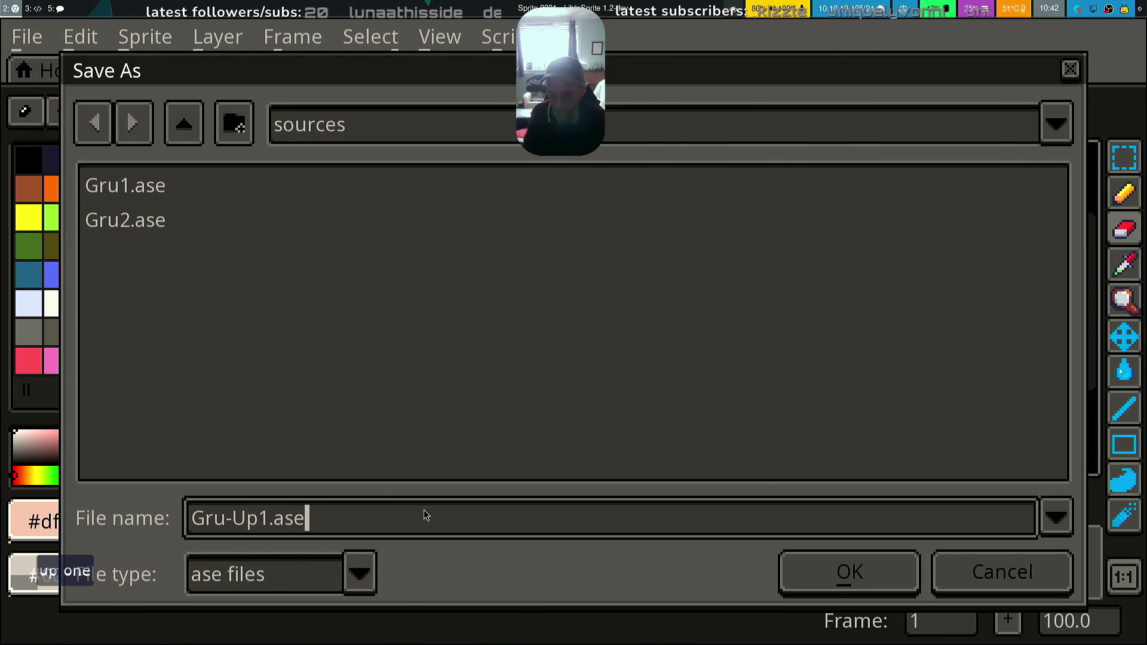
# Step: Save the sprite as Gru-Up1.ase and select a rectangle around Gru in gru2.jpg
pyautogui.press('Return')
pyautogui.scroll(3, 621, 275)
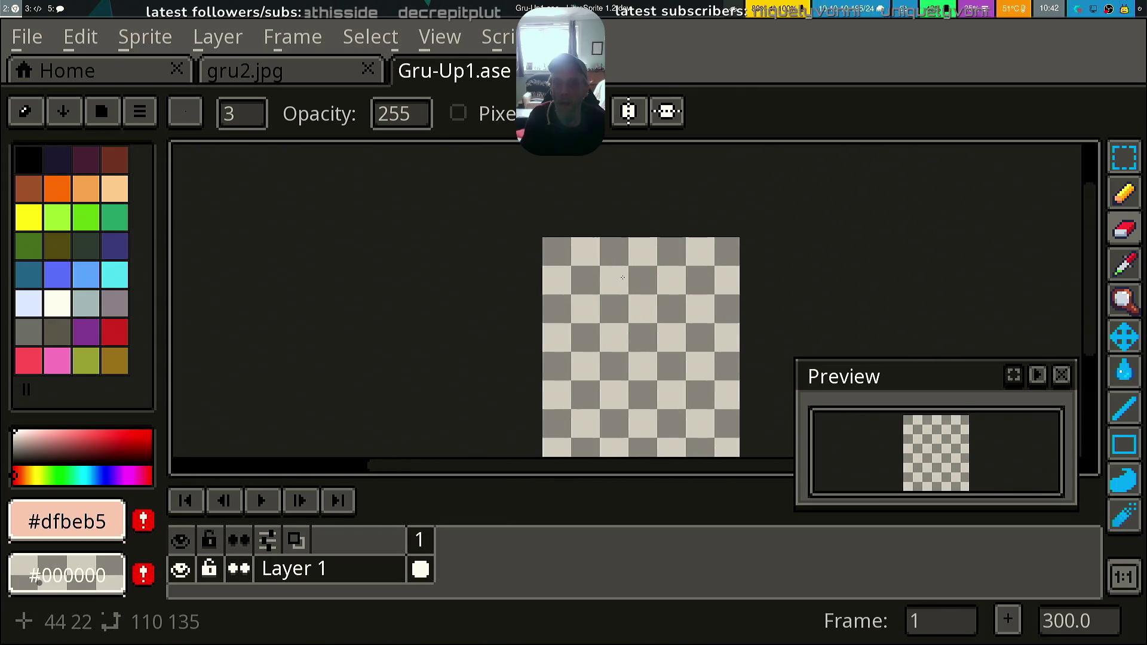
pyautogui.click(310, 74)
pyautogui.click(1124, 157)
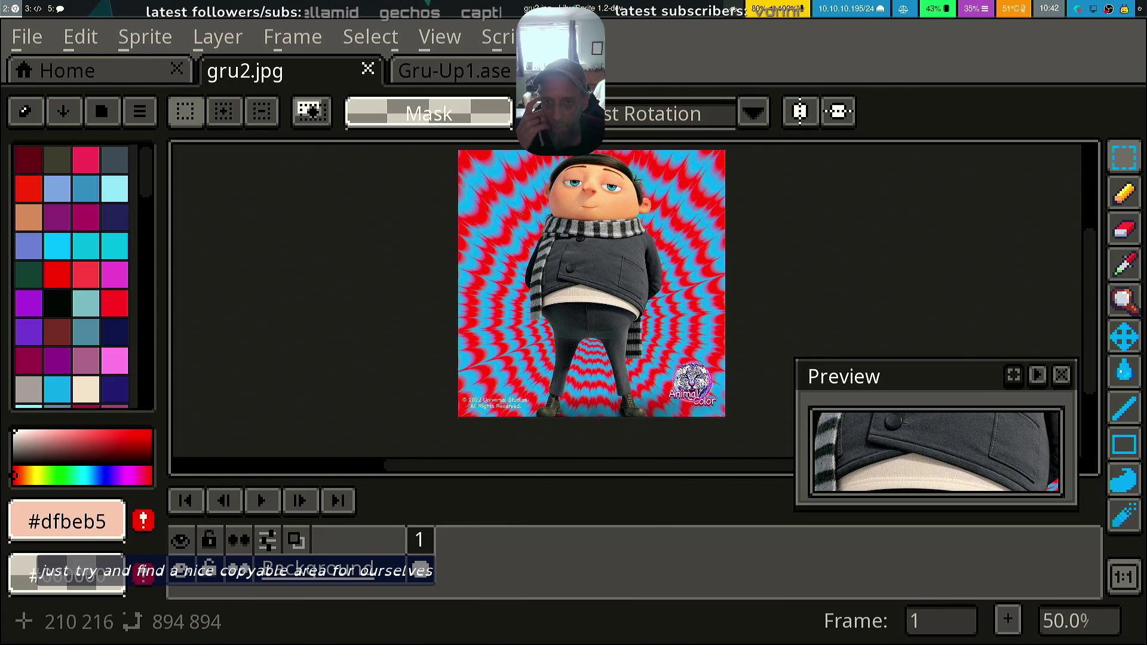
pyautogui.moveTo(524, 152)
pyautogui.mouseDown()
pyautogui.moveTo(655, 420)
pyautogui.moveTo(665, 416)
pyautogui.mouseUp()
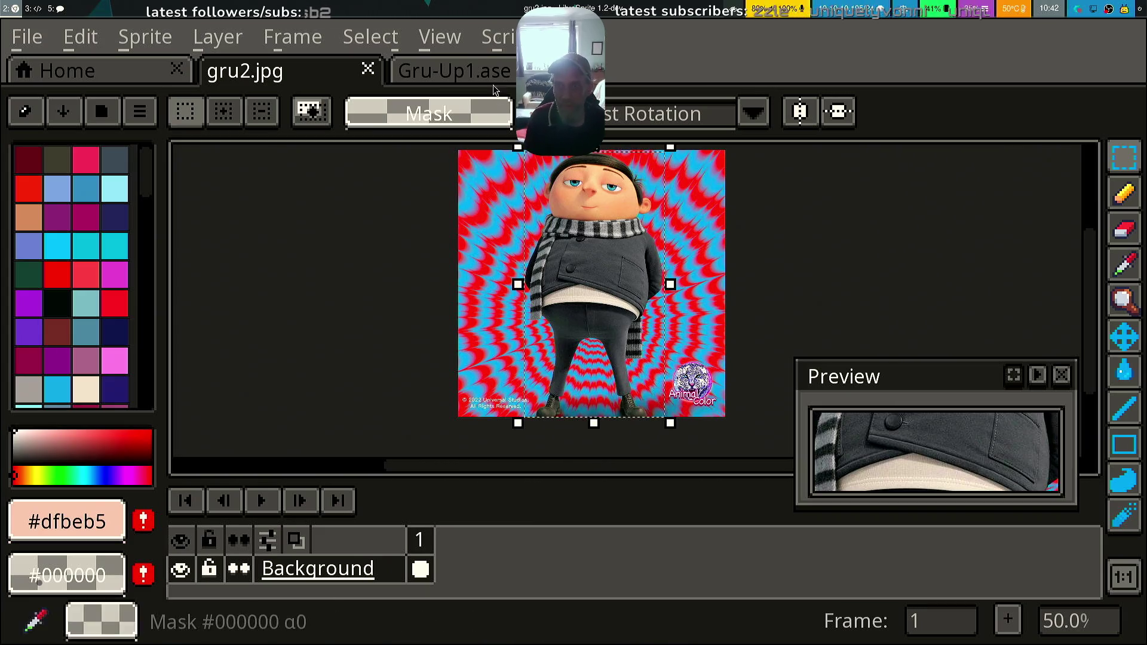
# Step: Paste Gru into Gru-Up1.ase, try resizing it, then undo the paste
pyautogui.hotkey('ctrl', 'Tab')
pyautogui.hotkey('ctrl', 'v')
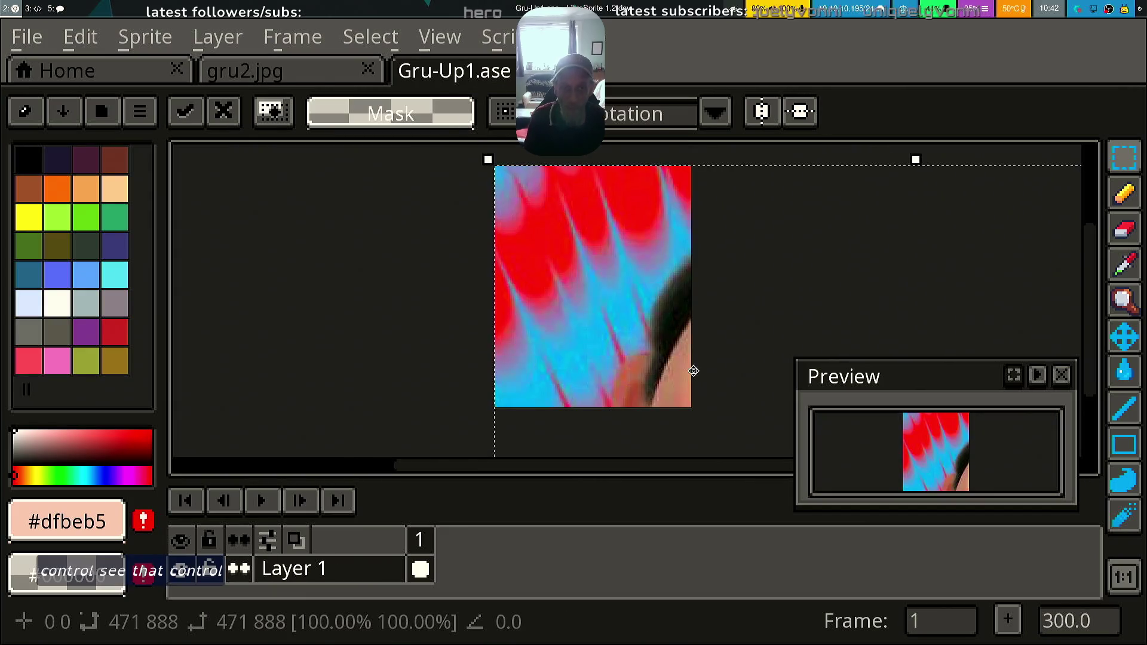
pyautogui.scroll(-4, 694, 375)
pyautogui.moveTo(558, 353); pyautogui.dragTo(449, 179)
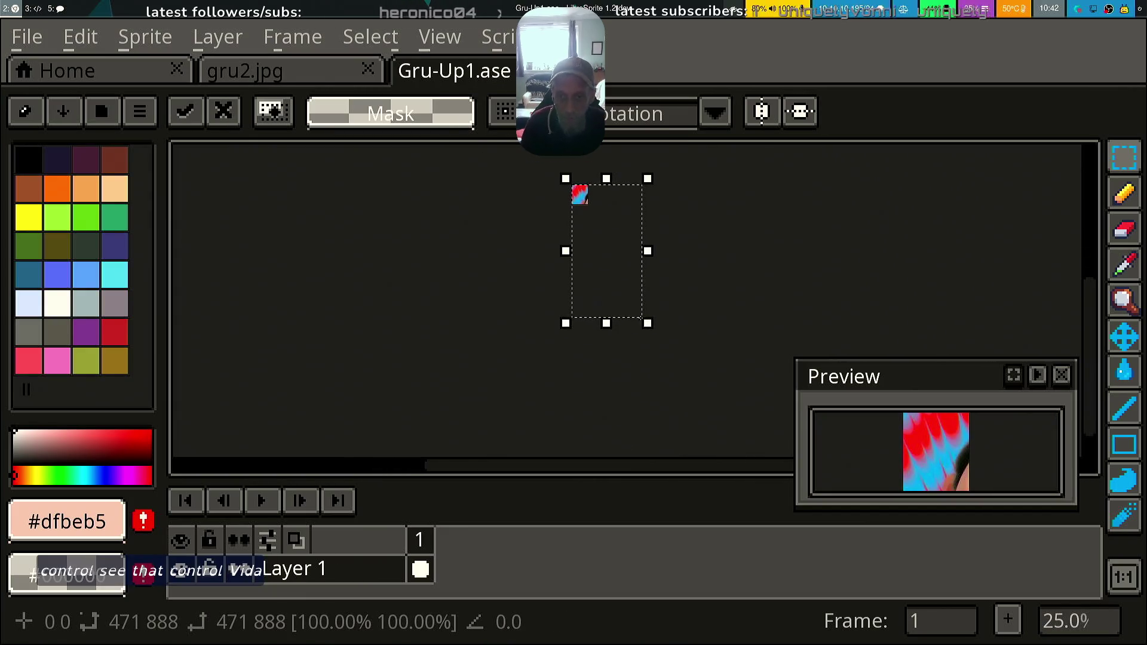
pyautogui.moveTo(648, 320)
pyautogui.mouseDown()
pyautogui.moveTo(592, 202)
pyautogui.moveTo(625, 320)
pyautogui.mouseUp()
pyautogui.scroll(3, 605, 206)
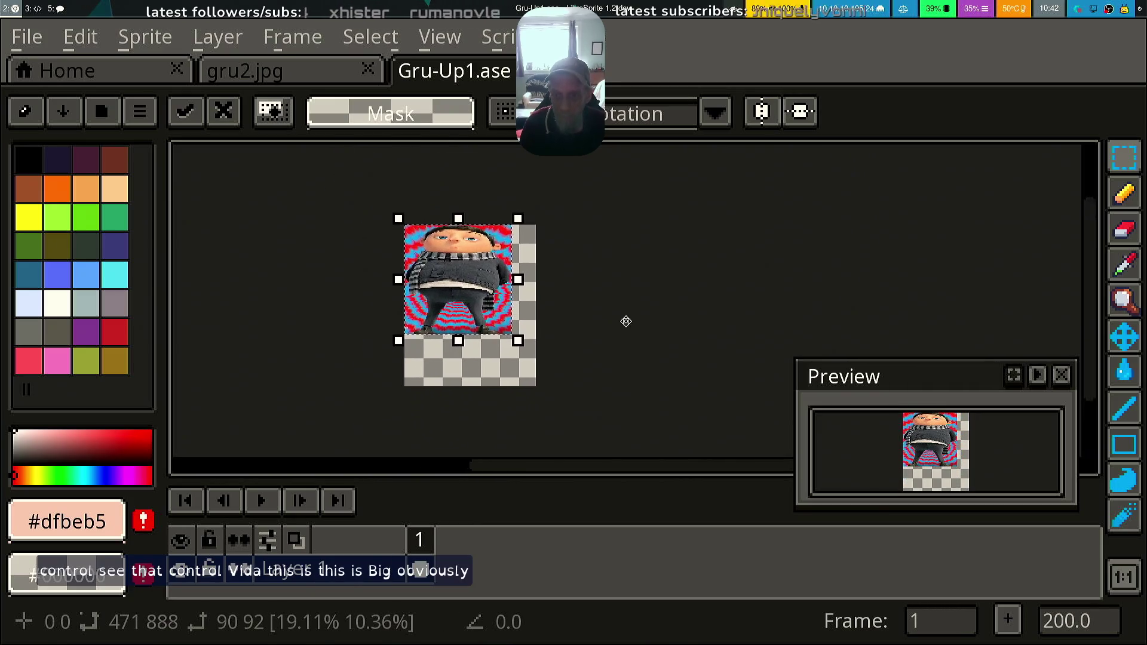
pyautogui.moveTo(525, 348)
pyautogui.mouseDown()
pyautogui.moveTo(543, 367)
pyautogui.moveTo(533, 356)
pyautogui.mouseUp()
pyautogui.hotkey('ctrl', 'z')
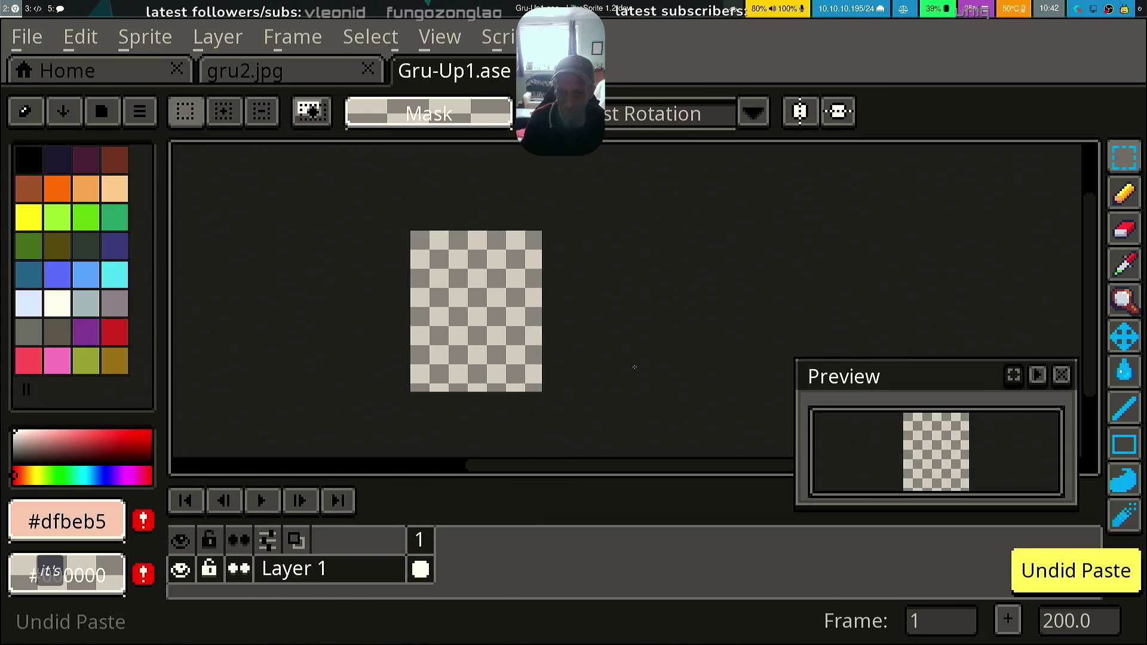
# Step: Paste Gru again, align it to the canvas top-left corner and shrink it
pyautogui.hotkey('ctrl', 'v')
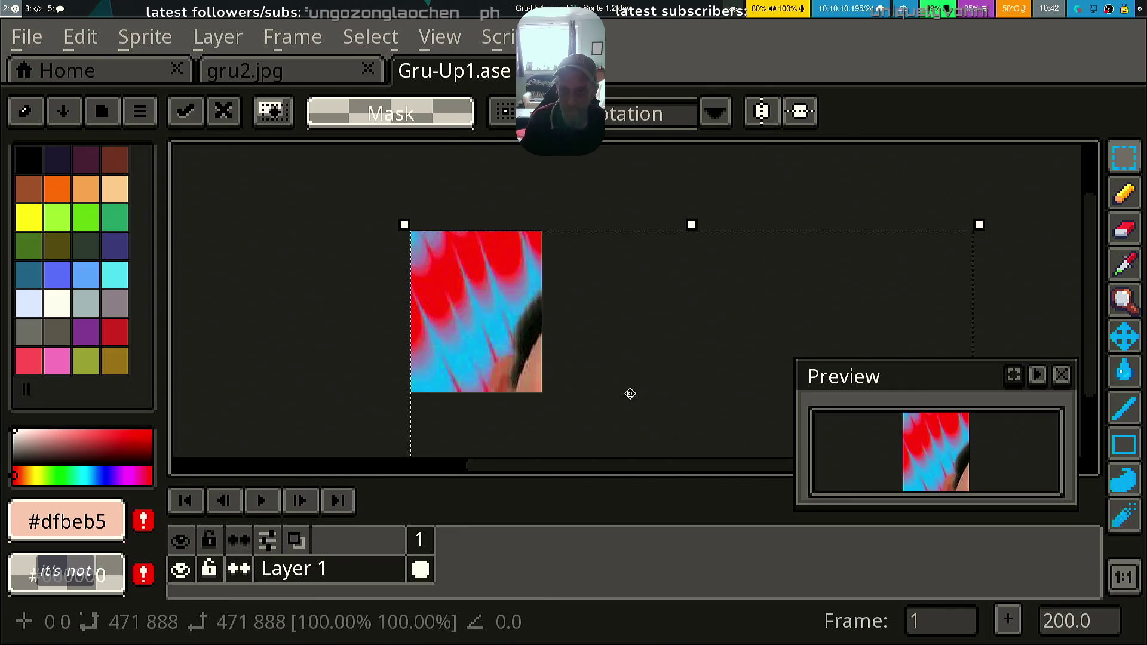
pyautogui.moveTo(628, 392); pyautogui.dragTo(504, 235)
pyautogui.scroll(3, 546, 322)
pyautogui.scroll(-6, 546, 322)
pyautogui.moveTo(563, 333)
pyautogui.mouseDown()
pyautogui.moveTo(538, 291)
pyautogui.moveTo(521, 218)
pyautogui.mouseUp()
pyautogui.moveTo(599, 377)
pyautogui.mouseDown()
pyautogui.moveTo(513, 213)
pyautogui.moveTo(663, 281)
pyautogui.mouseUp()
# Step: Scale Gru to 72x135, shift it 20 px right to centre, commit, and select the Eraser
pyautogui.scroll(4, 529, 236)
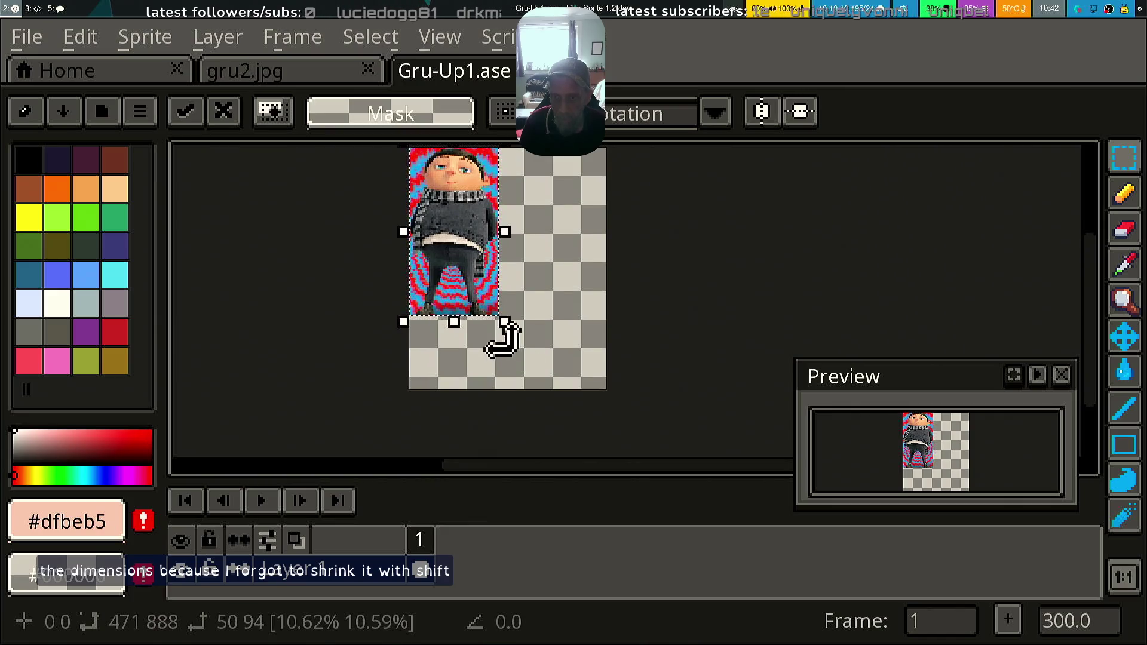
pyautogui.moveTo(501, 323)
pyautogui.mouseDown()
pyautogui.moveTo(538, 391)
pyautogui.moveTo(576, 390)
pyautogui.mouseUp()
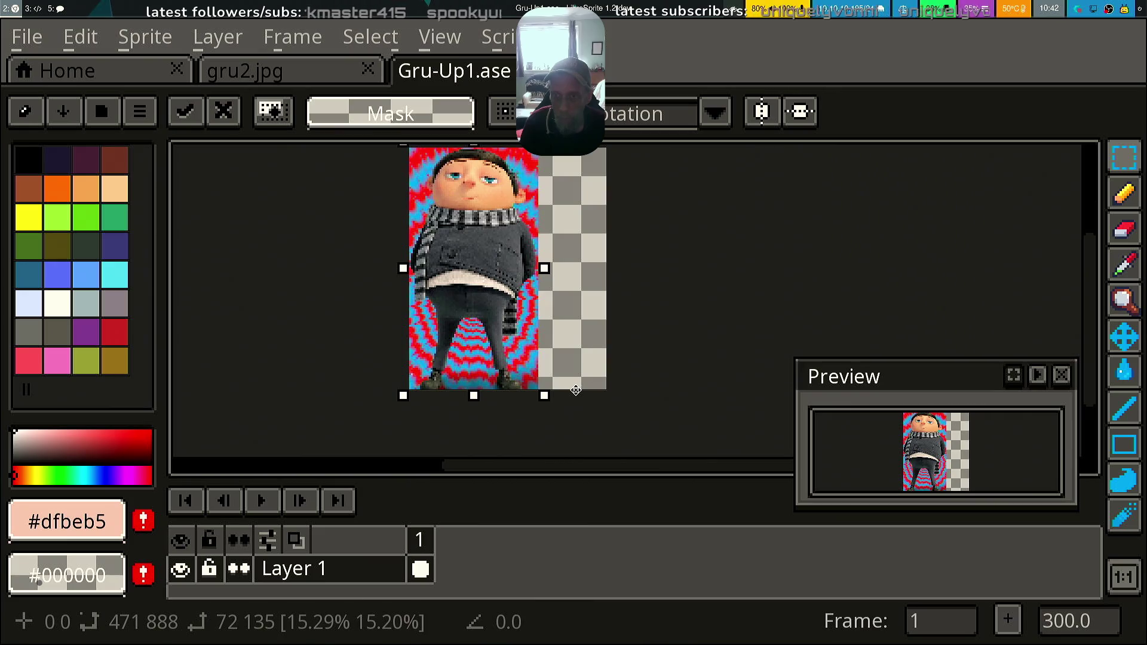
pyautogui.moveTo(488, 286); pyautogui.dragTo(525, 286)
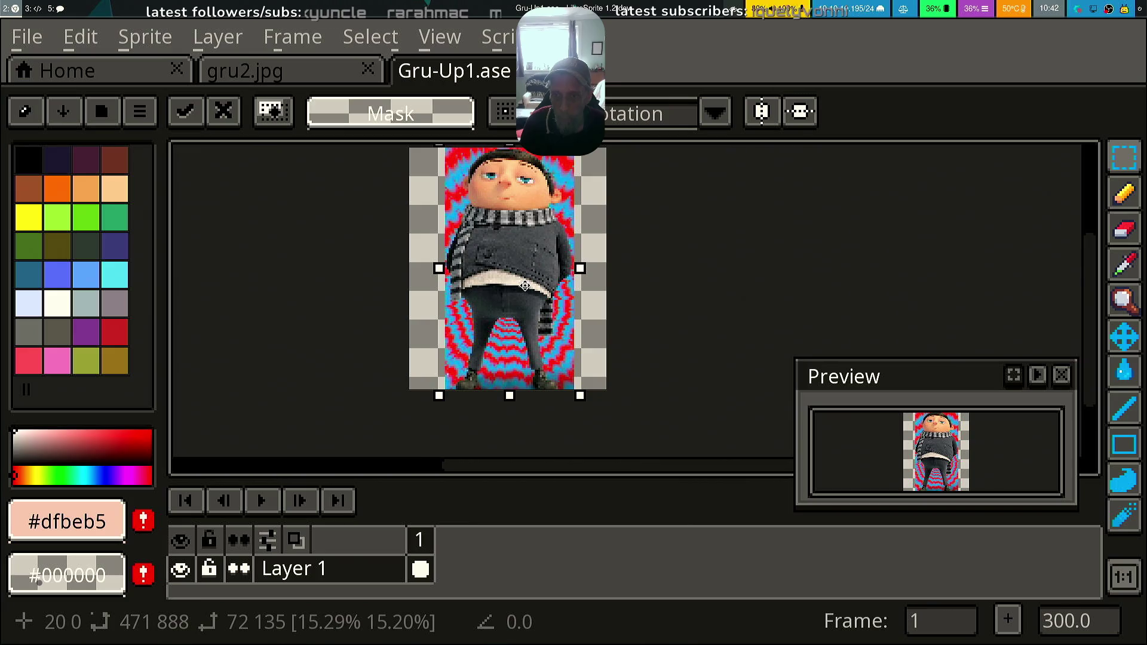
pyautogui.click(654, 329)
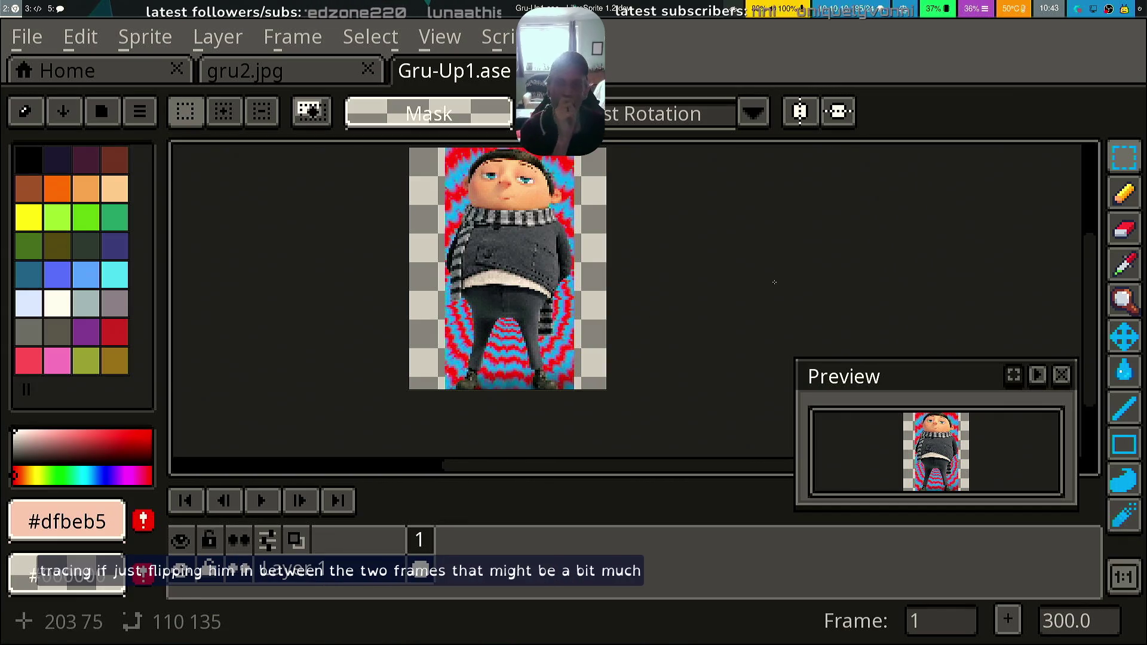
pyautogui.click(1124, 229)
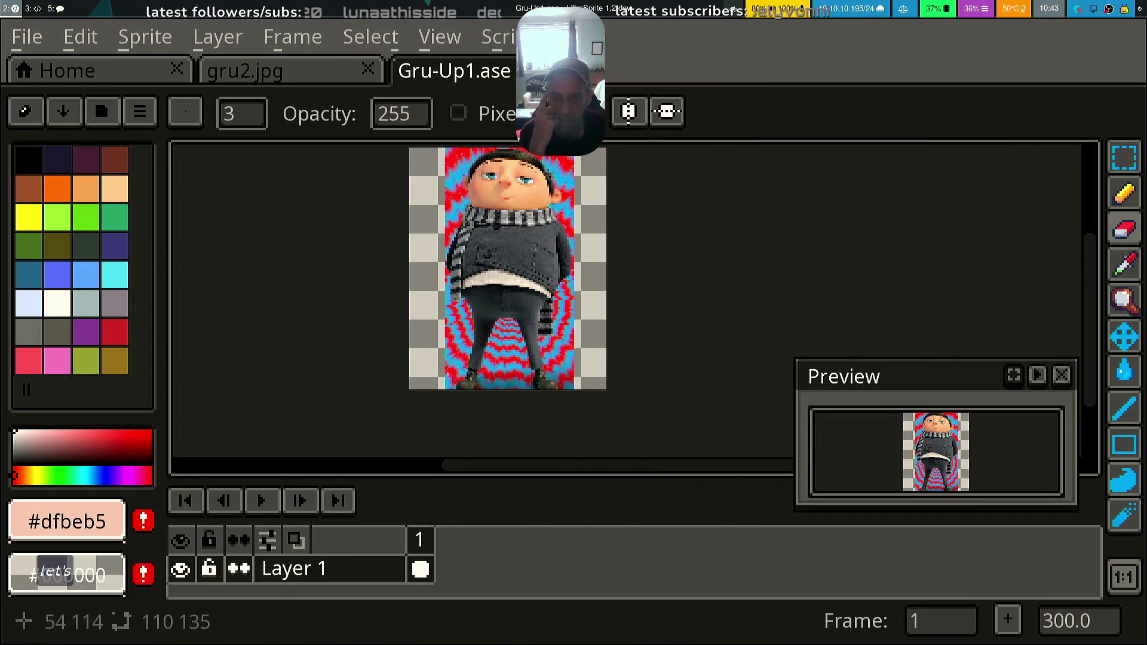
# Step: Zoom in and erase background columns right of Gru's leg with eraser size 3
pyautogui.scroll(-3, 505, 349)
pyautogui.scroll(4, 509, 348)
pyautogui.scroll(1, 485, 303)
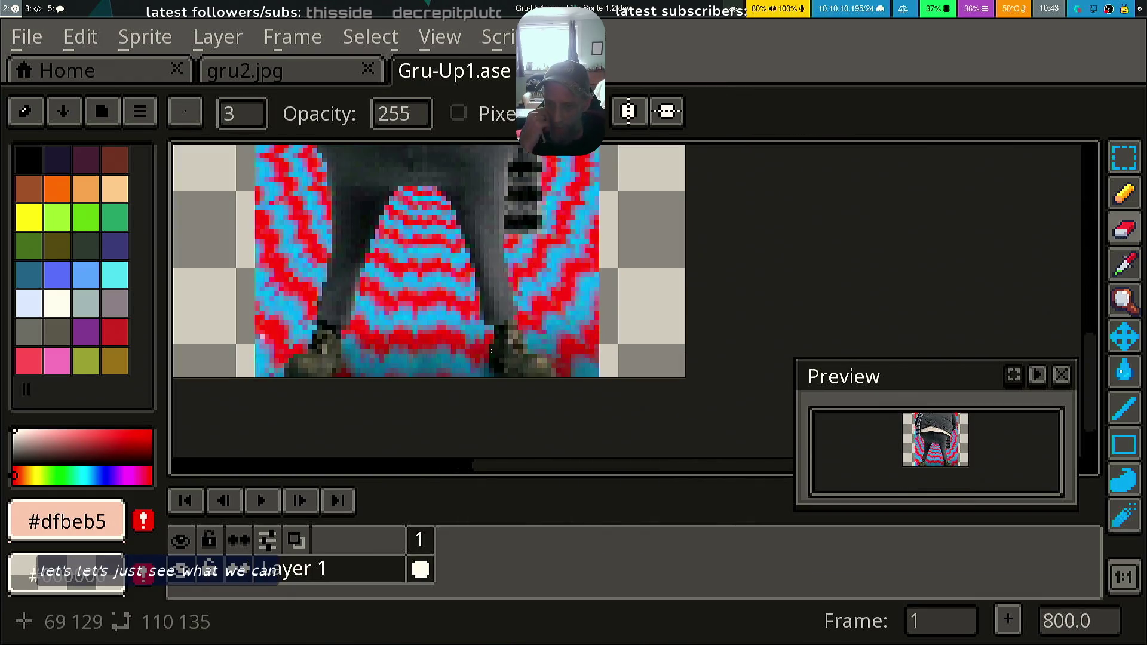
pyautogui.scroll(2, 575, 374)
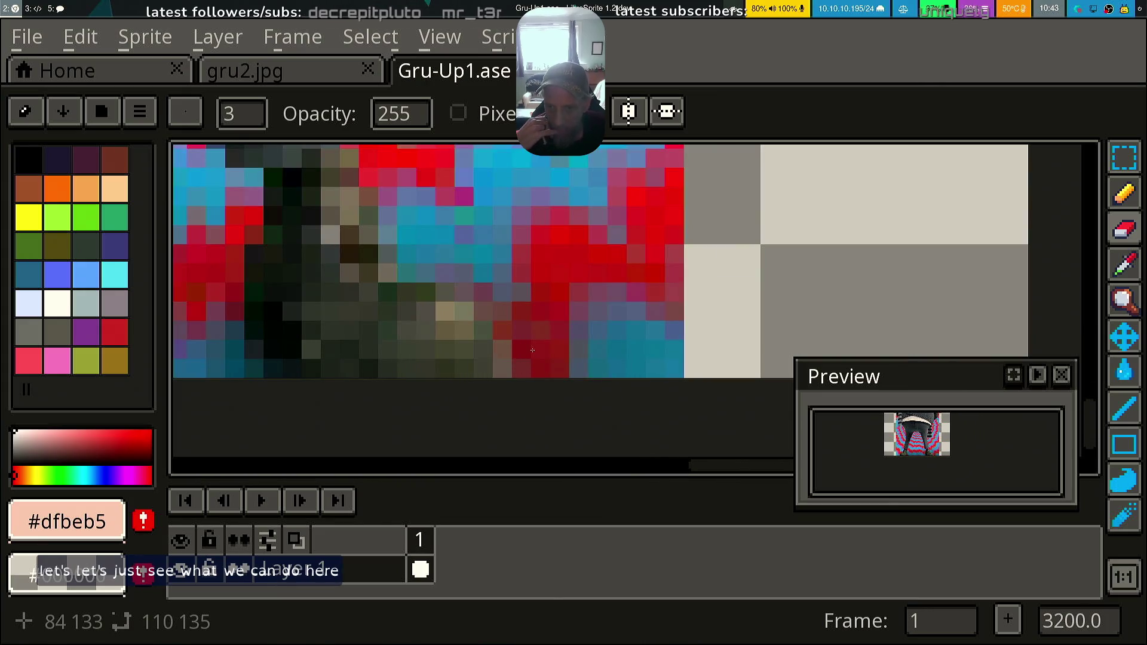
pyautogui.moveTo(536, 373)
pyautogui.mouseDown()
pyautogui.moveTo(538, 317)
pyautogui.moveTo(496, 254)
pyautogui.moveTo(414, 238)
pyautogui.moveTo(435, 214)
pyautogui.moveTo(454, 214)
pyautogui.mouseUp()
pyautogui.scroll(4, 554, 269)
pyautogui.scroll(-8, 554, 269)
pyautogui.scroll(-1, 554, 268)
pyautogui.scroll(1, 539, 254)
pyautogui.scroll(1, 536, 266)
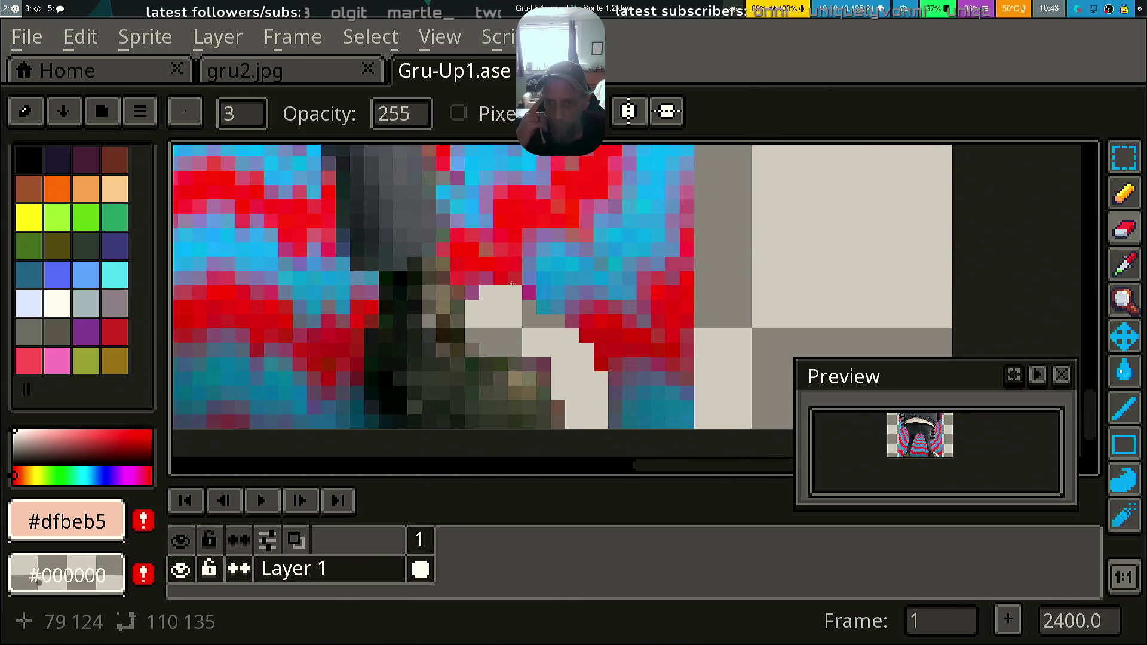
pyautogui.click(492, 293)
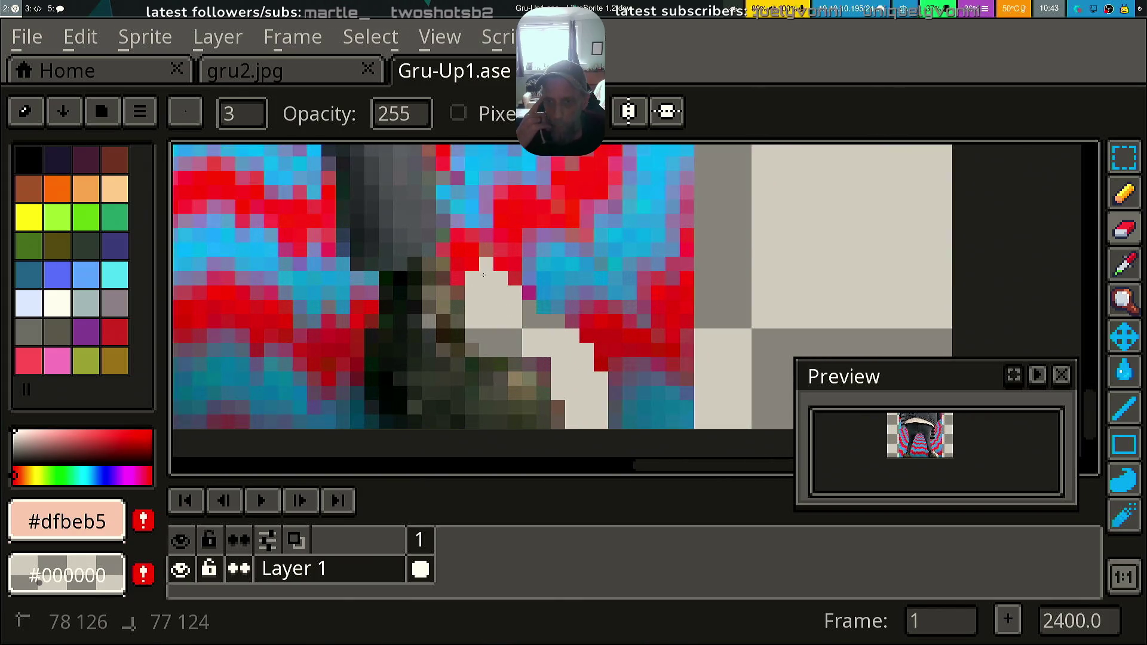
pyautogui.moveTo(476, 272); pyautogui.dragTo(467, 192)
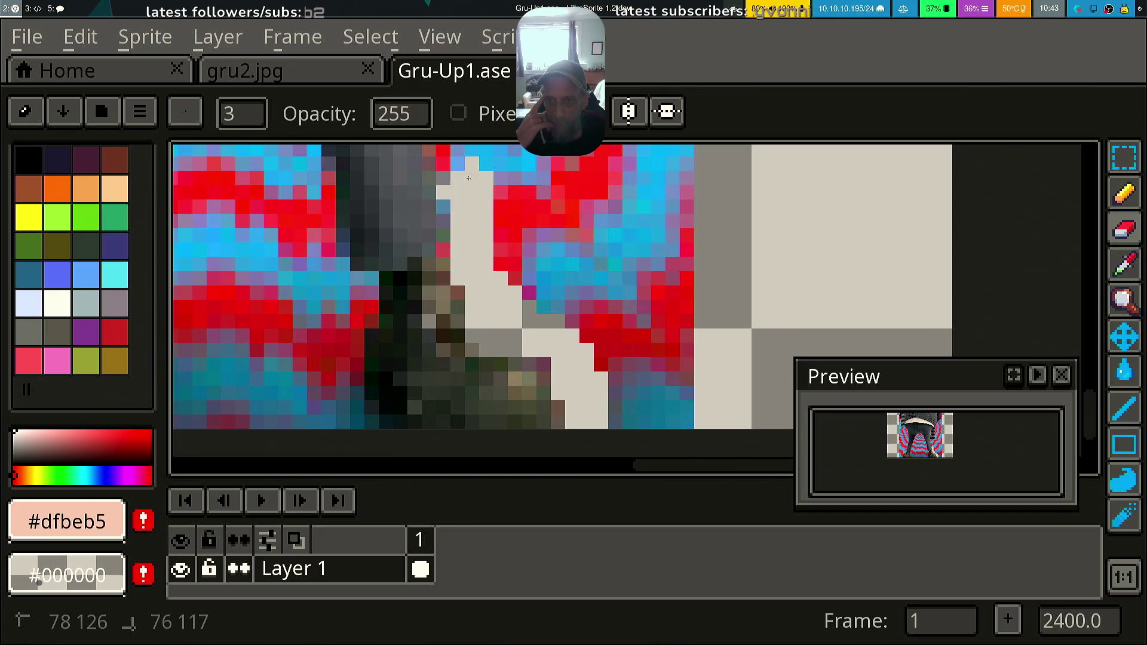
# Step: Erase further red and blue bands and the lower background column beside the leg
pyautogui.scroll(5, 526, 251)
pyautogui.scroll(-7, 538, 275)
pyautogui.moveTo(543, 281)
pyautogui.mouseDown()
pyautogui.moveTo(567, 326)
pyautogui.moveTo(538, 313)
pyautogui.moveTo(523, 275)
pyautogui.mouseUp()
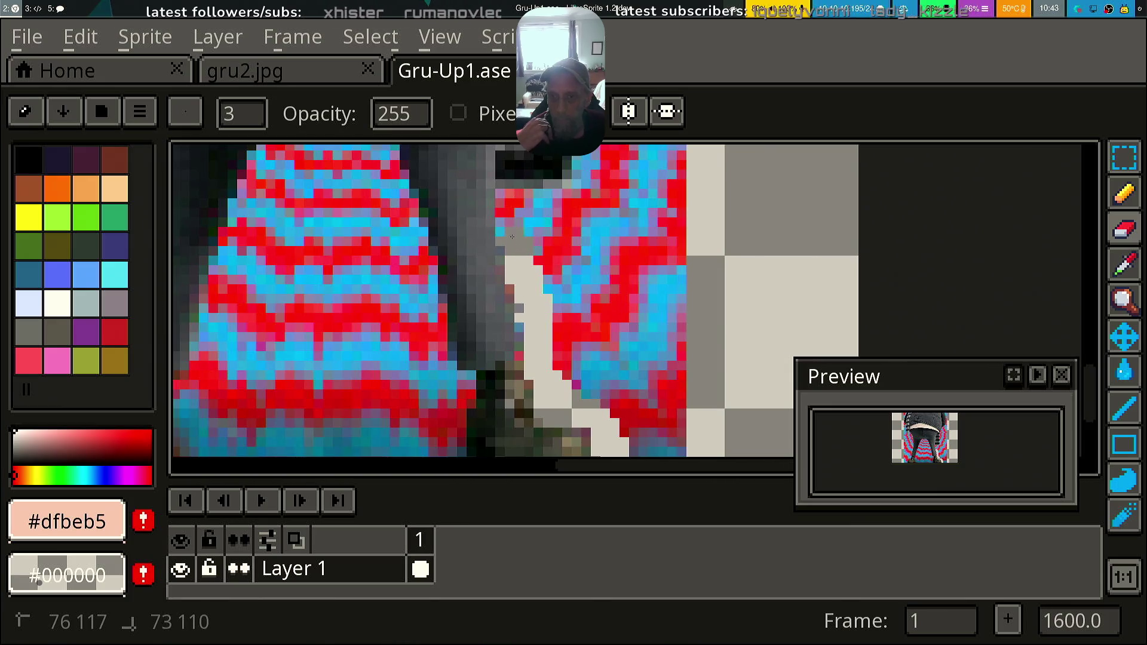
pyautogui.moveTo(561, 200)
pyautogui.mouseDown()
pyautogui.moveTo(685, 210)
pyautogui.moveTo(534, 223)
pyautogui.moveTo(554, 271)
pyautogui.moveTo(681, 243)
pyautogui.moveTo(682, 271)
pyautogui.moveTo(575, 271)
pyautogui.moveTo(557, 290)
pyautogui.moveTo(566, 354)
pyautogui.mouseUp()
pyautogui.moveTo(607, 385)
pyautogui.mouseDown()
pyautogui.moveTo(570, 325)
pyautogui.moveTo(586, 297)
pyautogui.moveTo(679, 294)
pyautogui.mouseUp()
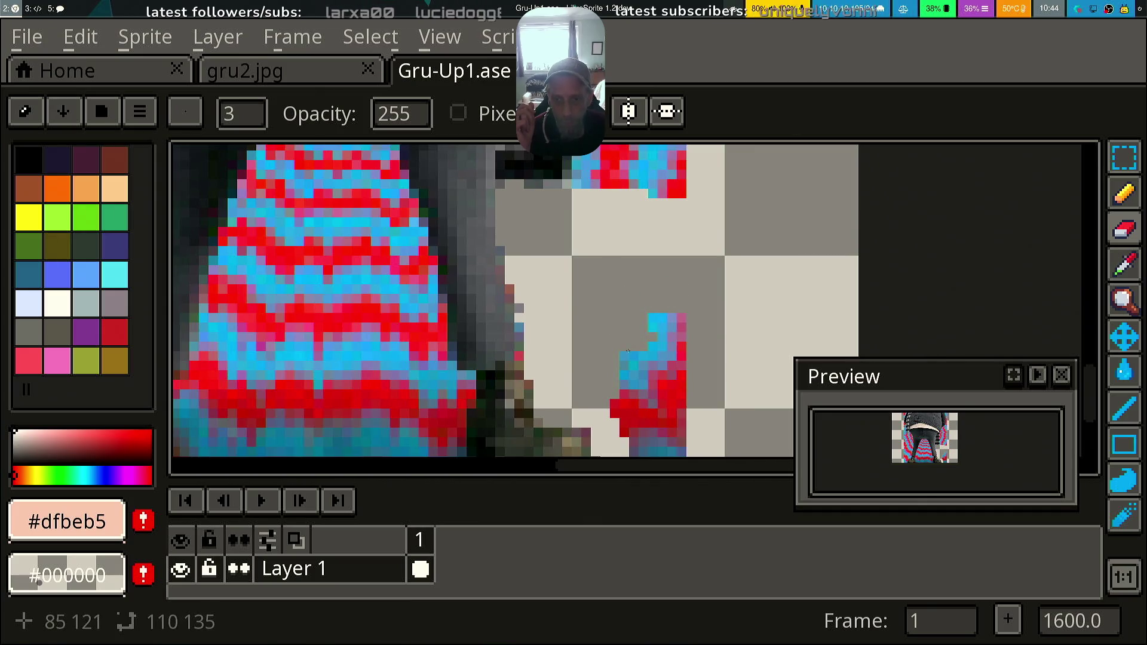
pyautogui.scroll(-4, 609, 299)
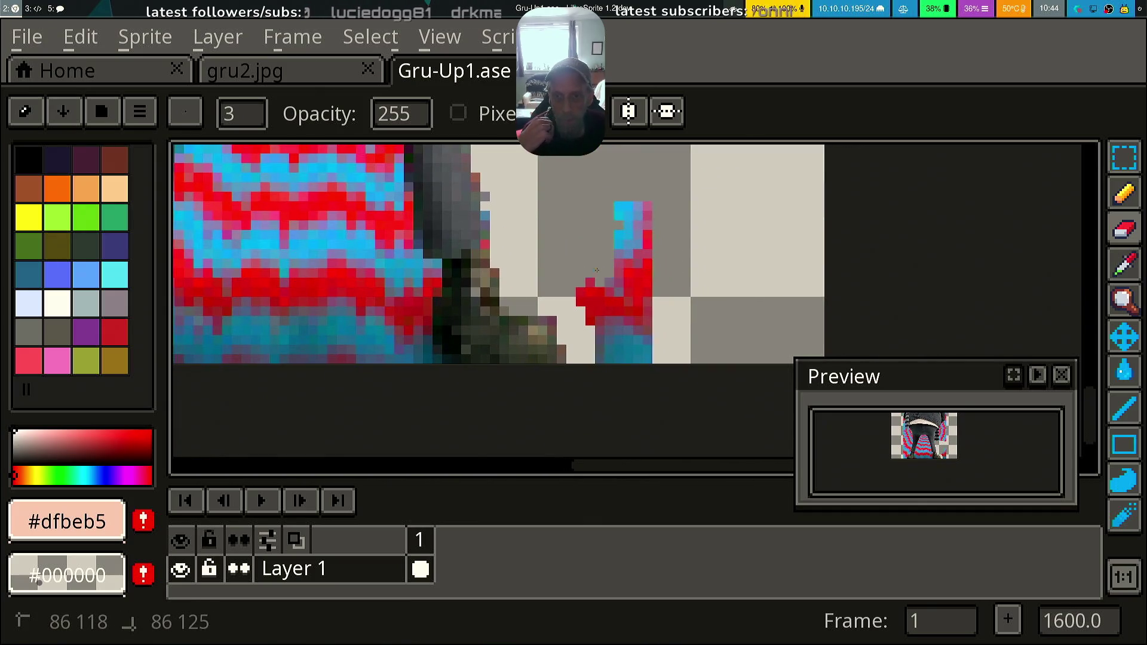
pyautogui.moveTo(591, 297)
pyautogui.mouseDown()
pyautogui.moveTo(610, 354)
pyautogui.moveTo(648, 363)
pyautogui.moveTo(629, 326)
pyautogui.moveTo(628, 212)
pyautogui.mouseUp()
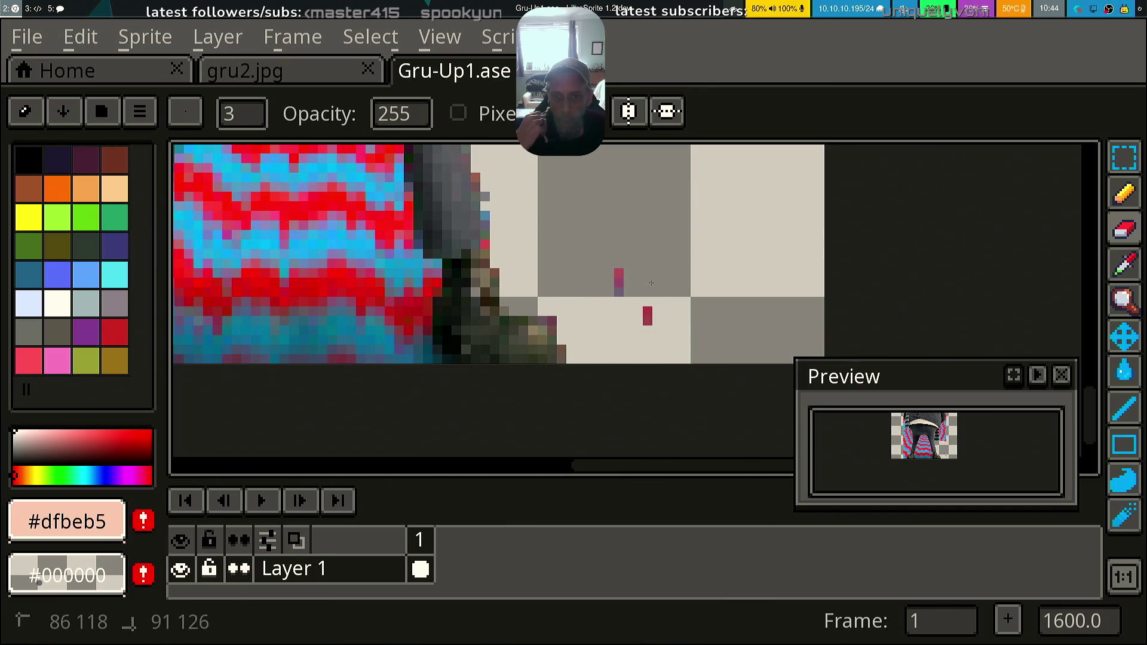
pyautogui.scroll(-3, 565, 256)
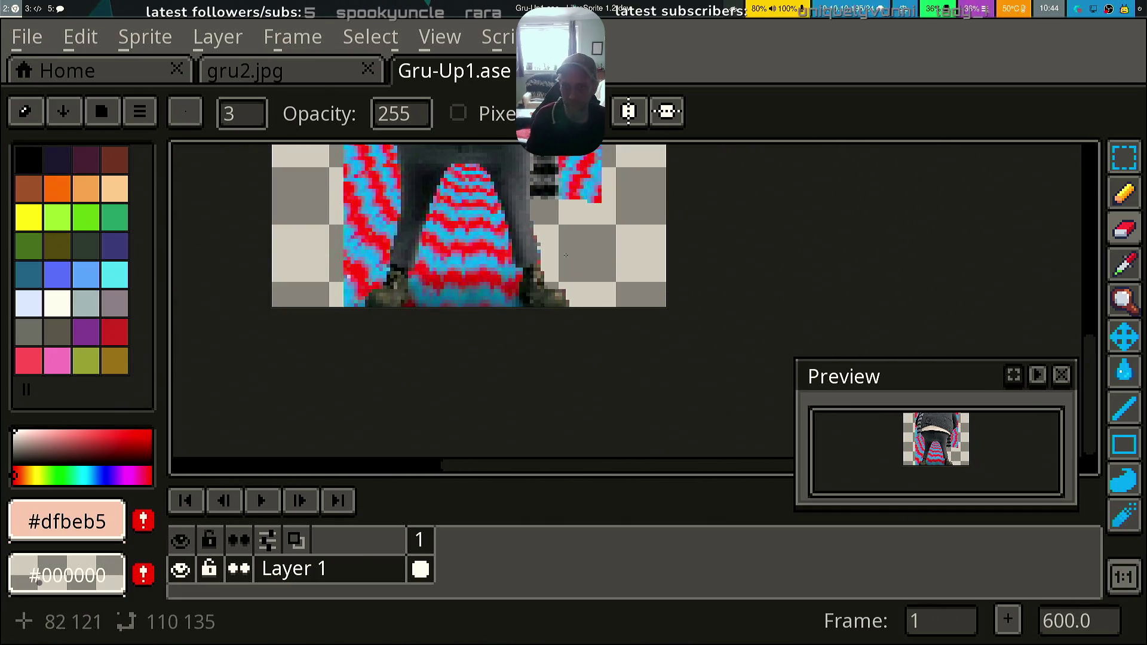
pyautogui.scroll(7, 532, 222)
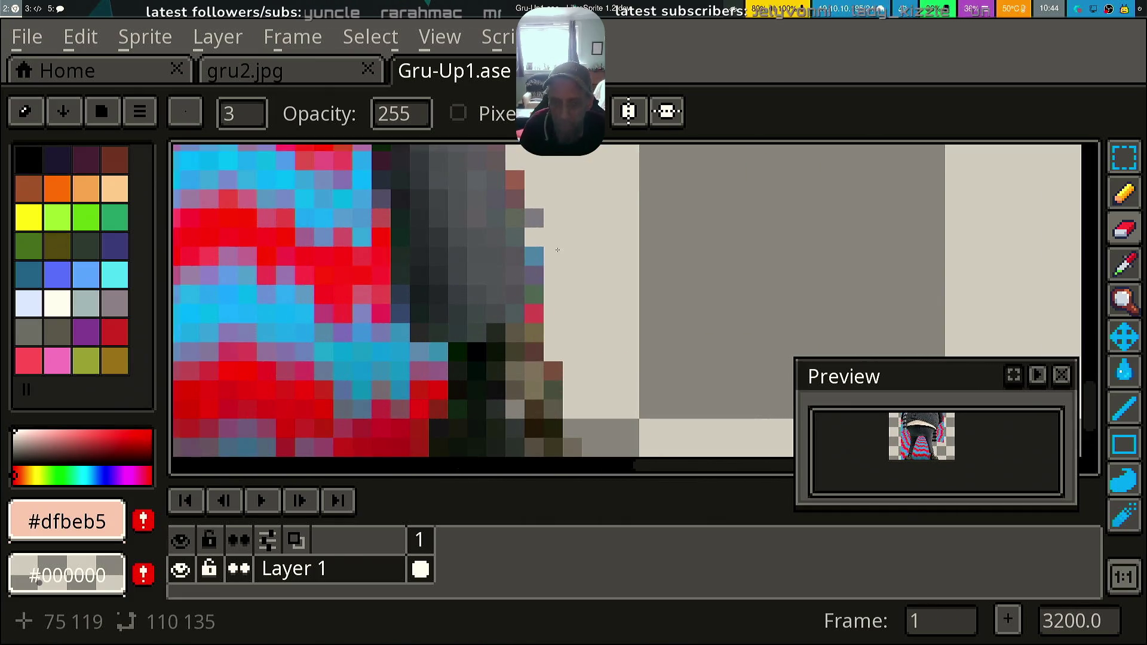
pyautogui.click(241, 115)
# Step: Set the eraser size to 2 and clear leftover pixels beside and between the legs
pyautogui.write('2')
pyautogui.moveTo(540, 256); pyautogui.dragTo(551, 266)
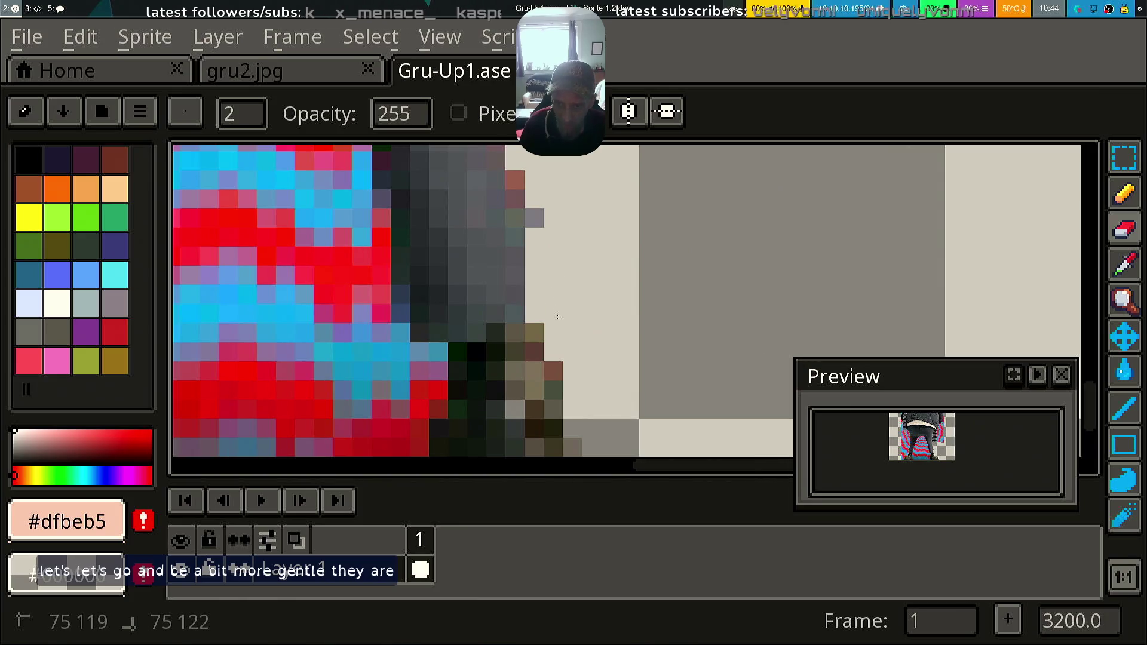
pyautogui.scroll(-4, 706, 326)
pyautogui.scroll(5, 699, 325)
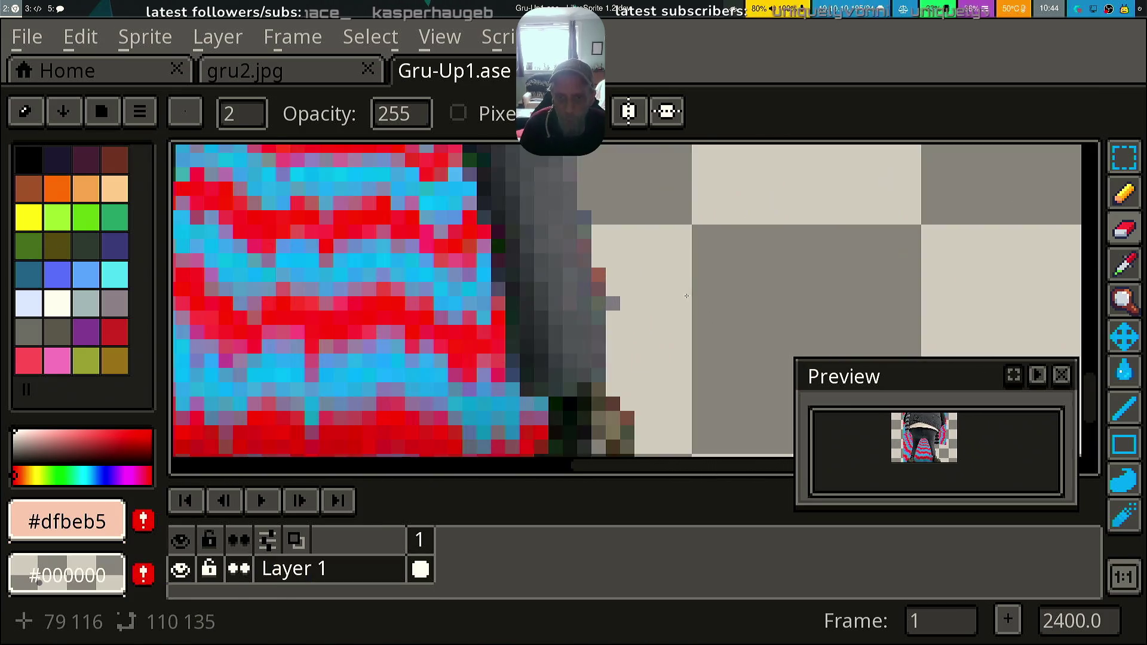
pyautogui.click(606, 269)
pyautogui.scroll(-4, 672, 313)
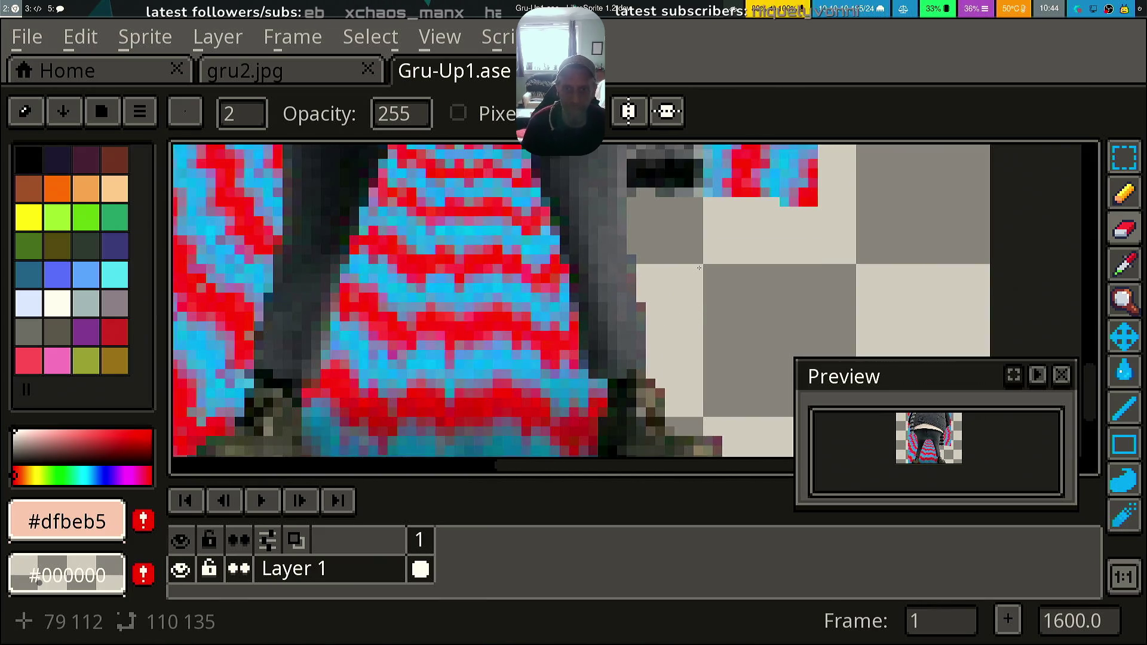
pyautogui.moveTo(708, 220)
pyautogui.mouseDown()
pyautogui.moveTo(628, 362)
pyautogui.moveTo(599, 377)
pyautogui.mouseUp()
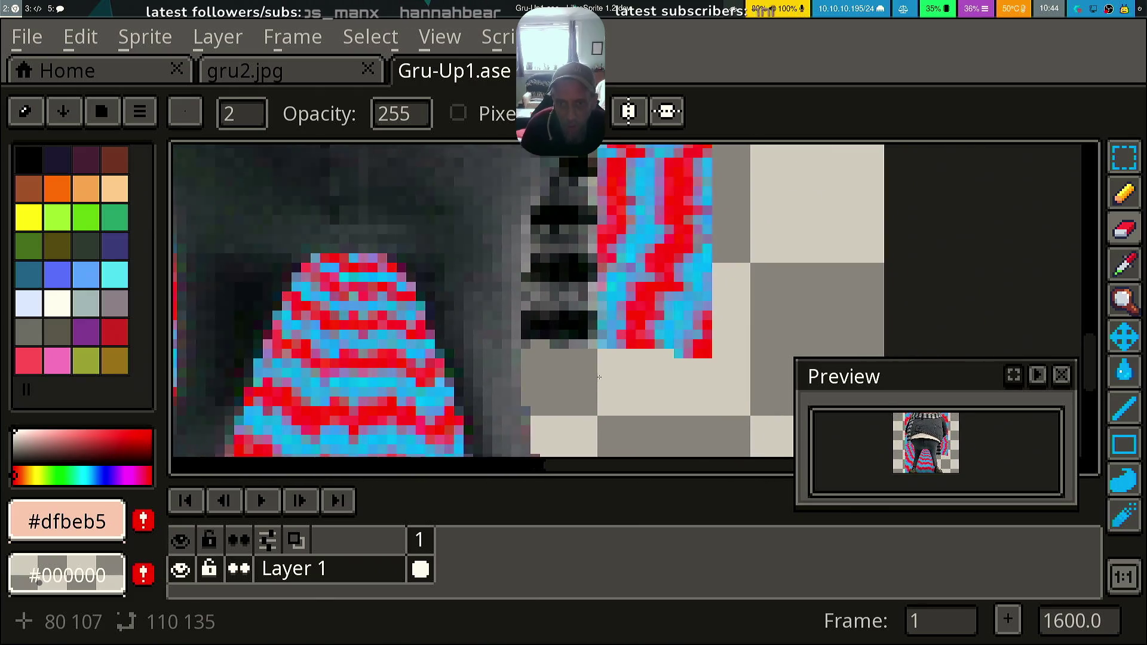
pyautogui.scroll(-1, 619, 378)
pyautogui.scroll(4, 627, 376)
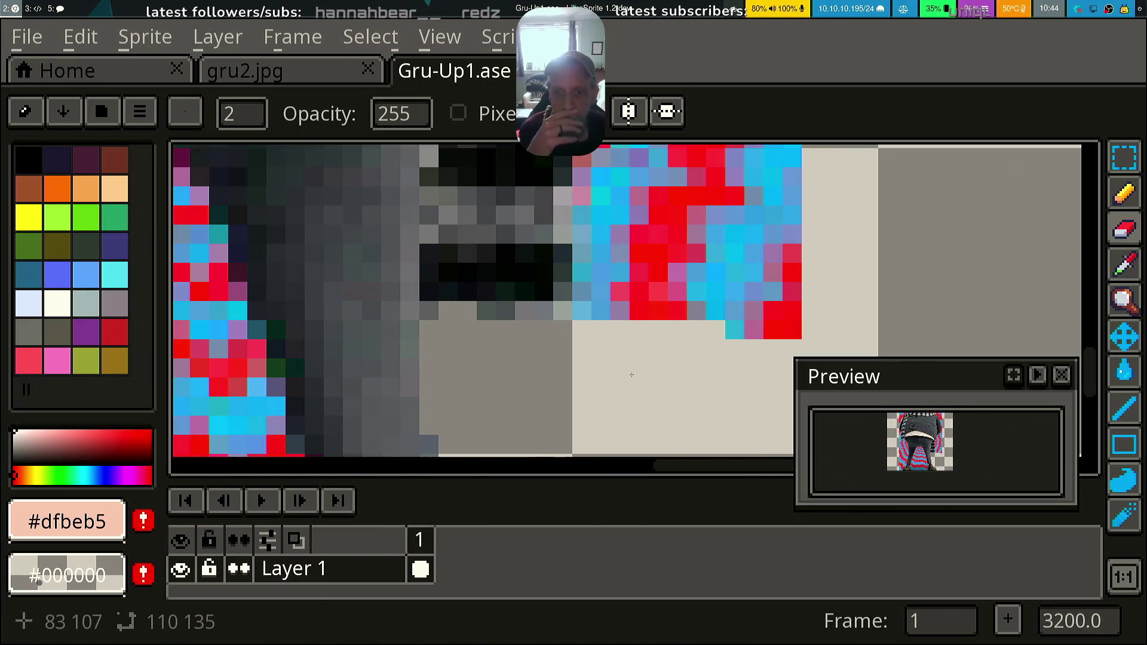
pyautogui.moveTo(602, 331); pyautogui.dragTo(605, 212)
pyautogui.moveTo(677, 196)
pyautogui.mouseDown()
pyautogui.moveTo(660, 274)
pyautogui.moveTo(612, 381)
pyautogui.mouseUp()
# Step: Erase the remaining red and blue strip up the leg and the patch near the foot
pyautogui.click(530, 364)
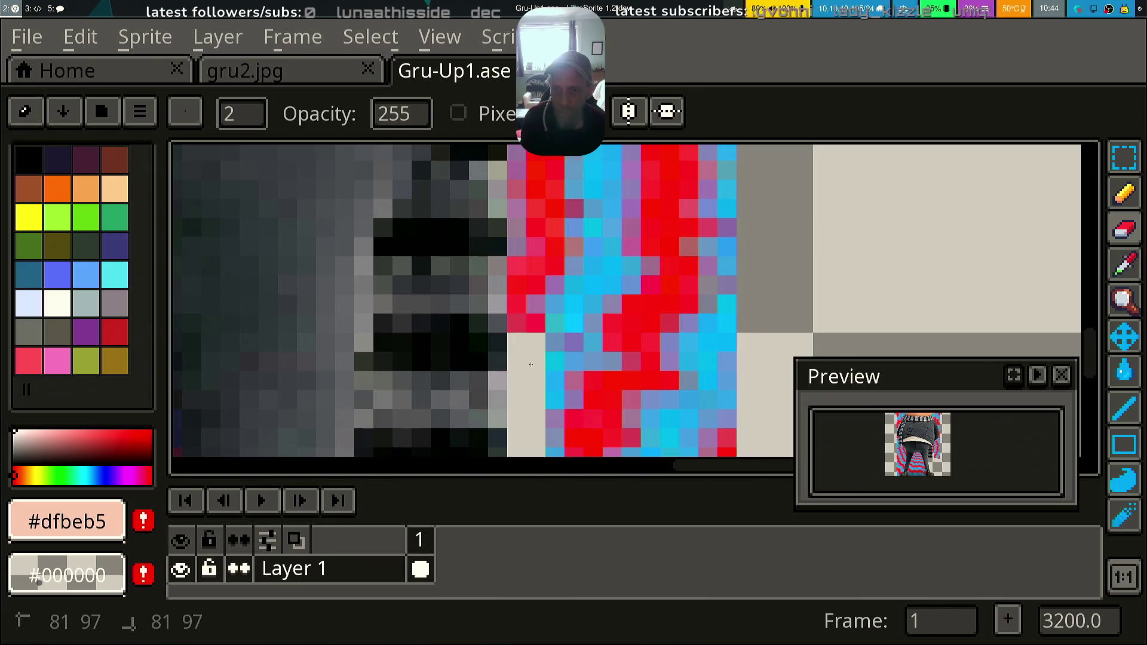
pyautogui.moveTo(534, 316); pyautogui.dragTo(532, 227)
pyautogui.moveTo(552, 189)
pyautogui.mouseDown()
pyautogui.moveTo(517, 381)
pyautogui.moveTo(500, 373)
pyautogui.moveTo(502, 313)
pyautogui.moveTo(517, 311)
pyautogui.moveTo(521, 281)
pyautogui.moveTo(533, 279)
pyautogui.moveTo(520, 254)
pyautogui.moveTo(535, 251)
pyautogui.moveTo(559, 201)
pyautogui.moveTo(512, 455)
pyautogui.moveTo(531, 359)
pyautogui.mouseUp()
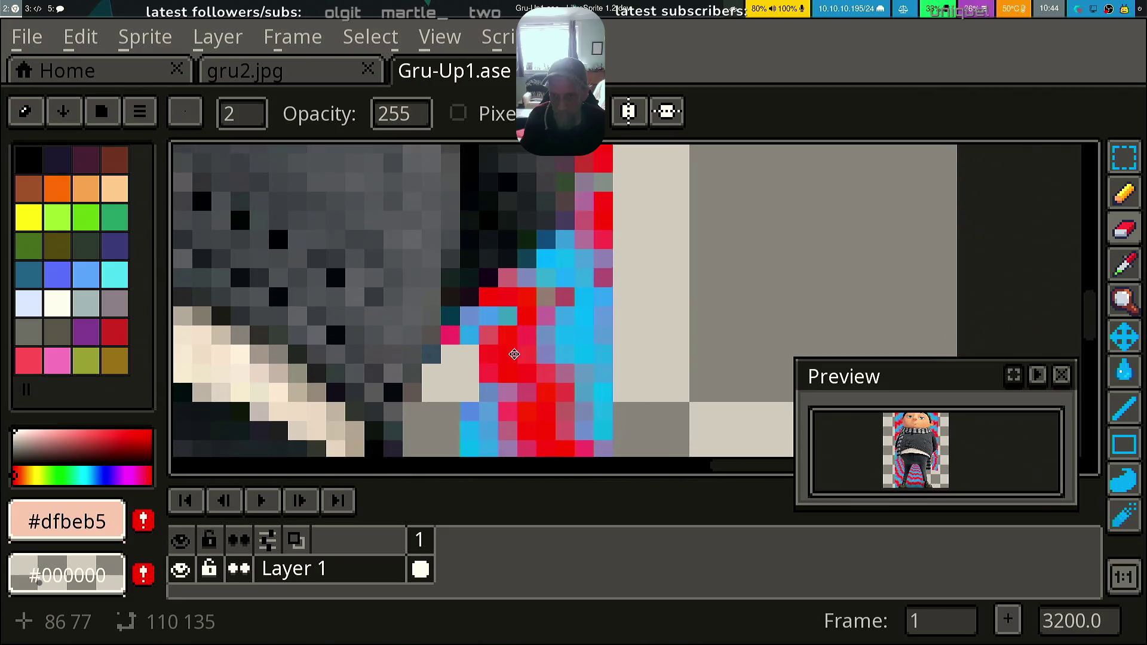
pyautogui.click(466, 357)
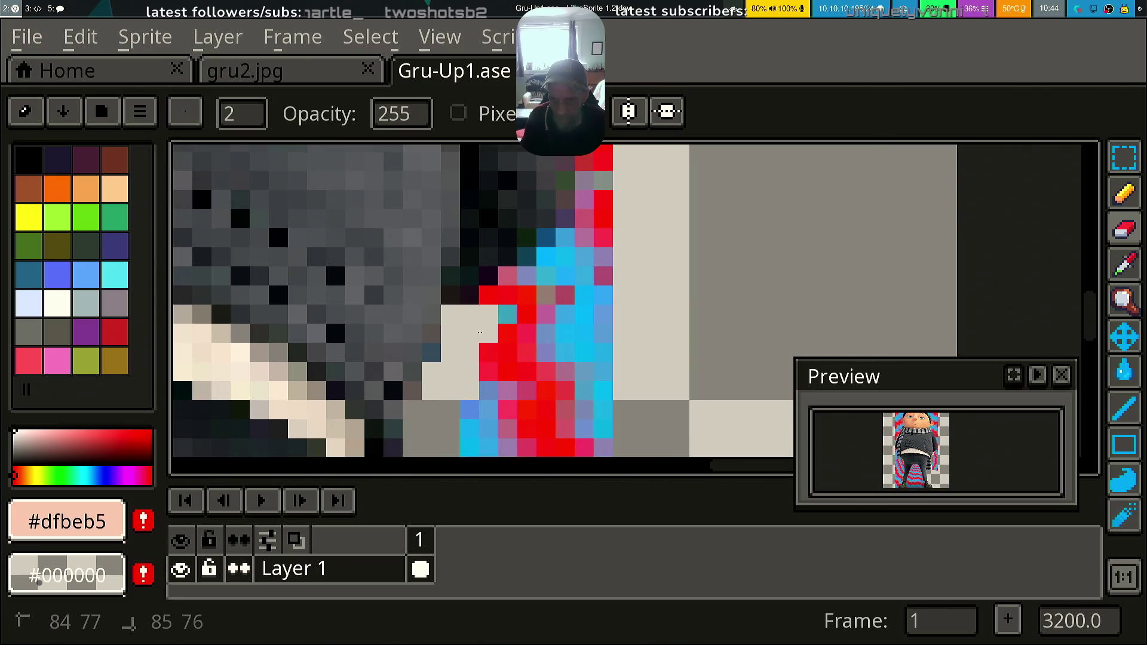
pyautogui.hotkey('ctrl', 'z')
pyautogui.moveTo(467, 353)
pyautogui.mouseDown()
pyautogui.moveTo(487, 349)
pyautogui.moveTo(531, 297)
pyautogui.moveTo(560, 302)
pyautogui.moveTo(567, 276)
pyautogui.moveTo(604, 257)
pyautogui.moveTo(604, 229)
pyautogui.moveTo(604, 400)
pyautogui.moveTo(547, 395)
pyautogui.mouseUp()
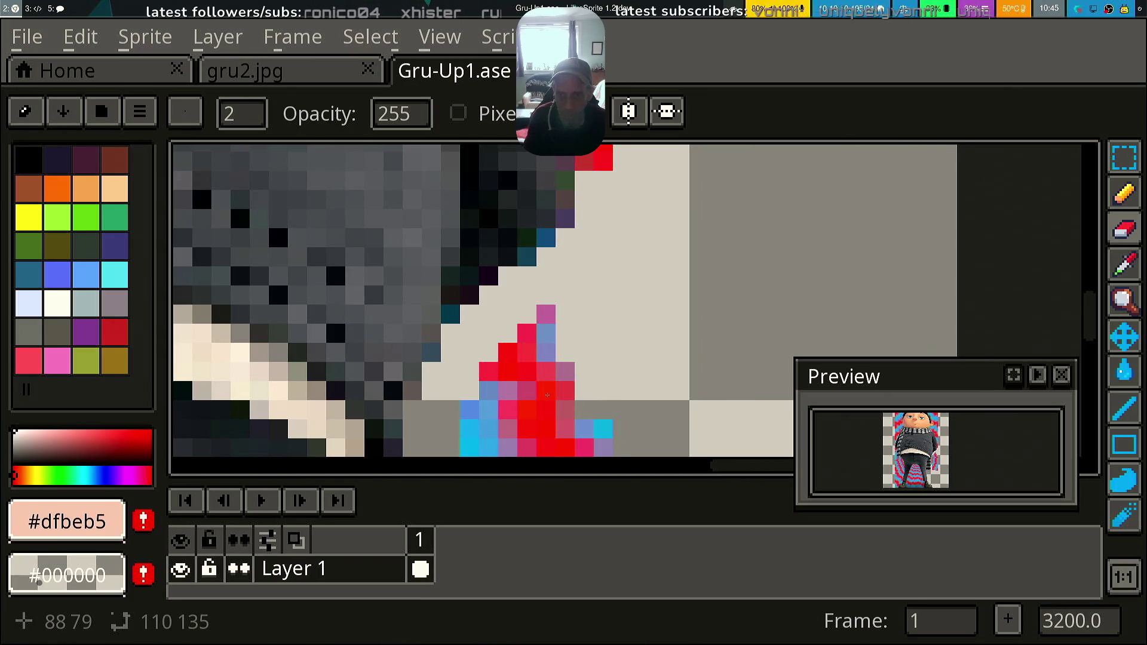
pyautogui.scroll(-2, 547, 394)
pyautogui.moveTo(582, 198)
pyautogui.mouseDown()
pyautogui.moveTo(551, 224)
pyautogui.moveTo(522, 301)
pyautogui.moveTo(525, 412)
pyautogui.moveTo(550, 277)
pyautogui.moveTo(574, 225)
pyautogui.moveTo(613, 264)
pyautogui.moveTo(613, 369)
pyautogui.moveTo(607, 329)
pyautogui.moveTo(647, 215)
pyautogui.mouseUp()
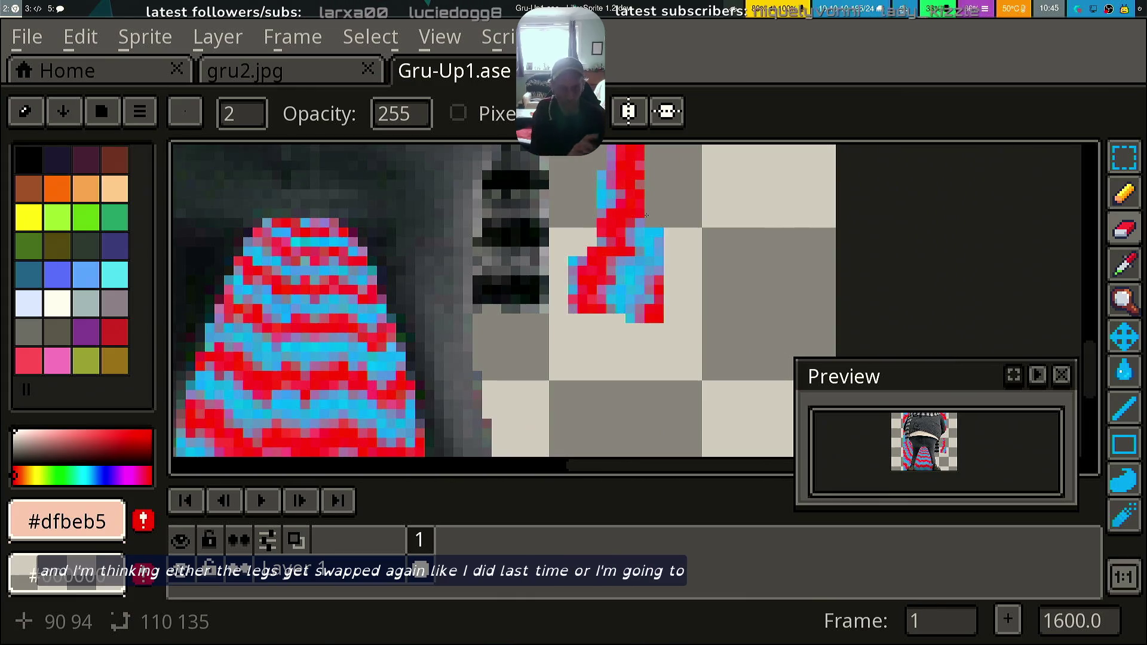
pyautogui.moveTo(647, 218)
pyautogui.mouseDown()
pyautogui.moveTo(633, 290)
pyautogui.moveTo(619, 298)
pyautogui.mouseUp()
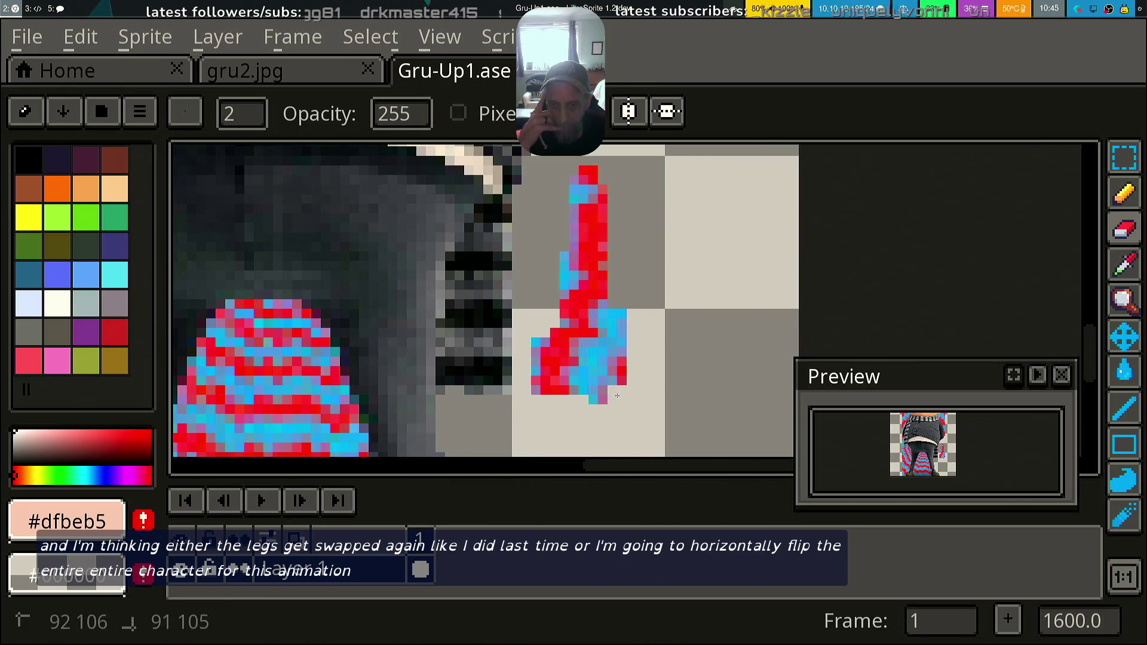
pyautogui.moveTo(559, 389)
pyautogui.mouseDown()
pyautogui.moveTo(535, 378)
pyautogui.moveTo(543, 343)
pyautogui.moveTo(570, 377)
pyautogui.moveTo(627, 368)
pyautogui.moveTo(599, 339)
pyautogui.moveTo(599, 348)
pyautogui.moveTo(625, 343)
pyautogui.moveTo(574, 313)
pyautogui.moveTo(589, 175)
pyautogui.moveTo(592, 291)
pyautogui.moveTo(584, 238)
pyautogui.moveTo(573, 322)
pyautogui.moveTo(584, 317)
pyautogui.mouseUp()
# Step: Undo the last stroke and erase red and blue pixels along the body, neck and cheek
pyautogui.hotkey('ctrl', 'z')
pyautogui.hotkey('ctrl', 'z')
pyautogui.hotkey('ctrl', 'z')
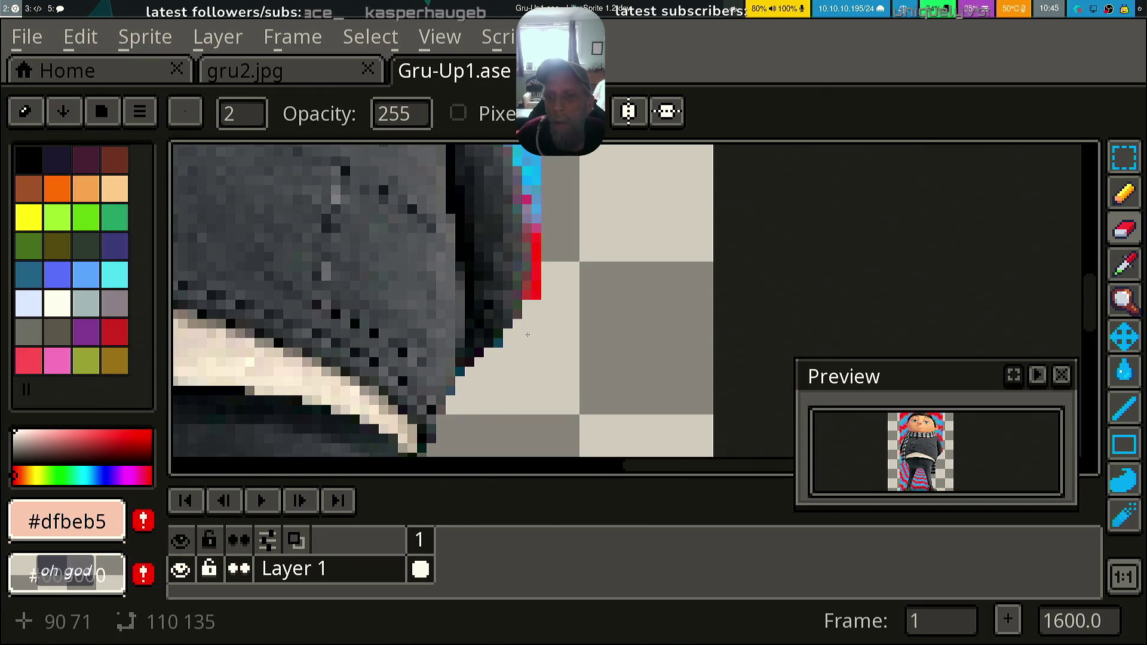
pyautogui.click(545, 304)
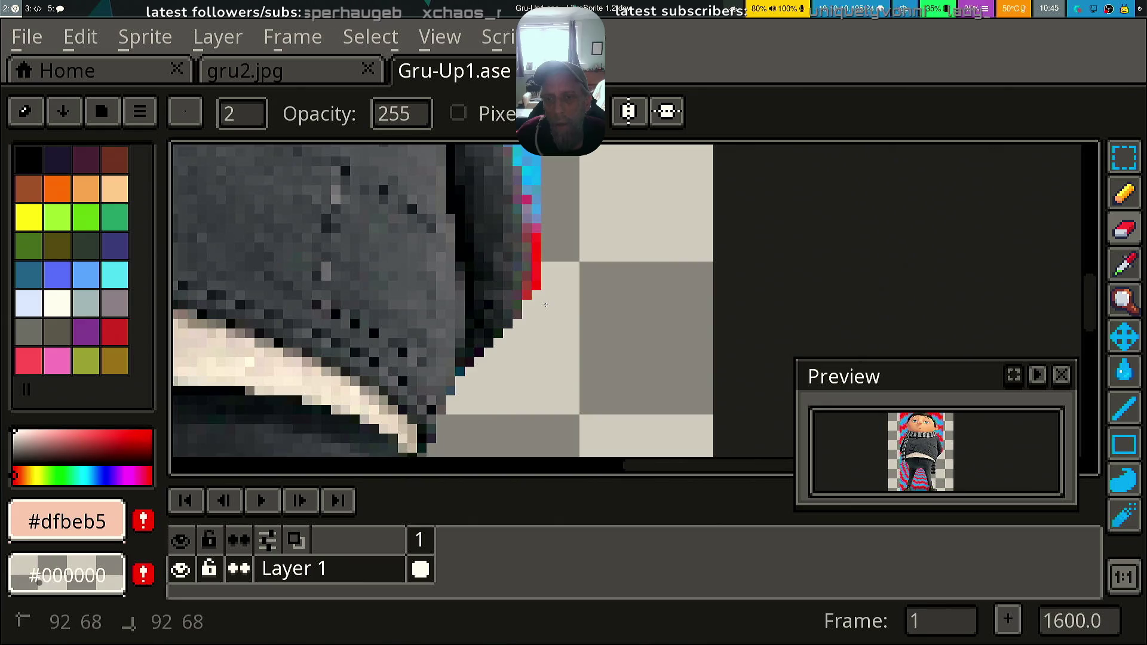
pyautogui.moveTo(538, 272); pyautogui.dragTo(535, 249)
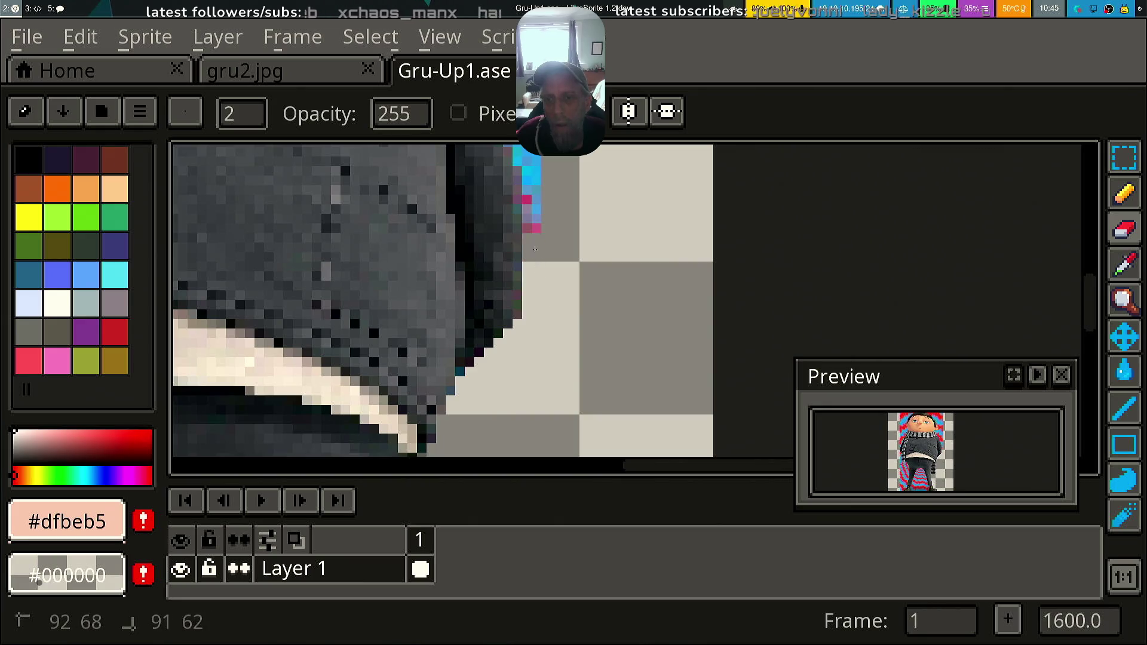
pyautogui.moveTo(533, 157)
pyautogui.mouseDown()
pyautogui.moveTo(561, 374)
pyautogui.moveTo(550, 360)
pyautogui.moveTo(564, 345)
pyautogui.moveTo(561, 209)
pyautogui.moveTo(594, 280)
pyautogui.moveTo(669, 338)
pyautogui.moveTo(661, 410)
pyautogui.moveTo(673, 348)
pyautogui.mouseUp()
pyautogui.moveTo(600, 324); pyautogui.dragTo(581, 324)
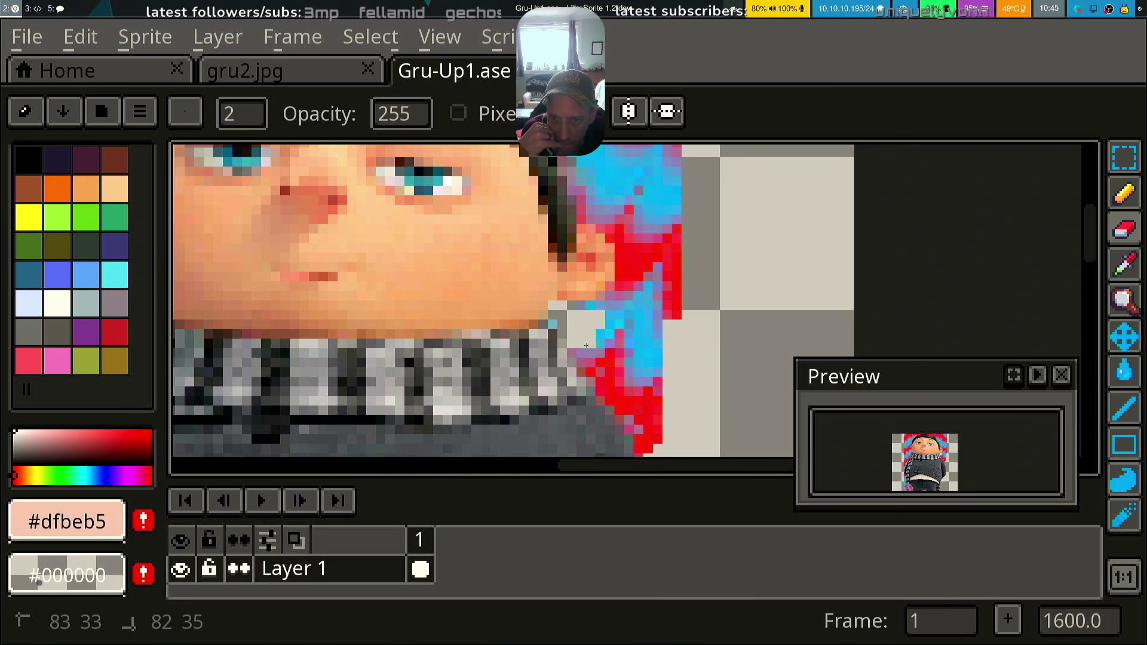
pyautogui.moveTo(593, 371)
pyautogui.mouseDown()
pyautogui.moveTo(647, 440)
pyautogui.moveTo(657, 427)
pyautogui.moveTo(638, 369)
pyautogui.moveTo(603, 341)
pyautogui.mouseUp()
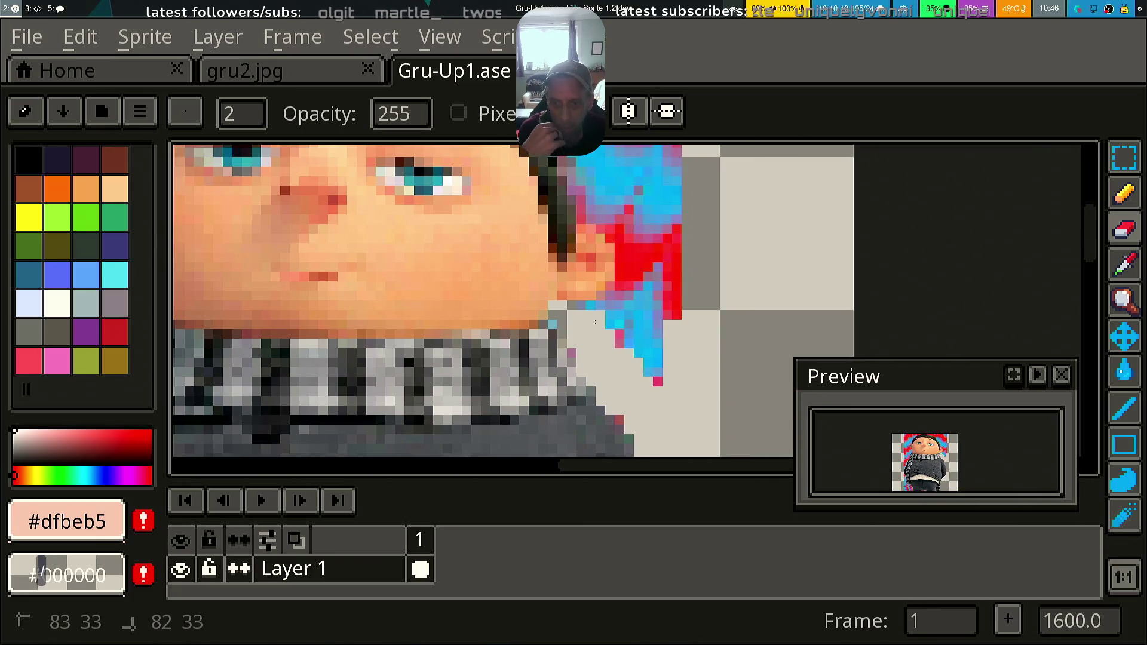
# Step: Clear stray pixels along the cheek-hair edge, undoing one bad hair-edge stroke
pyautogui.click(607, 311)
pyautogui.click(601, 296)
pyautogui.click(629, 304)
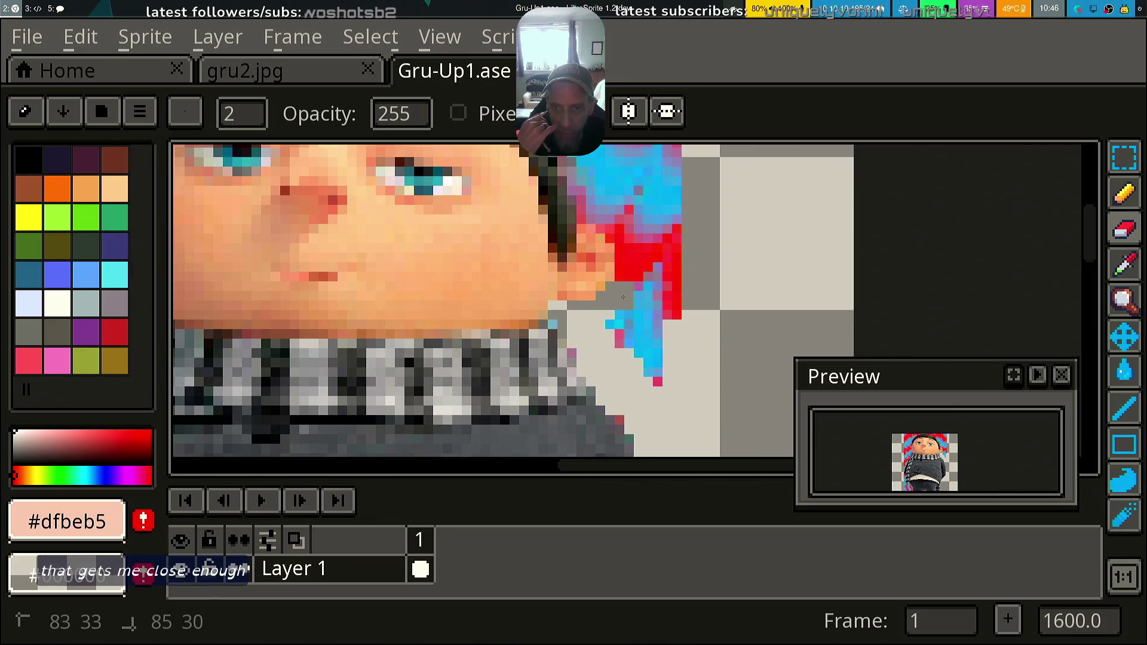
pyautogui.click(634, 288)
pyautogui.click(631, 272)
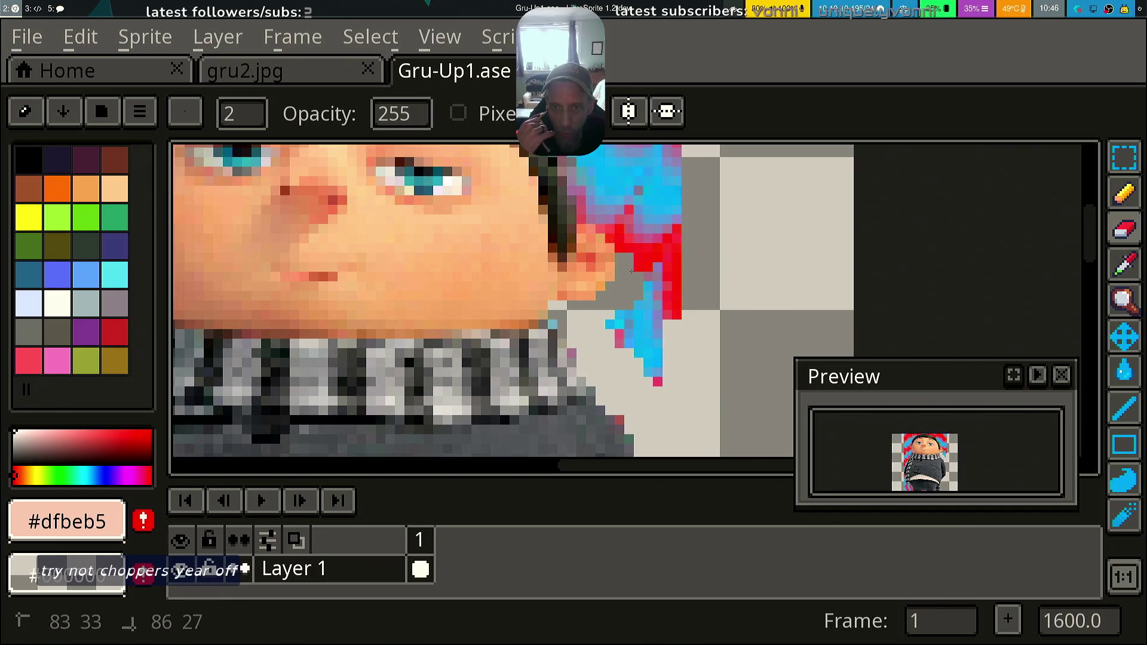
pyautogui.click(622, 231)
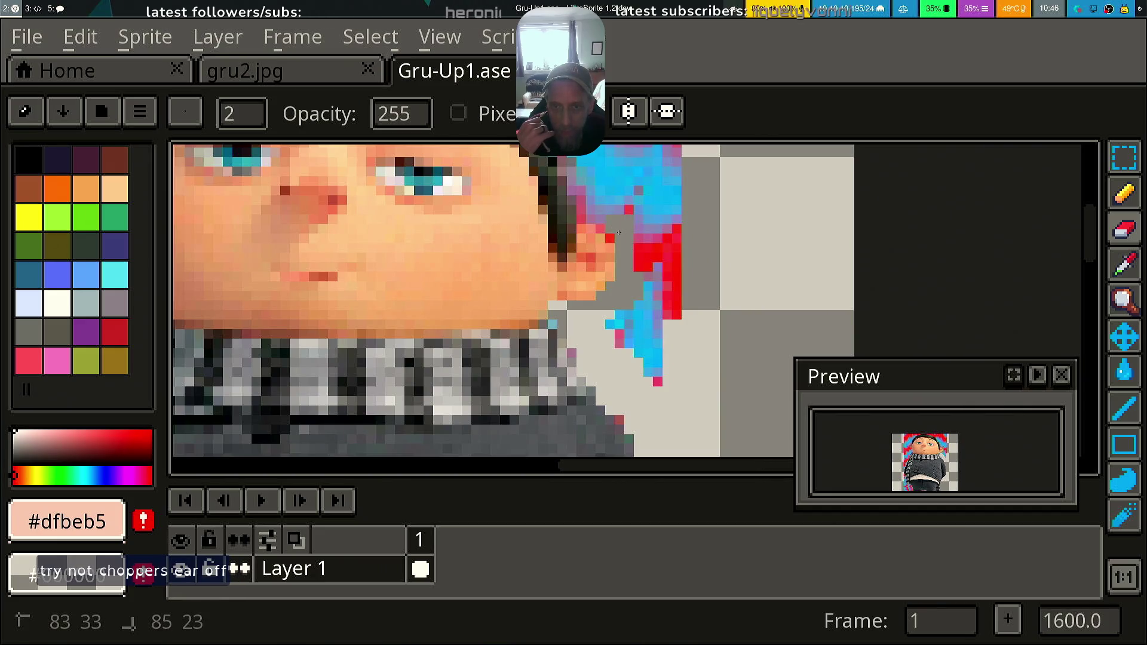
pyautogui.moveTo(634, 215)
pyautogui.mouseDown()
pyautogui.moveTo(619, 344)
pyautogui.moveTo(652, 375)
pyautogui.moveTo(653, 265)
pyautogui.mouseUp()
pyautogui.hotkey('ctrl', 'z')
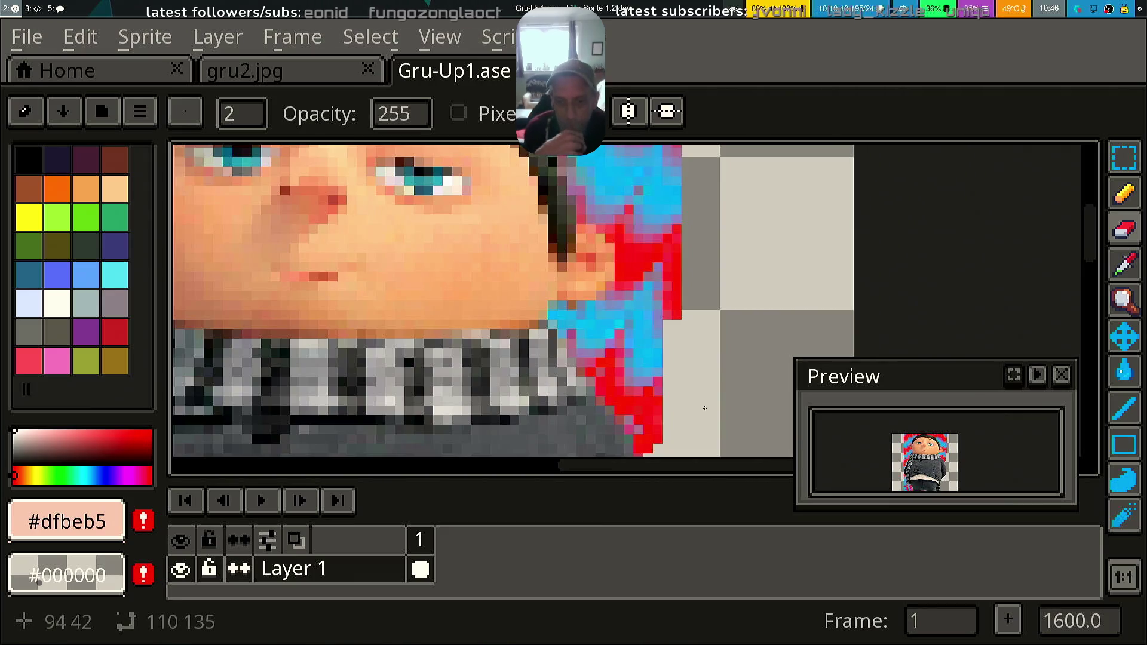
pyautogui.scroll(-2, 683, 350)
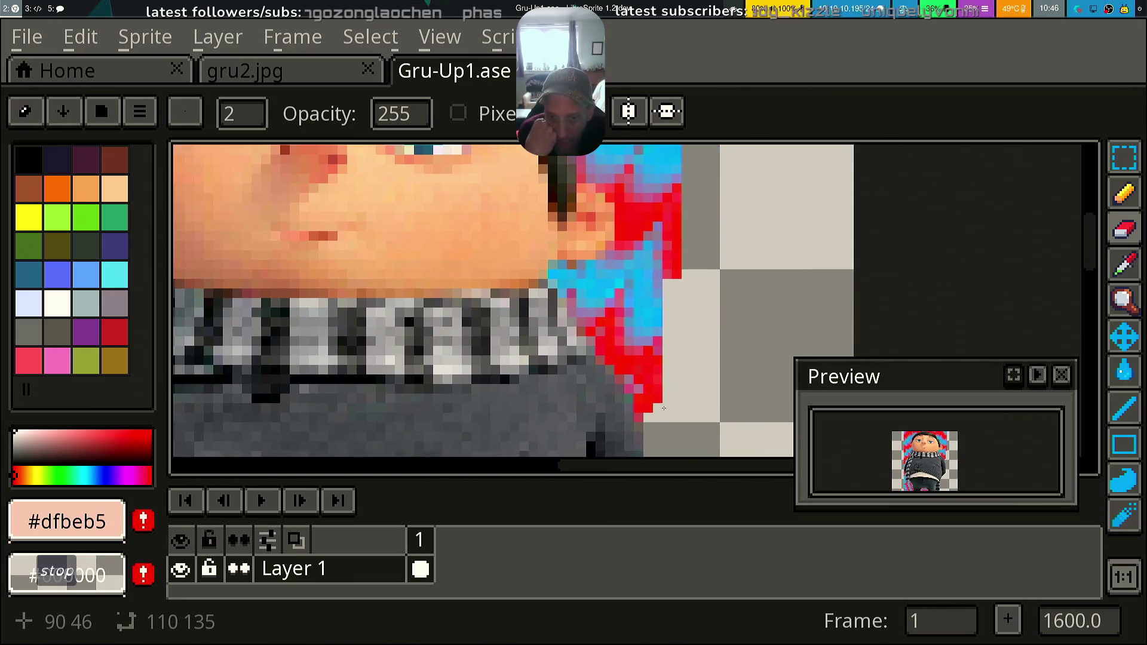
# Step: Erase the red, blue and pink columns beside the cheek, ear and hair
pyautogui.click(658, 407)
pyautogui.moveTo(649, 405)
pyautogui.mouseDown()
pyautogui.moveTo(652, 387)
pyautogui.moveTo(600, 328)
pyautogui.moveTo(585, 284)
pyautogui.moveTo(565, 280)
pyautogui.mouseUp()
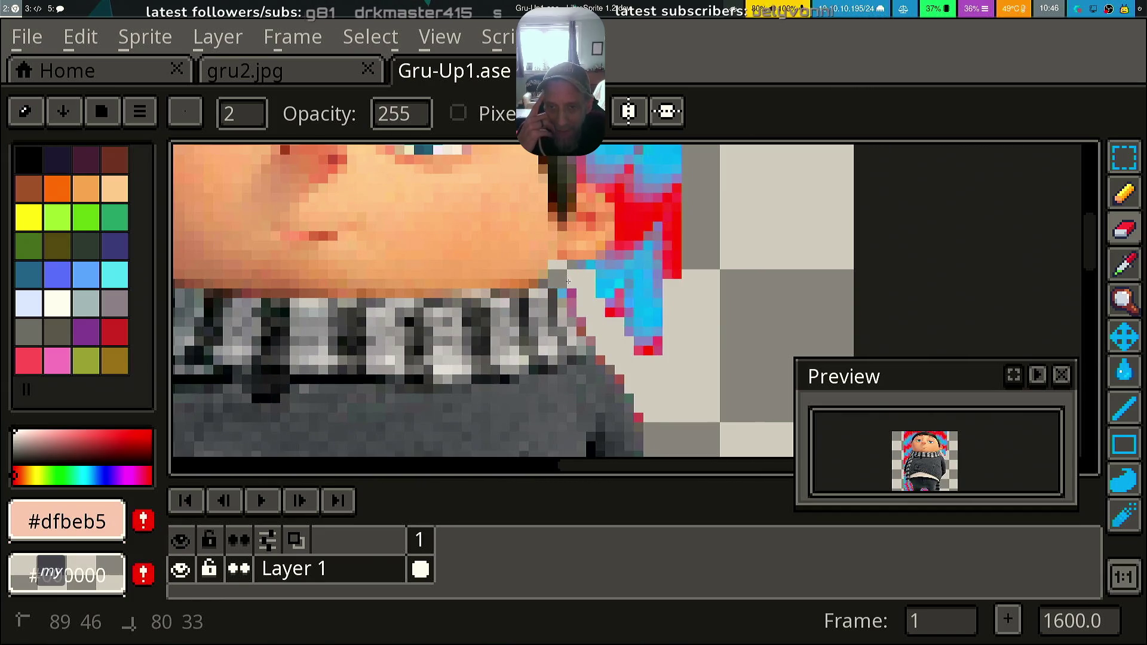
pyautogui.moveTo(602, 305)
pyautogui.mouseDown()
pyautogui.moveTo(621, 311)
pyautogui.moveTo(584, 273)
pyautogui.moveTo(609, 275)
pyautogui.mouseUp()
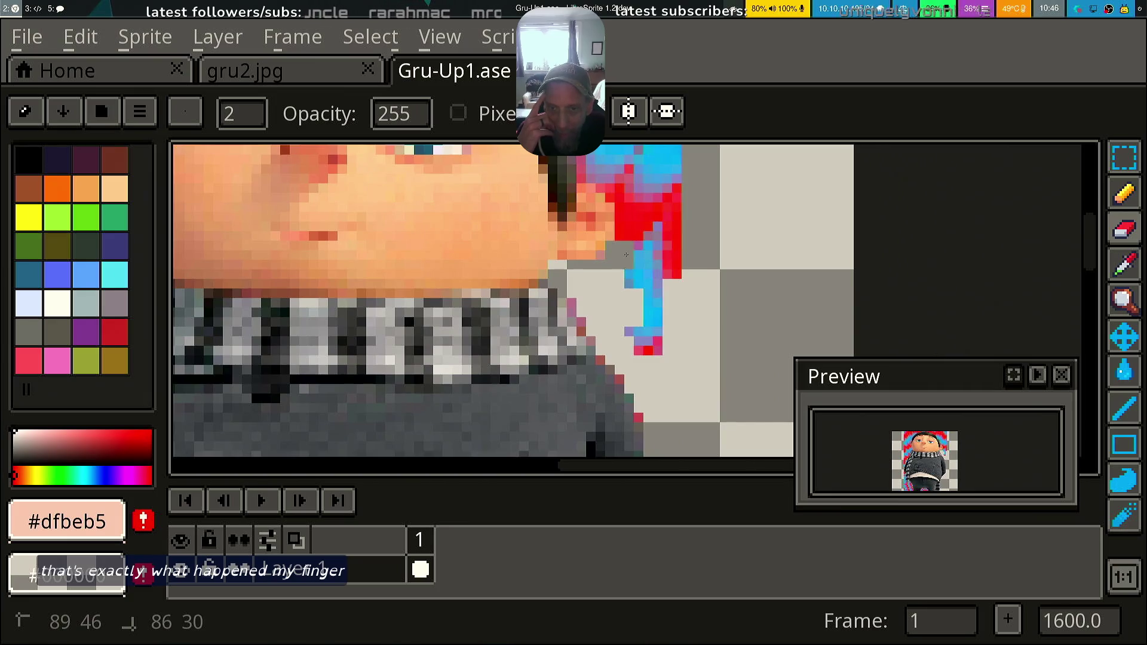
pyautogui.moveTo(629, 236)
pyautogui.mouseDown()
pyautogui.moveTo(625, 189)
pyautogui.moveTo(629, 261)
pyautogui.mouseUp()
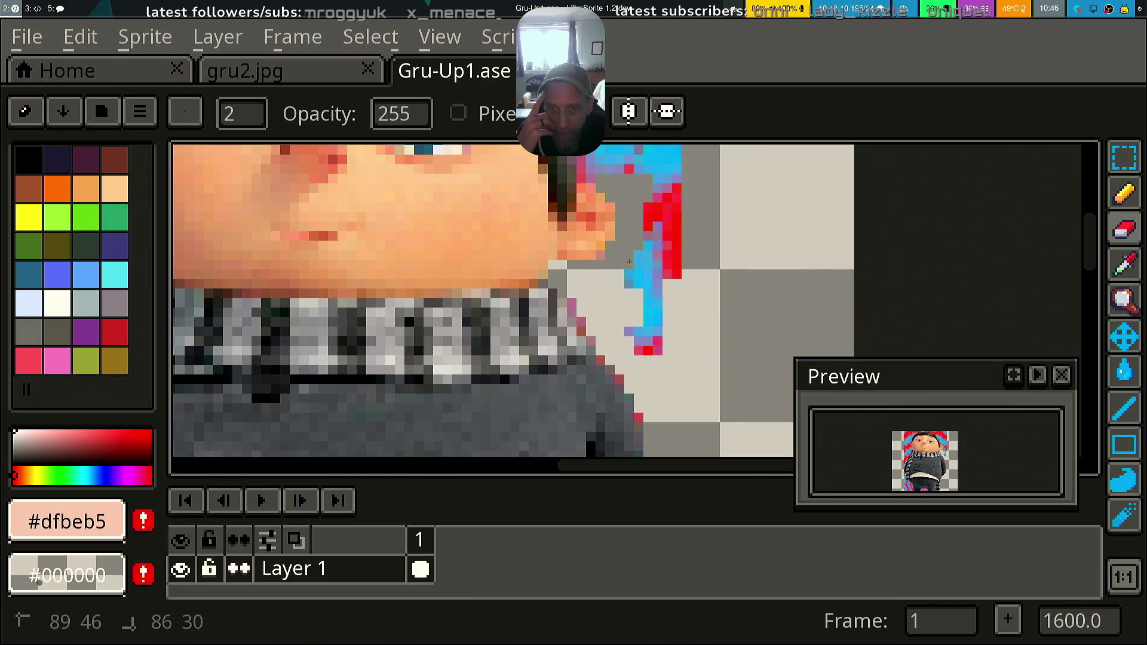
pyautogui.moveTo(632, 341); pyautogui.dragTo(650, 339)
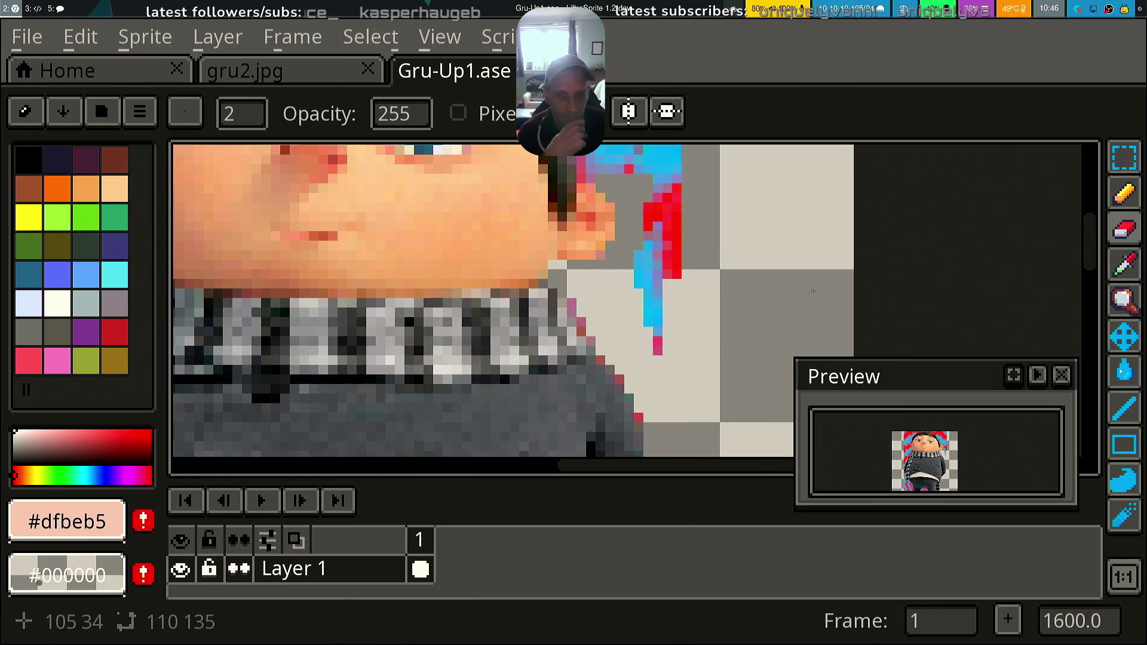
pyautogui.moveTo(656, 364); pyautogui.dragTo(655, 220)
pyautogui.moveTo(651, 297); pyautogui.dragTo(655, 182)
# Step: Erase the blue background along the right edge of Gru's hair
pyautogui.scroll(5, 660, 269)
pyautogui.moveTo(664, 357); pyautogui.dragTo(667, 343)
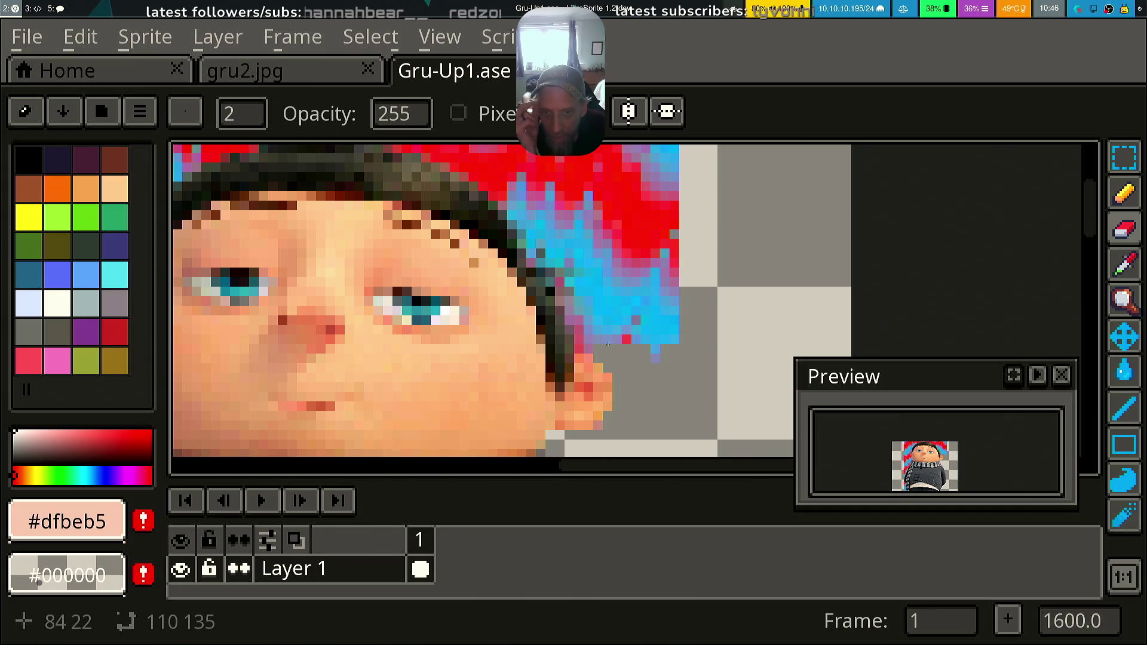
pyautogui.moveTo(600, 346); pyautogui.dragTo(598, 343)
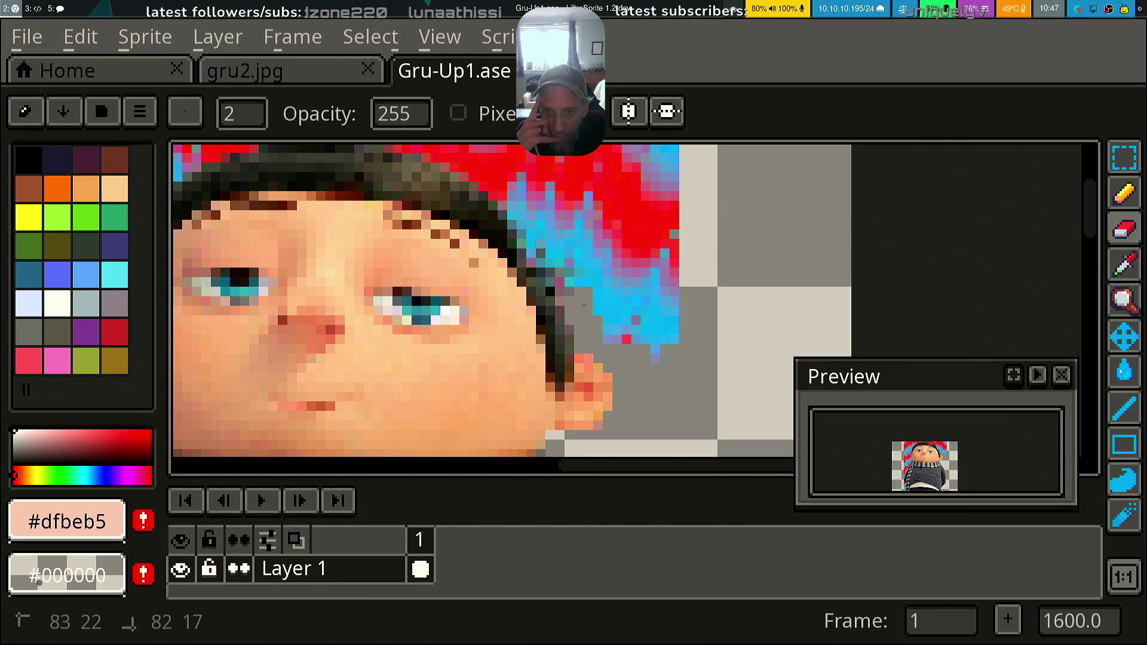
pyautogui.moveTo(567, 273); pyautogui.dragTo(524, 221)
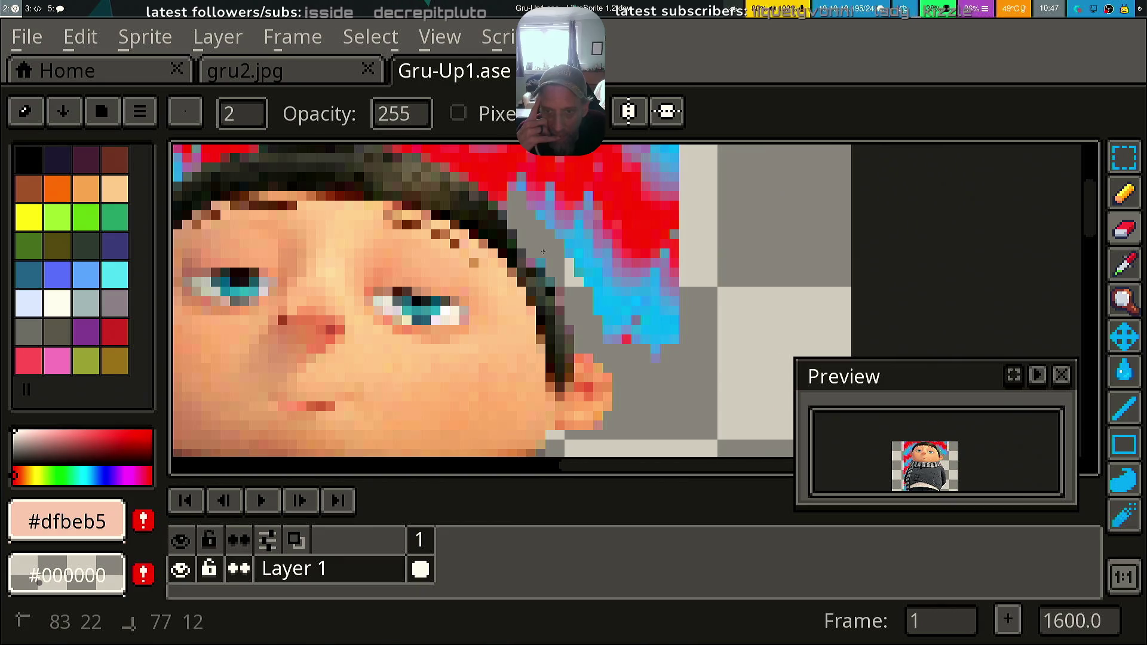
pyautogui.moveTo(546, 259)
pyautogui.mouseDown()
pyautogui.moveTo(576, 258)
pyautogui.moveTo(576, 278)
pyautogui.moveTo(617, 326)
pyautogui.moveTo(652, 338)
pyautogui.moveTo(677, 330)
pyautogui.moveTo(619, 304)
pyautogui.moveTo(561, 247)
pyautogui.moveTo(541, 197)
pyautogui.moveTo(675, 292)
pyautogui.moveTo(612, 273)
pyautogui.moveTo(586, 243)
pyautogui.moveTo(526, 219)
pyautogui.mouseUp()
pyautogui.scroll(1, 675, 292)
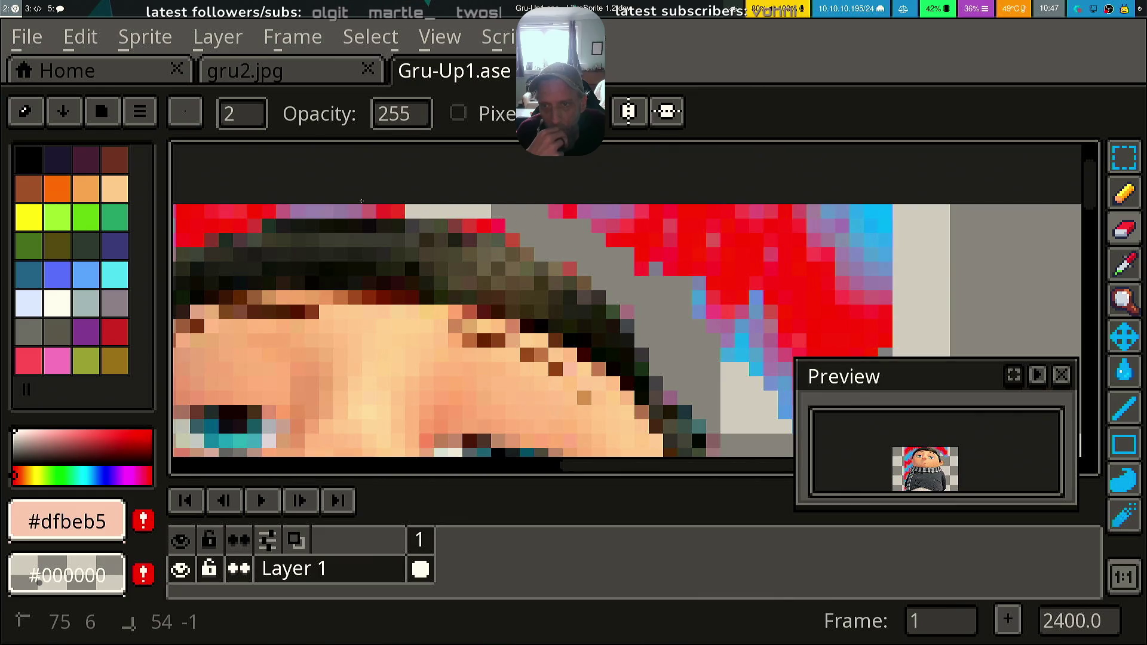
# Step: Erase the top rows of red and purple background pixels above Gru's hair
pyautogui.moveTo(378, 203); pyautogui.dragTo(502, 226)
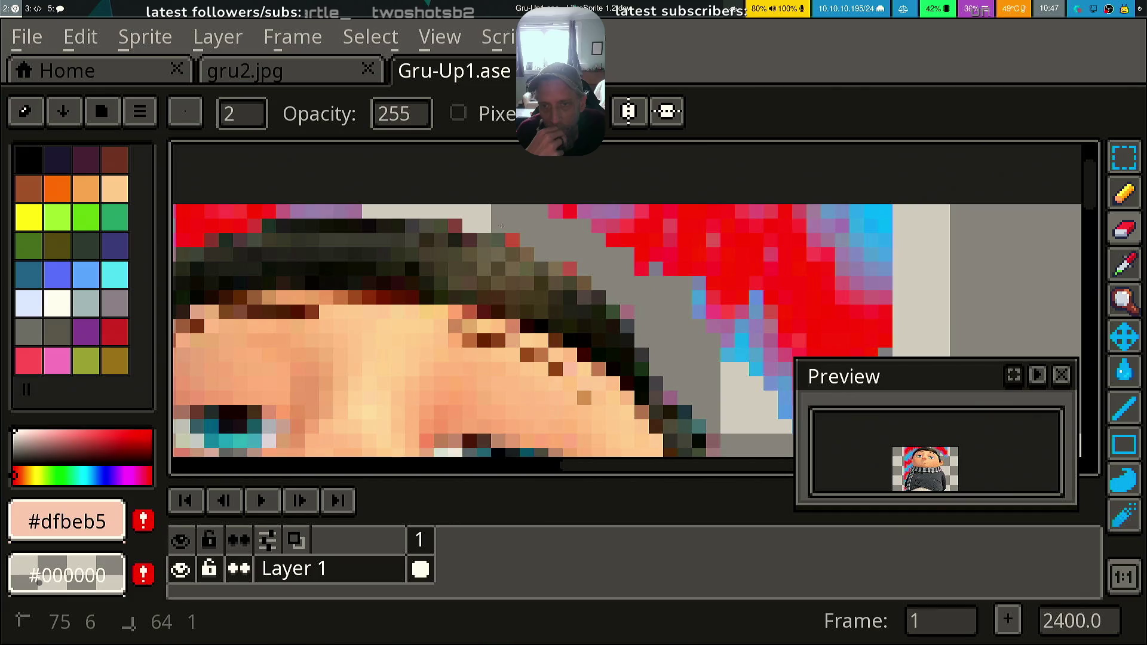
pyautogui.moveTo(585, 221)
pyautogui.mouseDown()
pyautogui.moveTo(857, 224)
pyautogui.moveTo(886, 239)
pyautogui.moveTo(625, 254)
pyautogui.moveTo(676, 269)
pyautogui.moveTo(830, 269)
pyautogui.moveTo(881, 286)
pyautogui.moveTo(711, 283)
pyautogui.moveTo(729, 326)
pyautogui.moveTo(867, 315)
pyautogui.moveTo(850, 336)
pyautogui.moveTo(726, 346)
pyautogui.moveTo(803, 356)
pyautogui.mouseUp()
pyautogui.moveTo(795, 311); pyautogui.dragTo(642, 200)
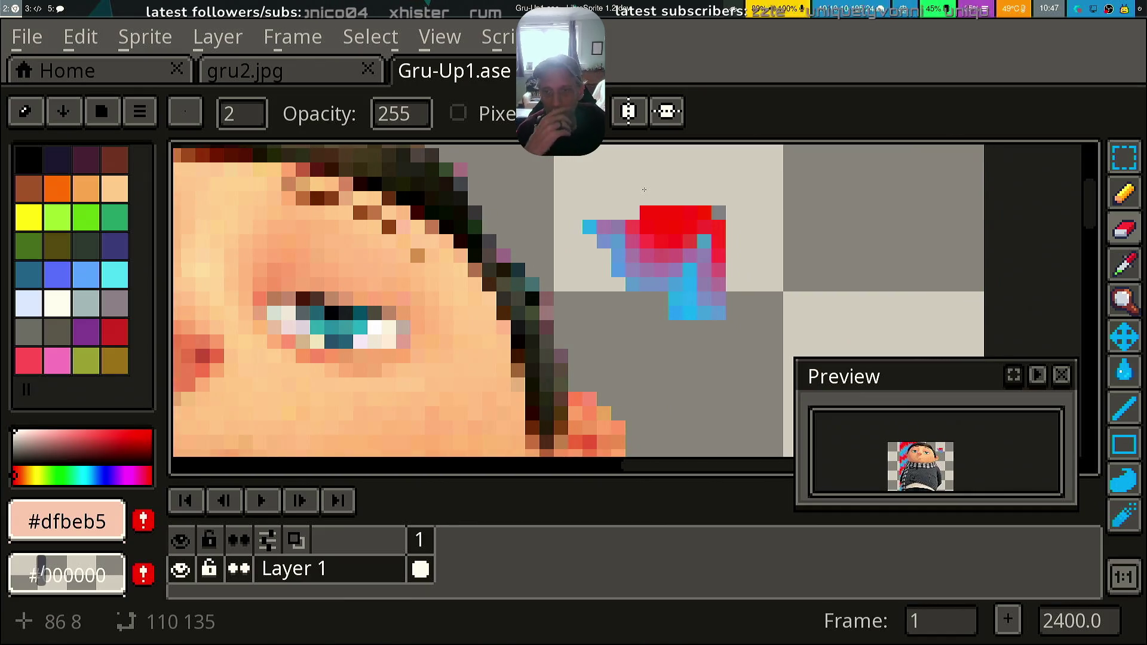
pyautogui.moveTo(583, 205)
pyautogui.mouseDown()
pyautogui.moveTo(598, 248)
pyautogui.moveTo(640, 277)
pyautogui.moveTo(640, 291)
pyautogui.moveTo(704, 327)
pyautogui.moveTo(705, 241)
pyautogui.moveTo(705, 256)
pyautogui.moveTo(661, 242)
pyautogui.moveTo(675, 263)
pyautogui.mouseUp()
pyautogui.scroll(3, 537, 187)
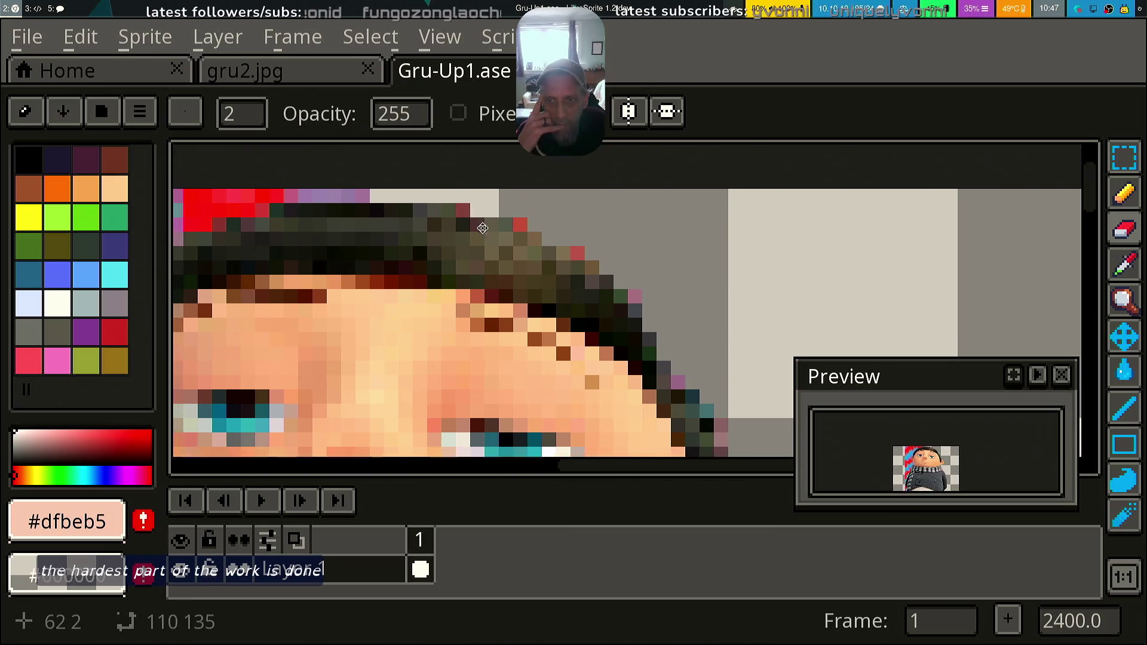
pyautogui.hscroll(-5, 847, 247)
pyautogui.moveTo(787, 236)
pyautogui.mouseDown()
pyautogui.moveTo(288, 250)
pyautogui.moveTo(300, 275)
pyautogui.moveTo(558, 279)
pyautogui.mouseUp()
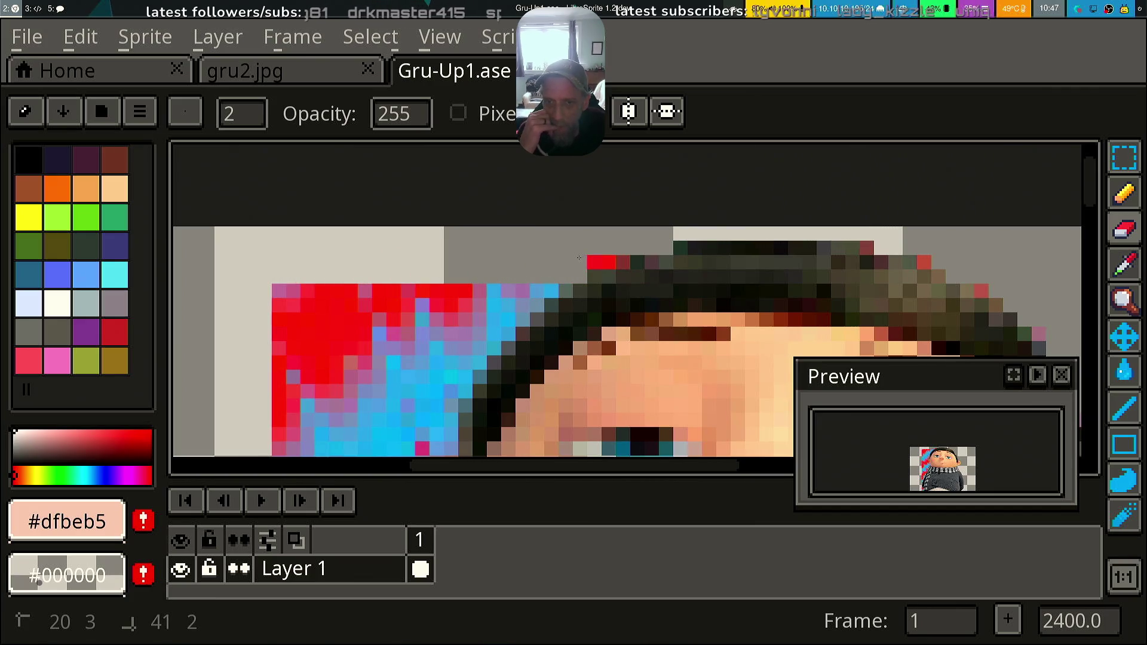
# Step: Clear the cyan, blue and red pixels along the left side of the hair outline
pyautogui.click(547, 287)
pyautogui.moveTo(520, 293)
pyautogui.mouseDown()
pyautogui.moveTo(328, 291)
pyautogui.moveTo(278, 304)
pyautogui.moveTo(462, 296)
pyautogui.moveTo(510, 307)
pyautogui.moveTo(590, 230)
pyautogui.mouseUp()
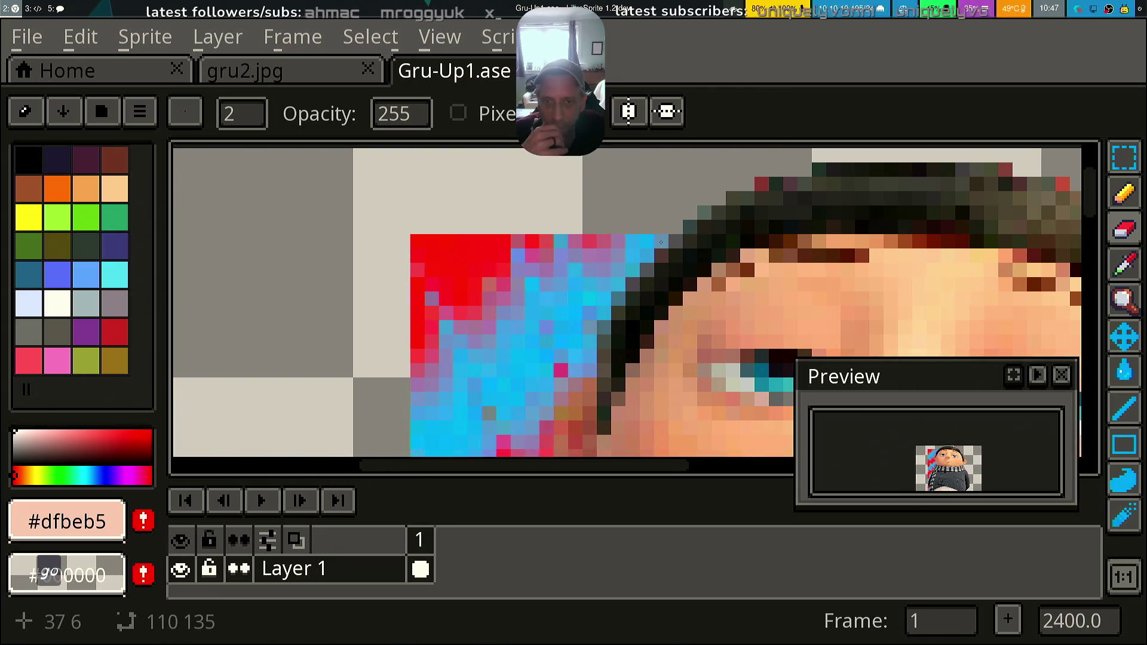
pyautogui.moveTo(660, 242); pyautogui.dragTo(650, 243)
pyautogui.click(626, 263)
pyautogui.click(617, 277)
pyautogui.click(601, 306)
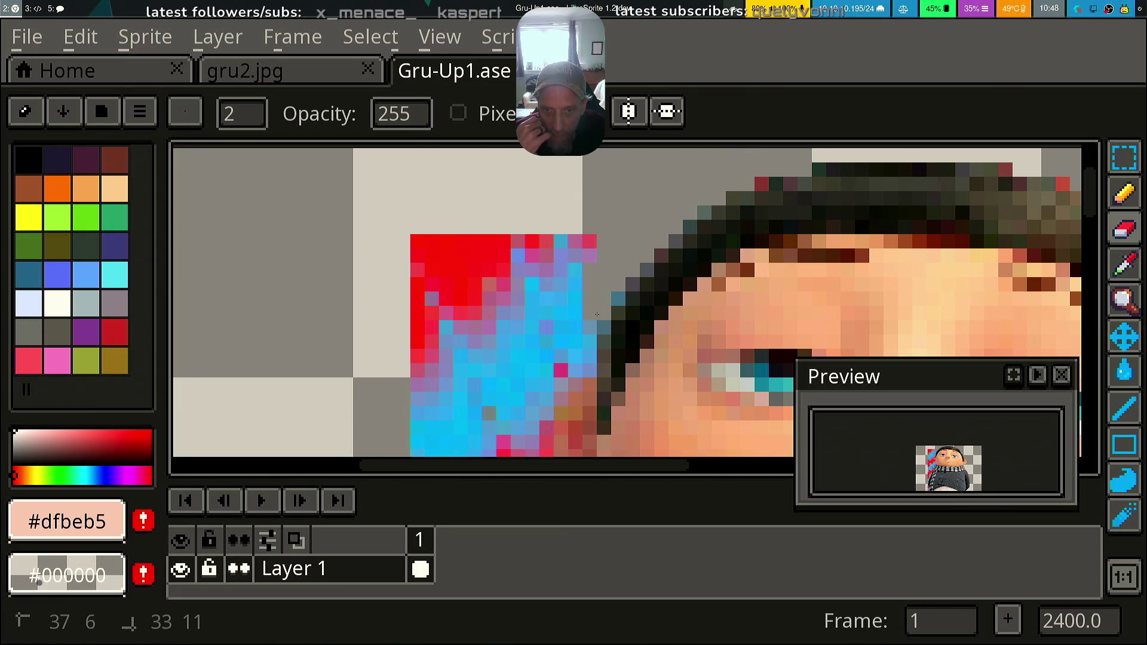
pyautogui.moveTo(587, 328)
pyautogui.mouseDown()
pyautogui.moveTo(587, 393)
pyautogui.moveTo(557, 390)
pyautogui.moveTo(571, 251)
pyautogui.moveTo(478, 252)
pyautogui.moveTo(549, 266)
pyautogui.mouseUp()
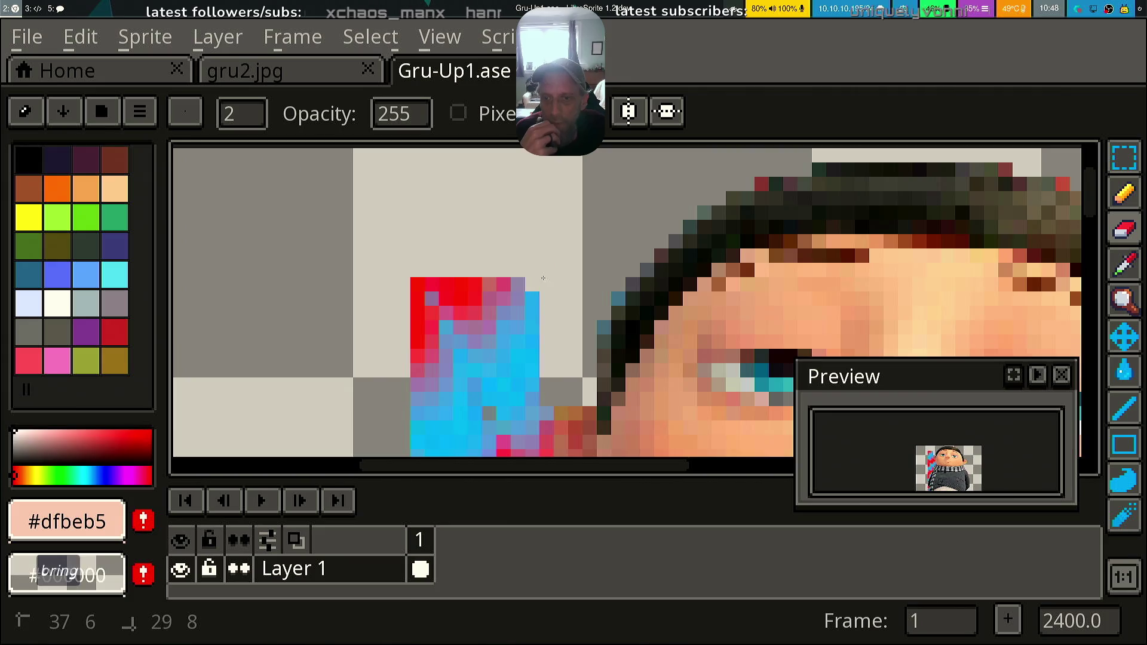
pyautogui.moveTo(492, 352); pyautogui.dragTo(561, 178)
pyautogui.scroll(-5, 754, 322)
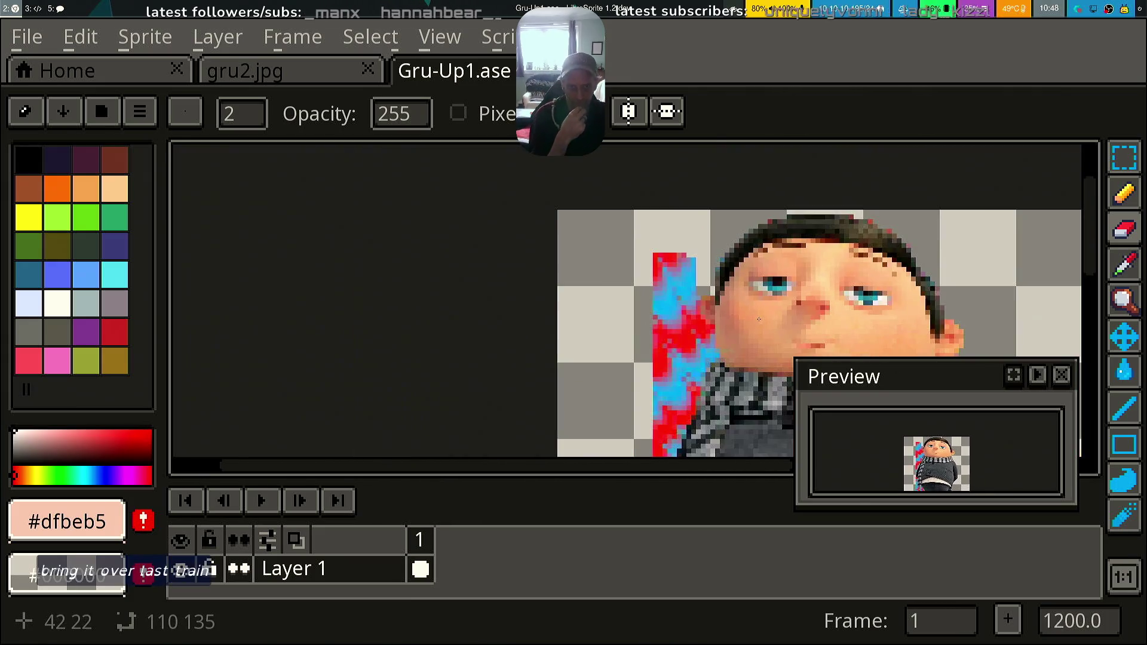
# Step: Erase the red and blue columns of the strip beside Gru's face
pyautogui.moveTo(737, 308)
pyautogui.mouseDown()
pyautogui.moveTo(655, 309)
pyautogui.moveTo(639, 284)
pyautogui.mouseUp()
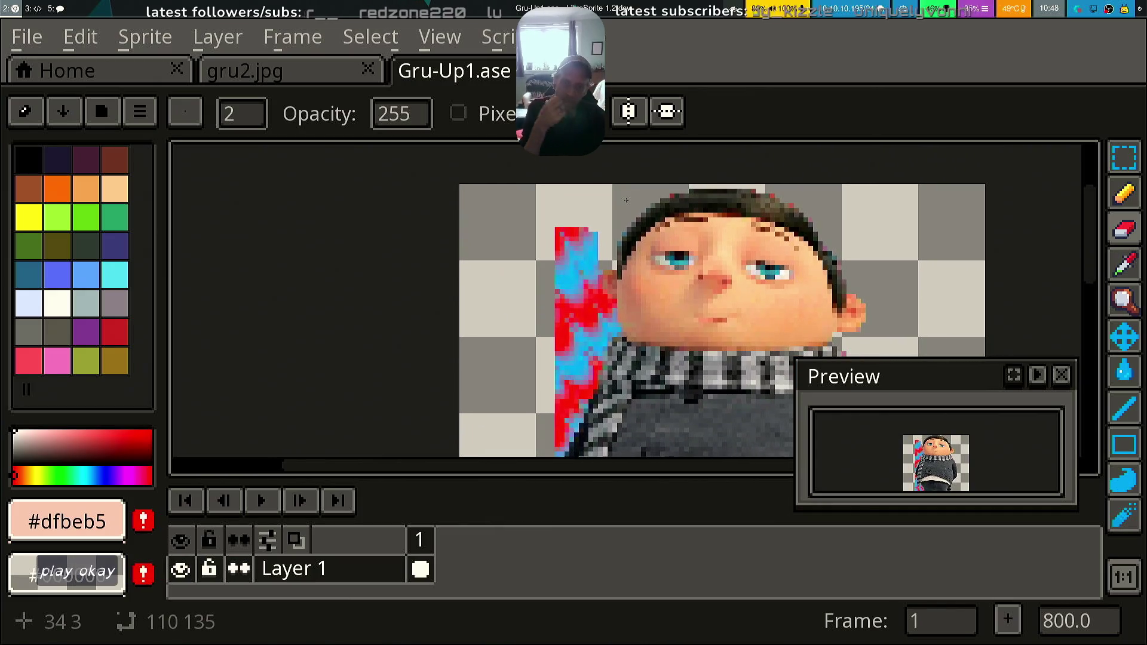
pyautogui.scroll(-2, 587, 309)
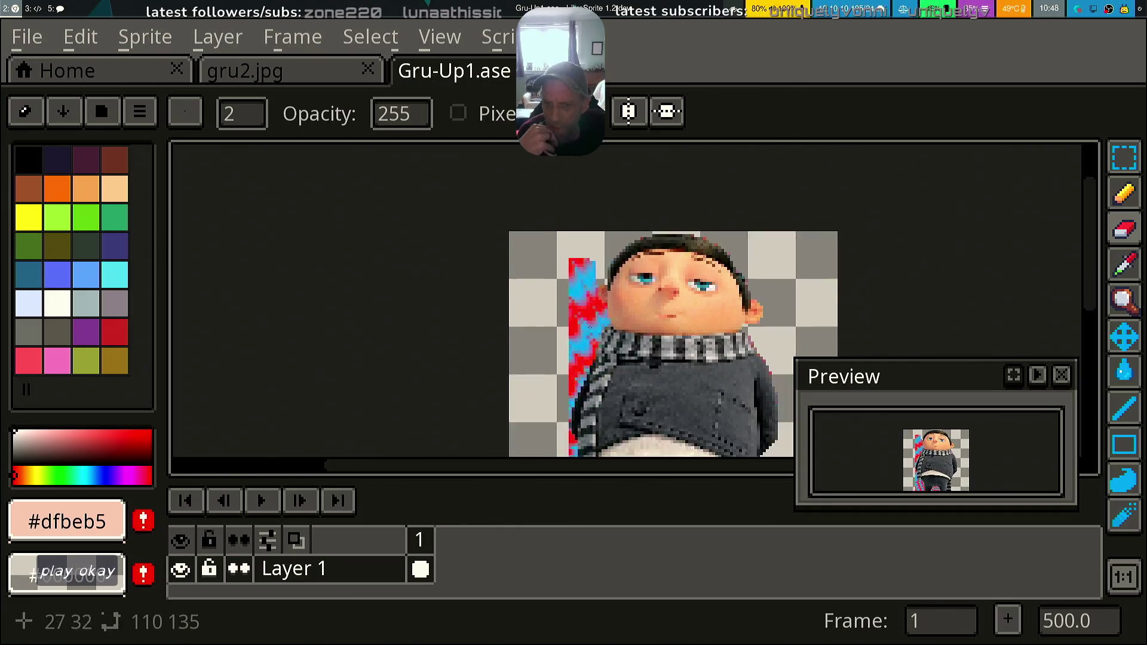
pyautogui.scroll(5, 591, 310)
pyautogui.moveTo(657, 292); pyautogui.dragTo(575, 321)
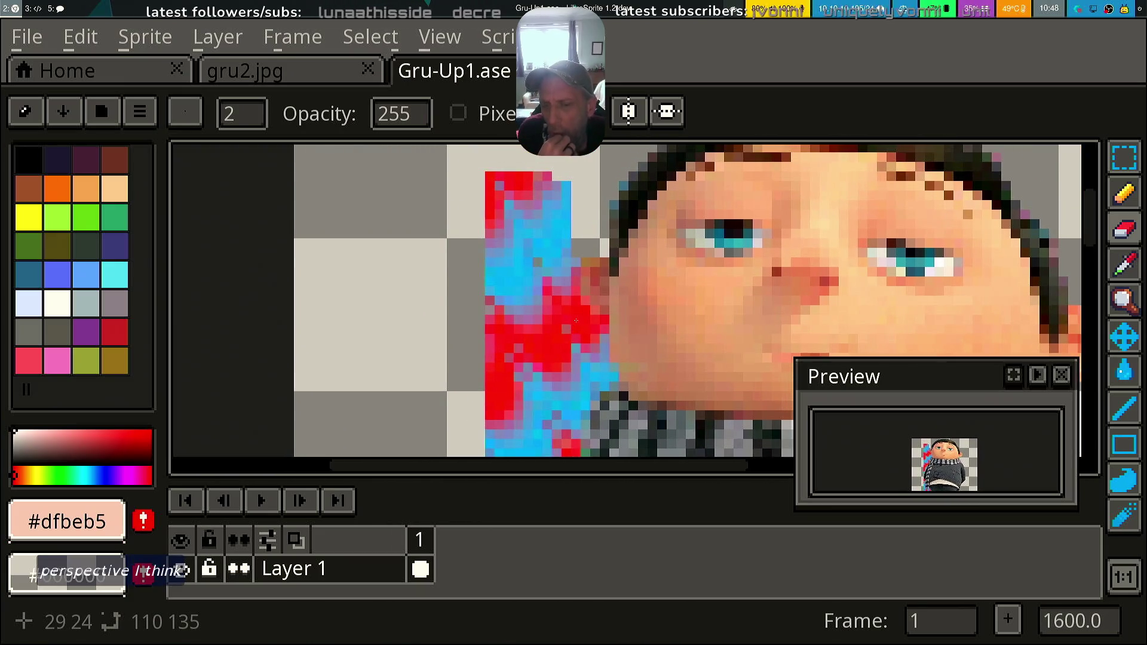
pyautogui.moveTo(560, 241)
pyautogui.mouseDown()
pyautogui.moveTo(553, 179)
pyautogui.moveTo(558, 258)
pyautogui.moveTo(581, 280)
pyautogui.moveTo(594, 329)
pyautogui.mouseUp()
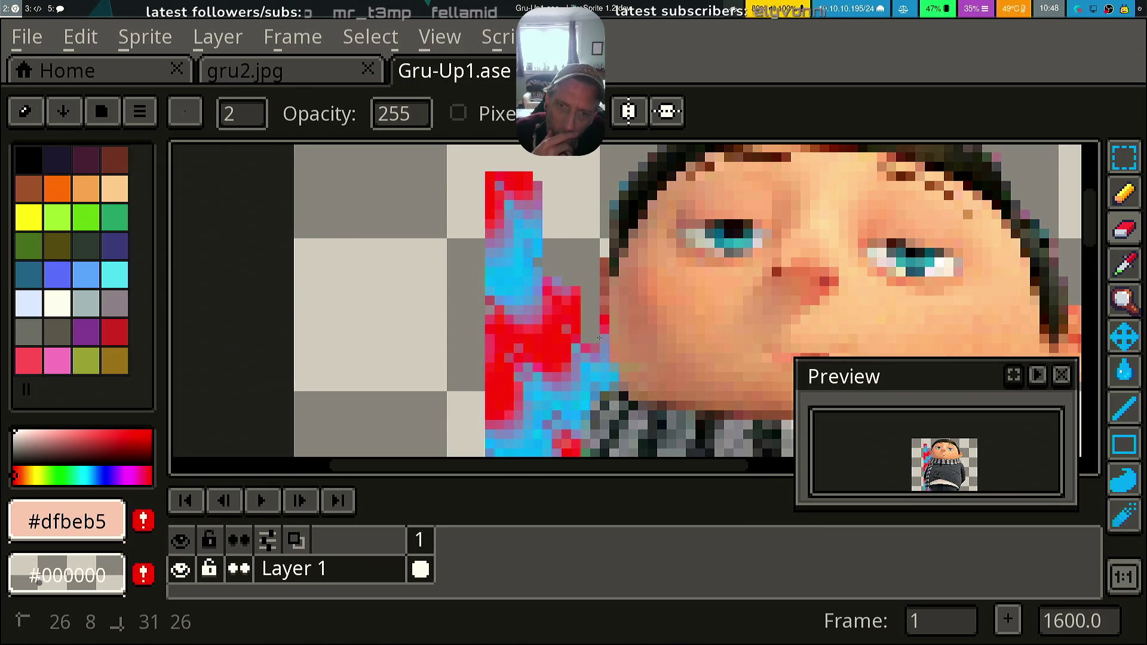
pyautogui.moveTo(604, 370)
pyautogui.mouseDown()
pyautogui.moveTo(612, 374)
pyautogui.moveTo(542, 383)
pyautogui.moveTo(502, 363)
pyautogui.moveTo(492, 348)
pyautogui.moveTo(575, 330)
pyautogui.moveTo(566, 279)
pyautogui.moveTo(540, 333)
pyautogui.moveTo(490, 319)
pyautogui.moveTo(528, 313)
pyautogui.mouseUp()
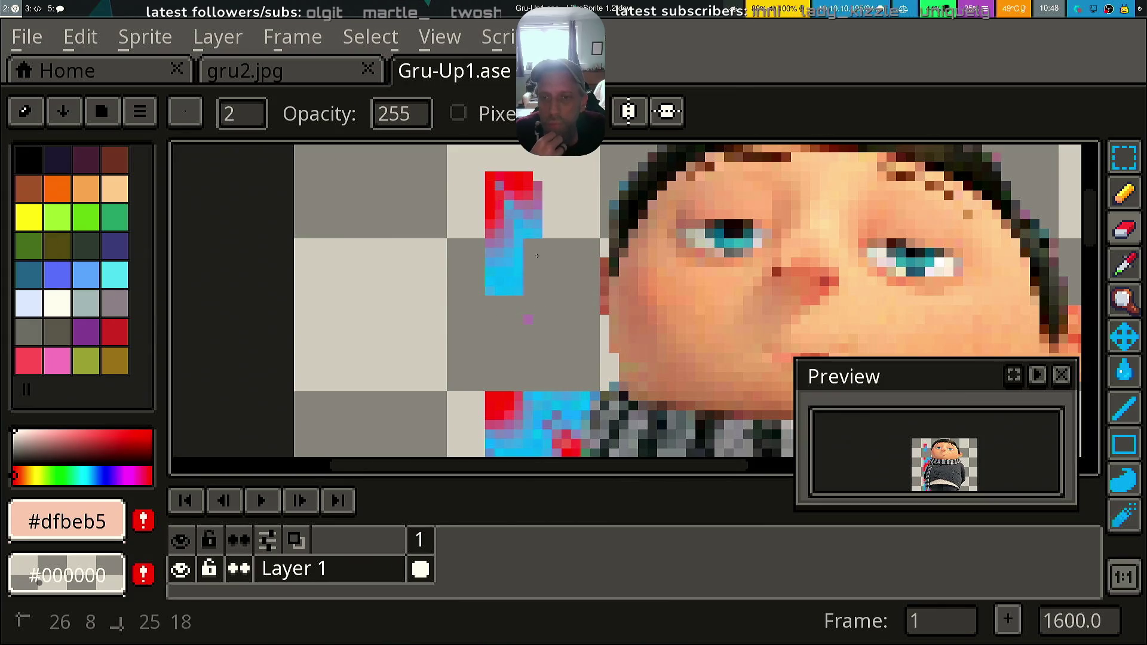
pyautogui.moveTo(537, 256); pyautogui.dragTo(527, 173)
pyautogui.moveTo(492, 215)
pyautogui.mouseDown()
pyautogui.moveTo(507, 227)
pyautogui.moveTo(517, 281)
pyautogui.moveTo(505, 272)
pyautogui.mouseUp()
# Step: Erase the background pixels beside Gru's shoulder edge
pyautogui.scroll(-2, 628, 293)
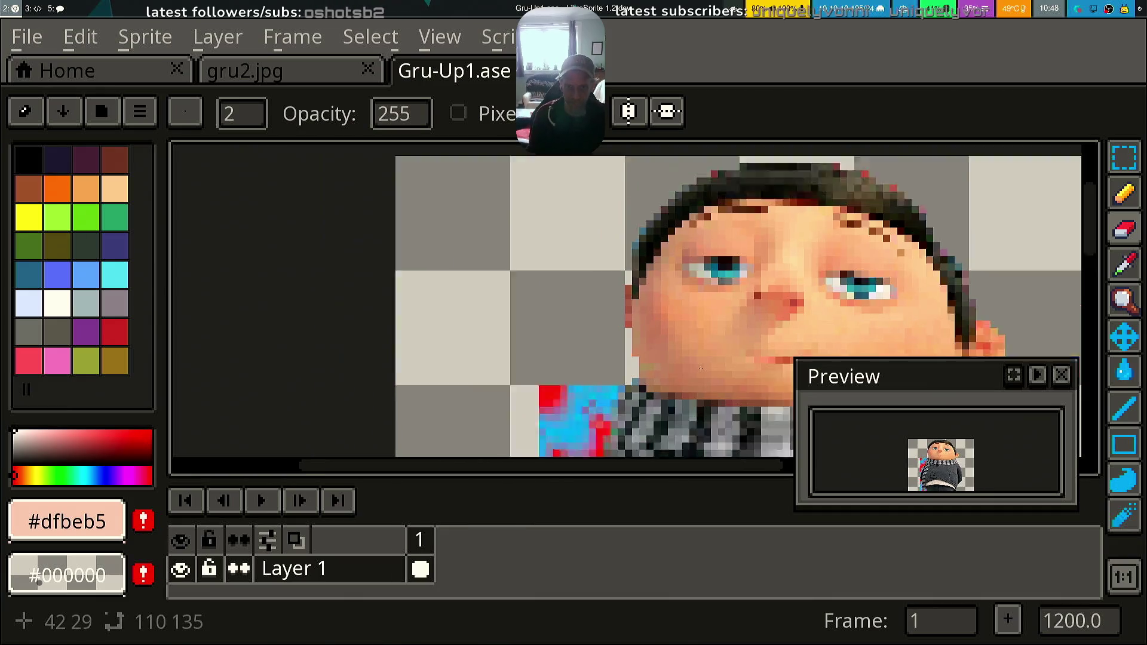
pyautogui.hscroll(-3, 628, 293)
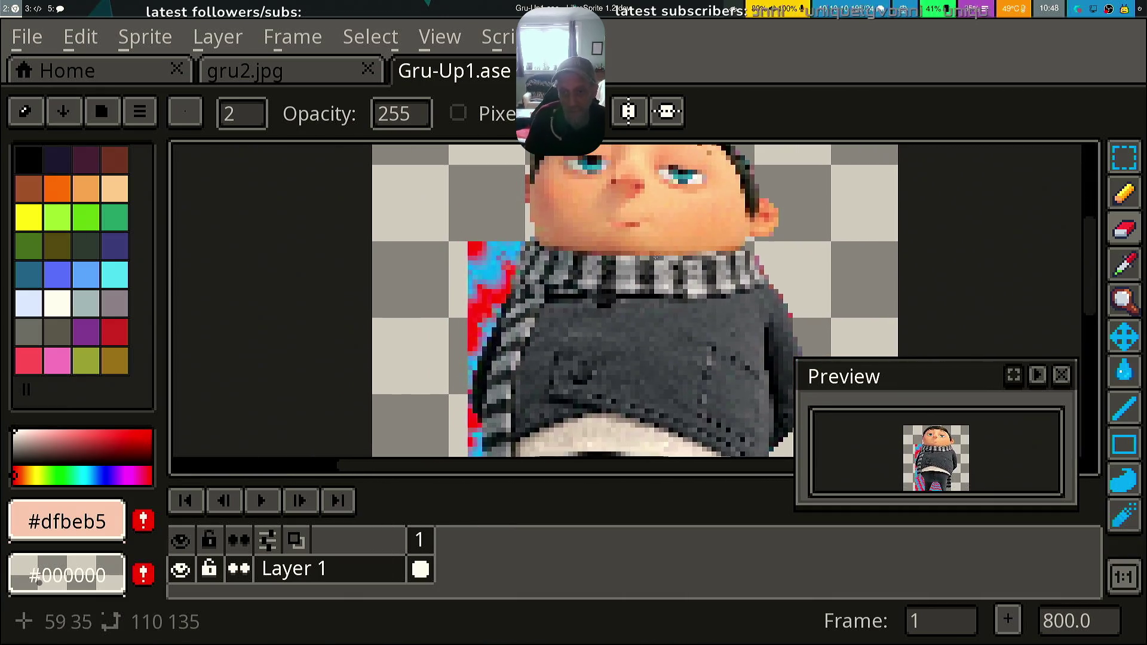
pyautogui.scroll(4, 521, 278)
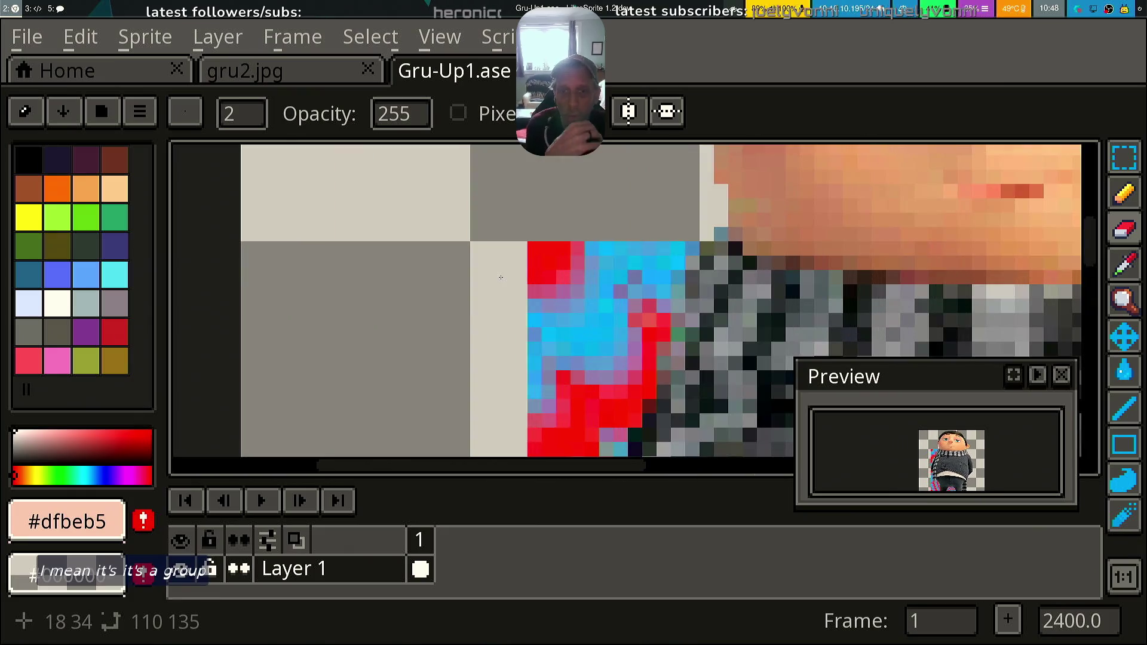
pyautogui.click(717, 234)
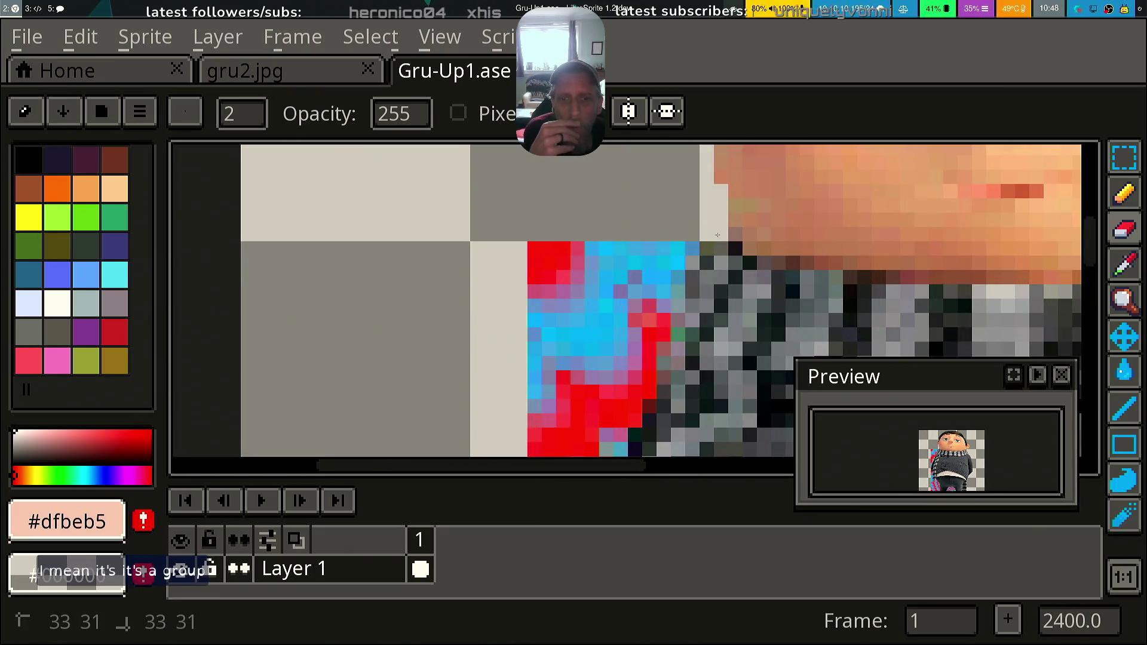
pyautogui.moveTo(688, 250)
pyautogui.mouseDown()
pyautogui.moveTo(650, 305)
pyautogui.moveTo(660, 334)
pyautogui.moveTo(634, 419)
pyautogui.moveTo(610, 441)
pyautogui.moveTo(553, 441)
pyautogui.moveTo(581, 424)
pyautogui.moveTo(562, 366)
pyautogui.moveTo(605, 351)
pyautogui.moveTo(606, 366)
pyautogui.moveTo(637, 300)
pyautogui.moveTo(578, 234)
pyautogui.moveTo(549, 249)
pyautogui.moveTo(605, 300)
pyautogui.moveTo(532, 299)
pyautogui.moveTo(564, 373)
pyautogui.moveTo(530, 258)
pyautogui.moveTo(534, 145)
pyautogui.mouseUp()
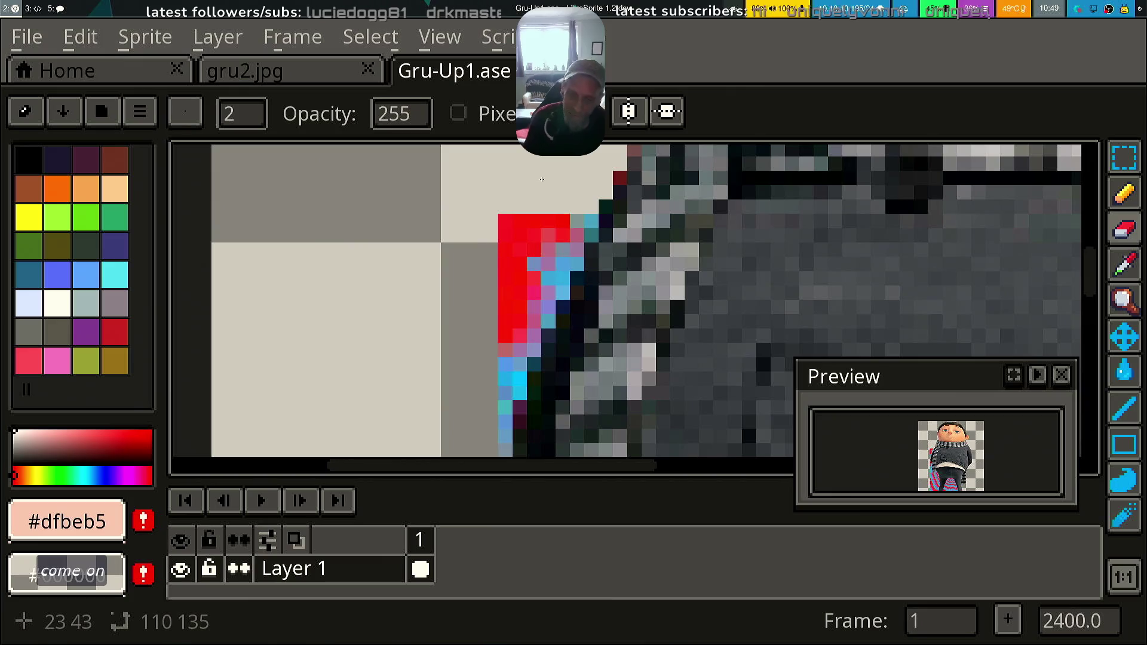
# Step: Erase the magenta, blue and red pixels along the coat edge below the scarf
pyautogui.scroll(-6, 598, 201)
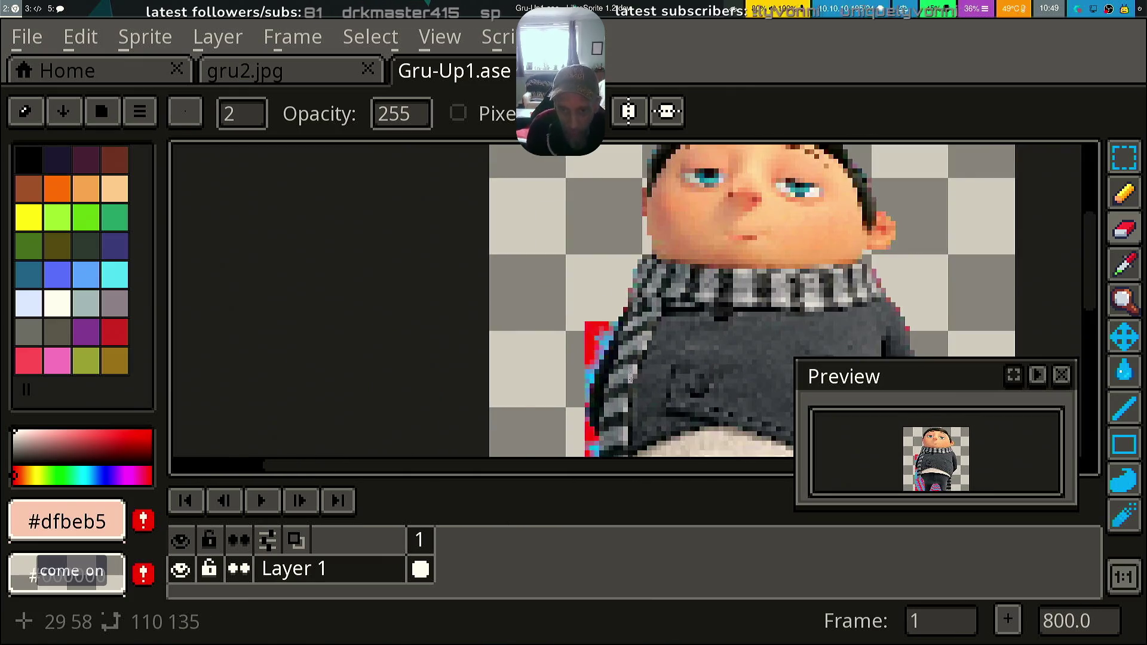
pyautogui.moveTo(598, 201); pyautogui.dragTo(568, 324)
pyautogui.scroll(1, 567, 323)
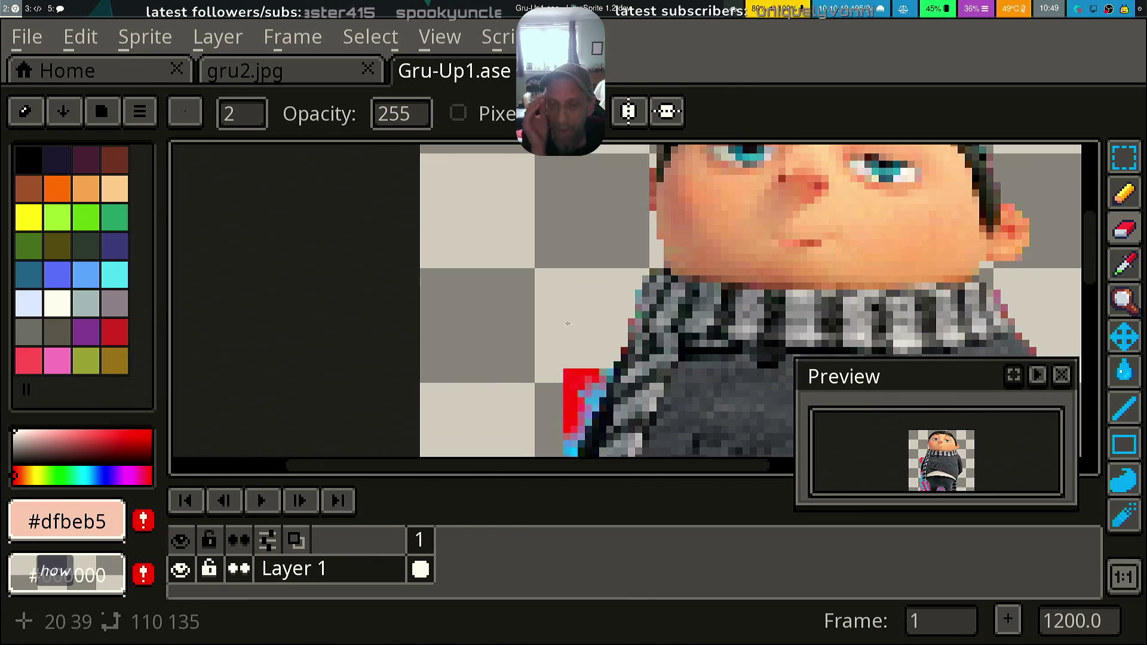
pyautogui.scroll(1, 610, 394)
pyautogui.moveTo(610, 394); pyautogui.dragTo(632, 297)
pyautogui.click(638, 291)
pyautogui.moveTo(628, 306)
pyautogui.mouseDown()
pyautogui.moveTo(594, 380)
pyautogui.moveTo(594, 319)
pyautogui.moveTo(611, 297)
pyautogui.mouseUp()
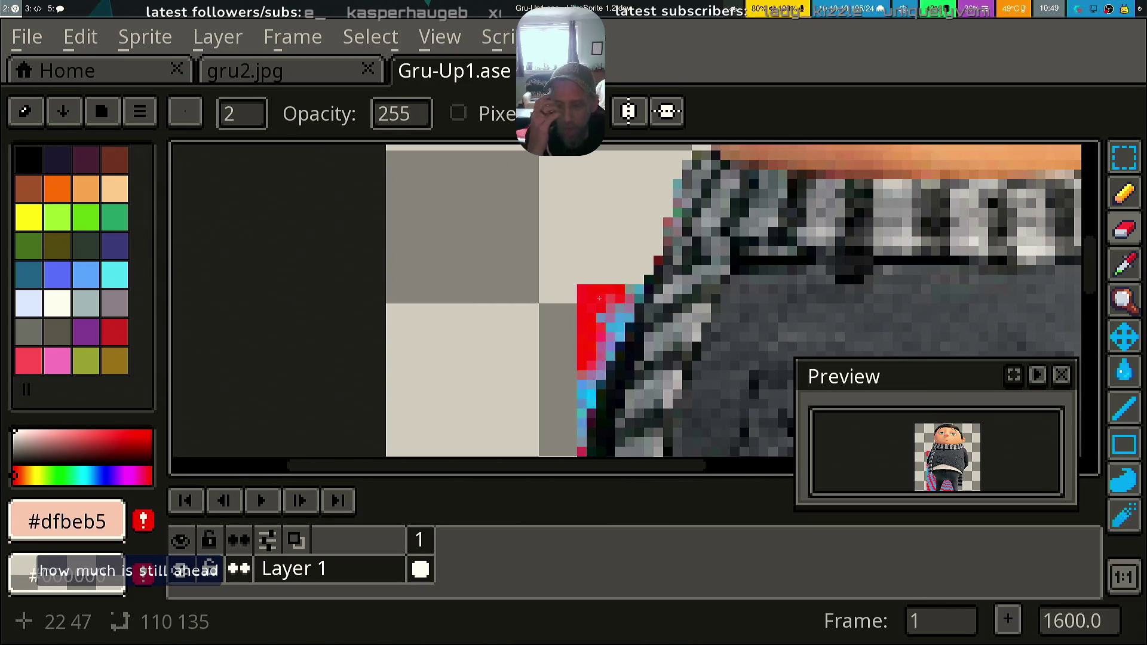
pyautogui.click(640, 275)
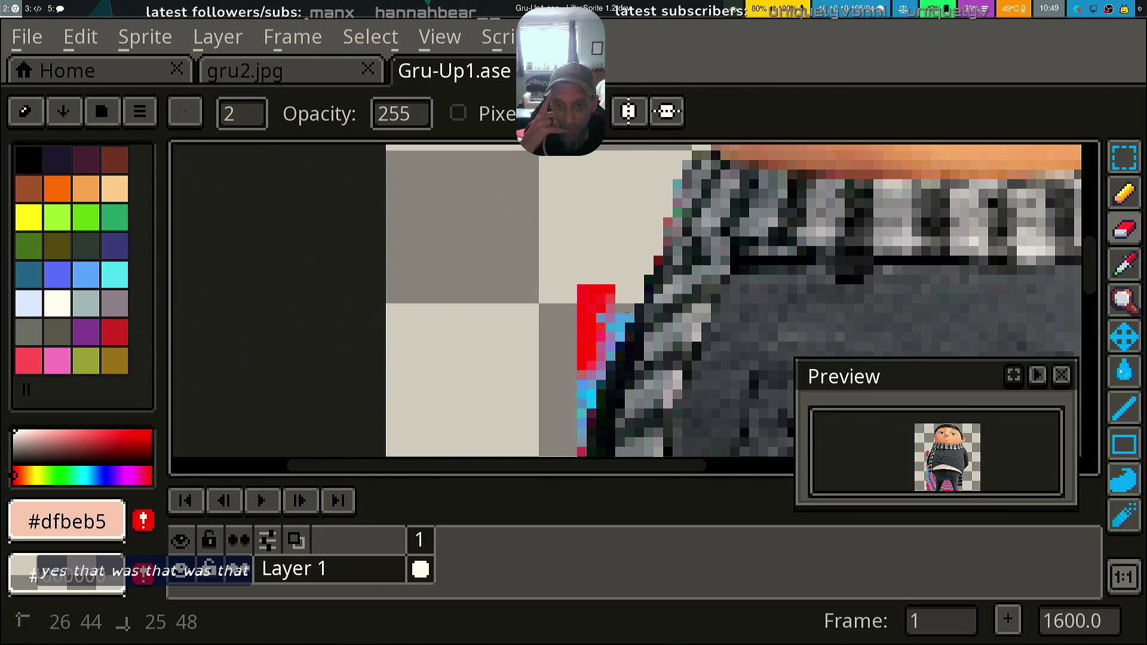
pyautogui.moveTo(617, 334)
pyautogui.mouseDown()
pyautogui.moveTo(599, 371)
pyautogui.moveTo(589, 306)
pyautogui.moveTo(613, 296)
pyautogui.mouseUp()
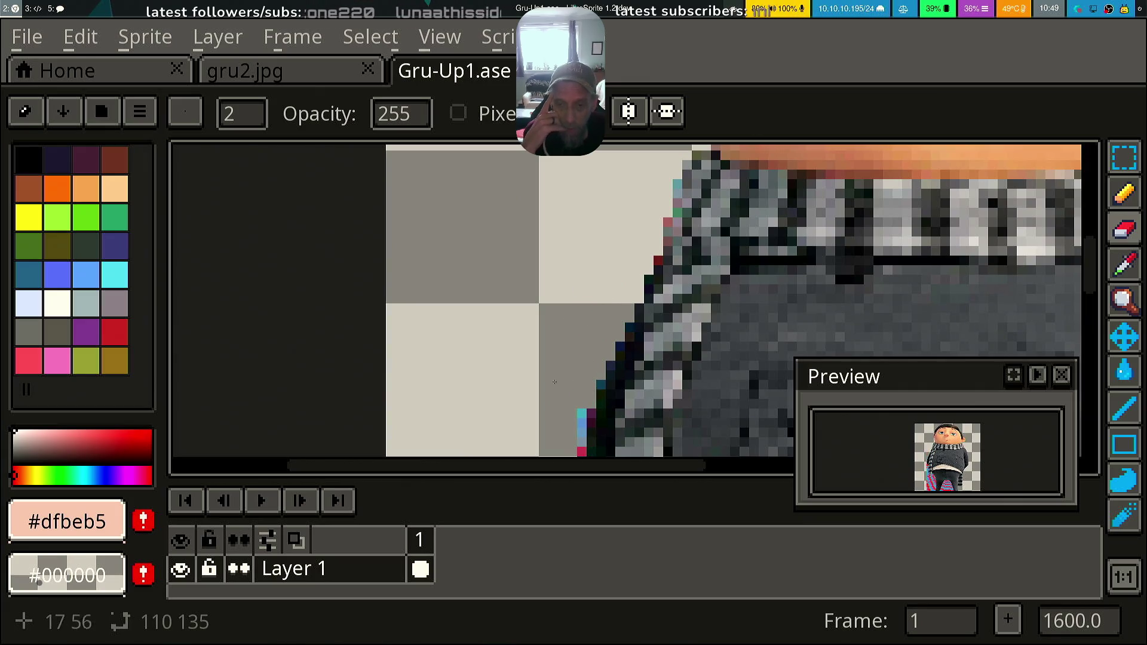
# Step: Remove the stray red and cyan pixels at the coat's edge
pyautogui.scroll(-5, 543, 230)
pyautogui.click(564, 174)
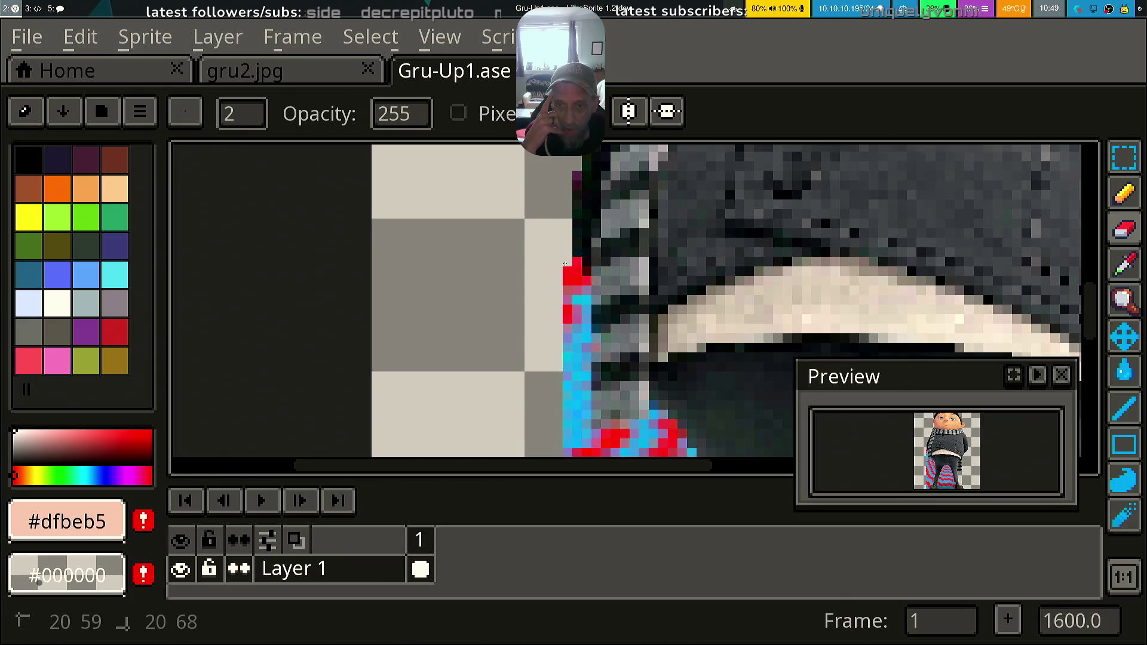
pyautogui.press('capslock')
pyautogui.click(574, 282)
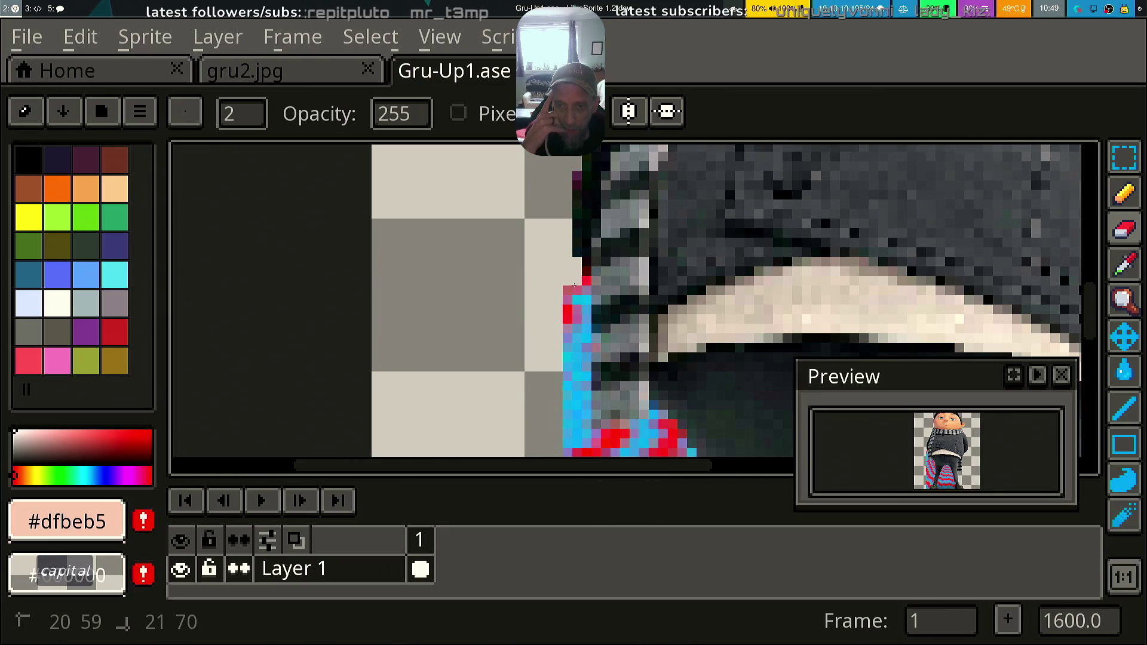
pyautogui.click(583, 291)
pyautogui.click(582, 302)
# Step: Erase red and blue pixels along the upper leg edge, undoing one misplaced stroke
pyautogui.moveTo(584, 339)
pyautogui.mouseDown()
pyautogui.moveTo(557, 222)
pyautogui.moveTo(558, 239)
pyautogui.mouseUp()
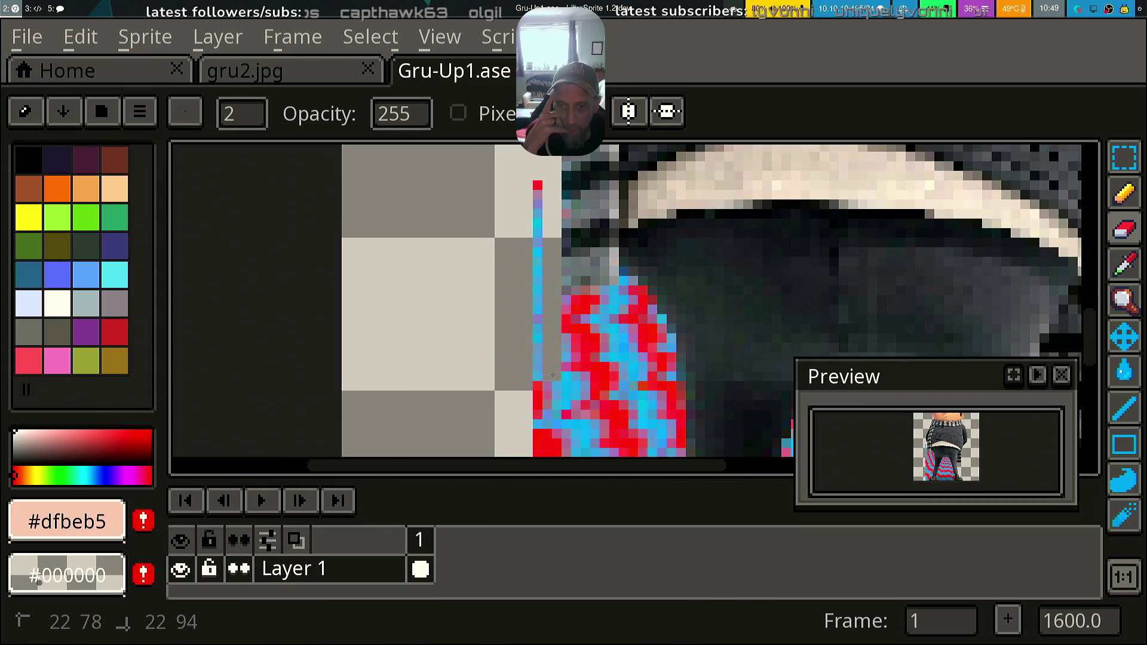
pyautogui.moveTo(557, 401); pyautogui.dragTo(559, 456)
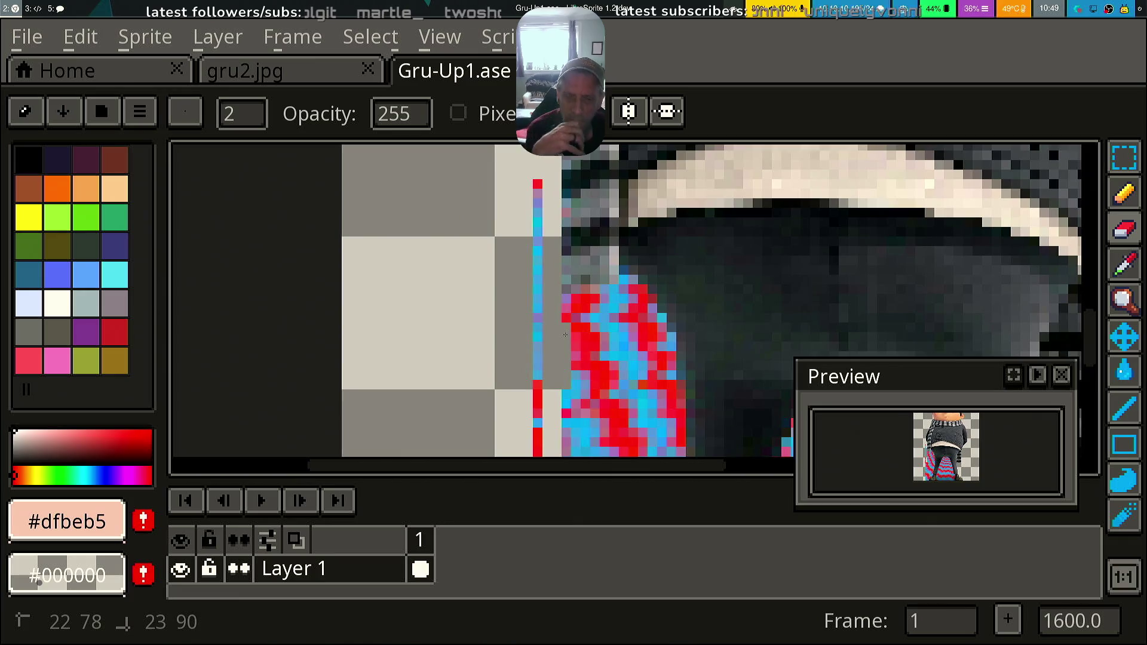
pyautogui.scroll(-4, 558, 359)
pyautogui.scroll(6, 556, 362)
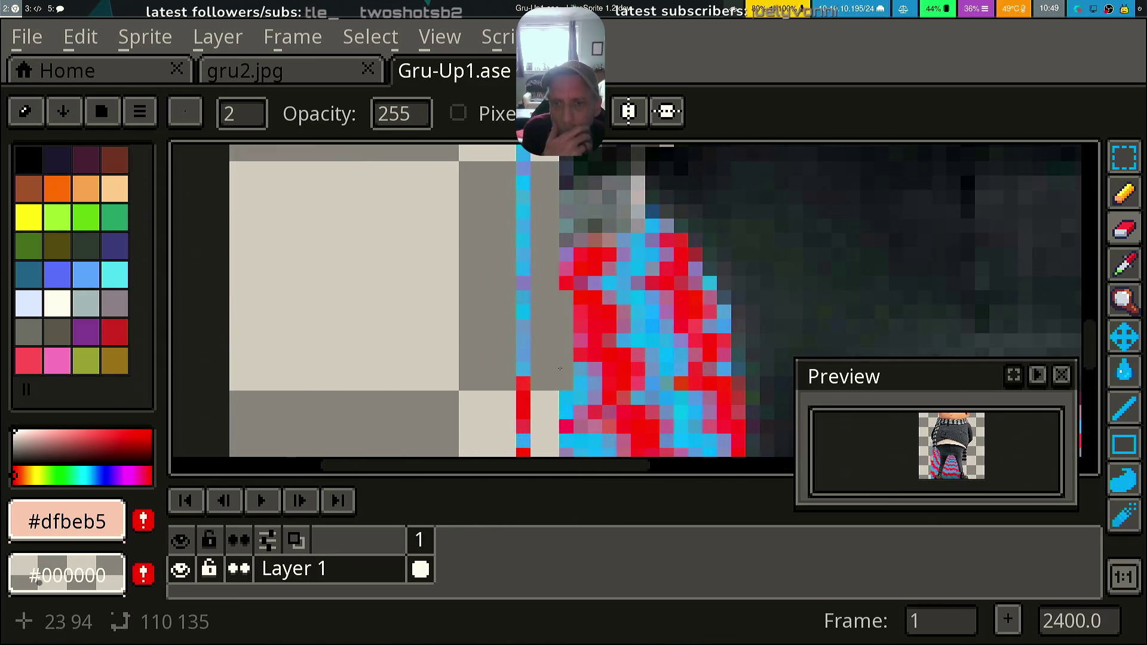
pyautogui.moveTo(595, 298)
pyautogui.mouseDown()
pyautogui.moveTo(581, 269)
pyautogui.moveTo(649, 258)
pyautogui.moveTo(649, 244)
pyautogui.mouseUp()
pyautogui.hotkey('ctrl', 'z')
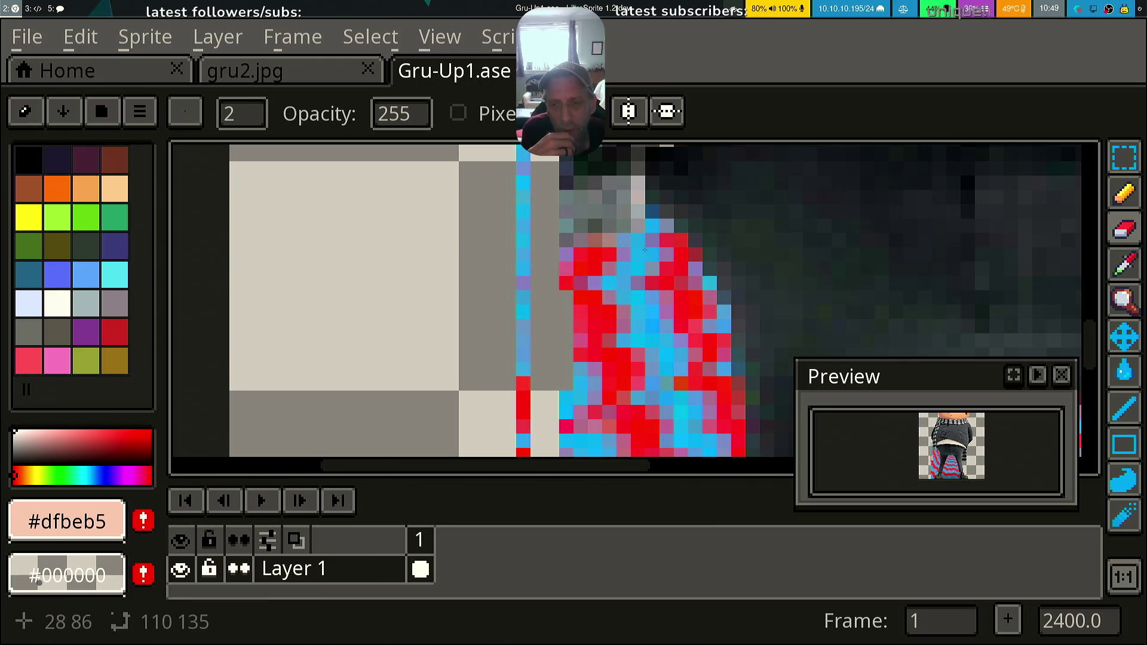
pyautogui.moveTo(553, 293)
pyautogui.mouseDown()
pyautogui.moveTo(656, 230)
pyautogui.moveTo(711, 305)
pyautogui.moveTo(717, 418)
pyautogui.moveTo(609, 183)
pyautogui.moveTo(590, 237)
pyautogui.moveTo(568, 254)
pyautogui.moveTo(572, 274)
pyautogui.moveTo(604, 270)
pyautogui.mouseUp()
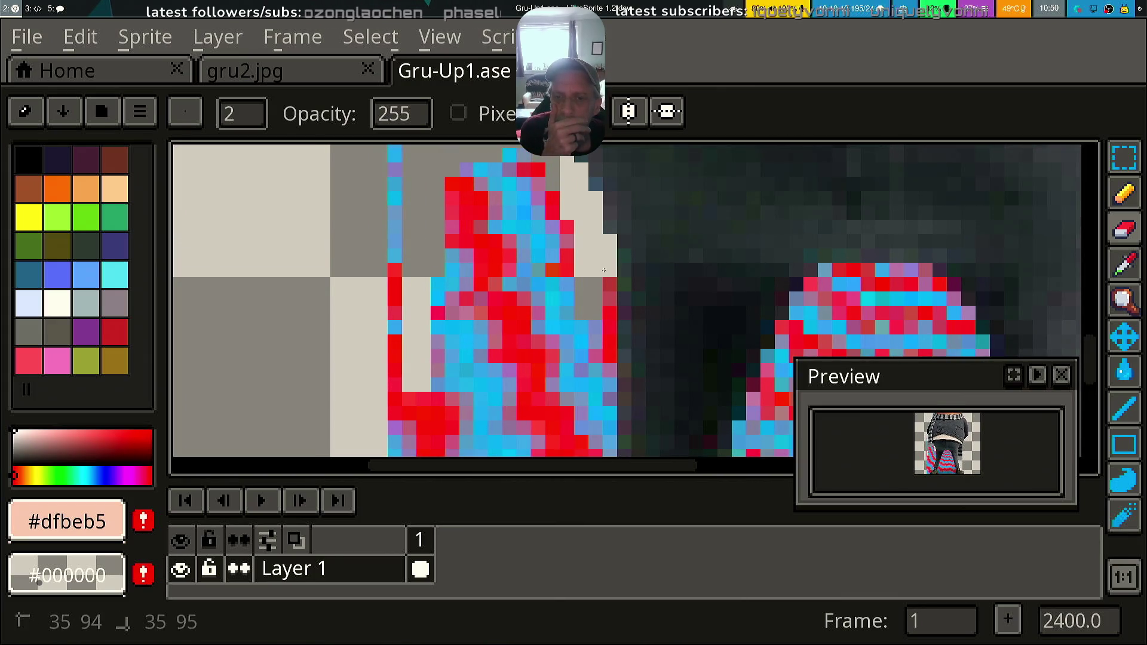
pyautogui.moveTo(602, 321)
pyautogui.mouseDown()
pyautogui.moveTo(607, 299)
pyautogui.moveTo(605, 403)
pyautogui.moveTo(594, 334)
pyautogui.moveTo(626, 196)
pyautogui.moveTo(619, 305)
pyautogui.moveTo(588, 406)
pyautogui.moveTo(617, 298)
pyautogui.mouseUp()
# Step: Erase the columns and vertical red strip beside Gru's lower leg
pyautogui.scroll(-1, 574, 366)
pyautogui.moveTo(627, 191)
pyautogui.mouseDown()
pyautogui.moveTo(628, 243)
pyautogui.moveTo(600, 295)
pyautogui.moveTo(557, 308)
pyautogui.moveTo(529, 332)
pyautogui.moveTo(536, 354)
pyautogui.moveTo(472, 381)
pyautogui.moveTo(500, 365)
pyautogui.moveTo(471, 338)
pyautogui.moveTo(492, 310)
pyautogui.moveTo(573, 266)
pyautogui.moveTo(593, 298)
pyautogui.mouseUp()
pyautogui.moveTo(528, 372)
pyautogui.mouseDown()
pyautogui.moveTo(528, 199)
pyautogui.moveTo(508, 327)
pyautogui.mouseUp()
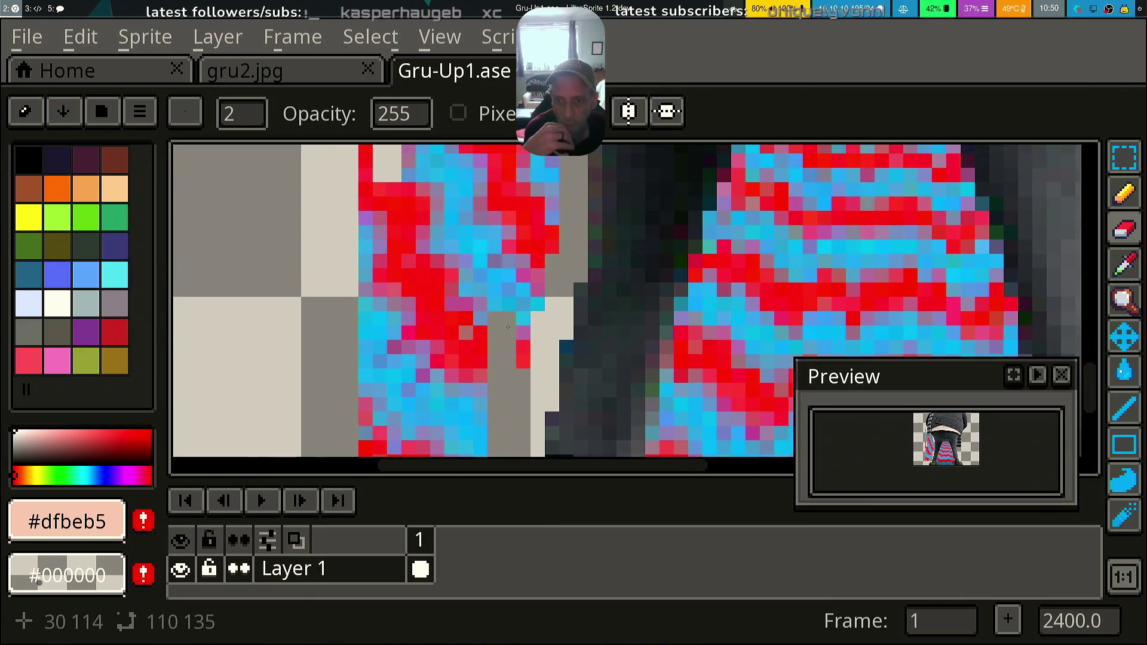
pyautogui.moveTo(531, 374)
pyautogui.mouseDown()
pyautogui.moveTo(532, 205)
pyautogui.moveTo(547, 186)
pyautogui.moveTo(541, 397)
pyautogui.moveTo(564, 209)
pyautogui.moveTo(593, 193)
pyautogui.moveTo(593, 203)
pyautogui.moveTo(582, 184)
pyautogui.moveTo(496, 207)
pyautogui.moveTo(581, 225)
pyautogui.moveTo(554, 204)
pyautogui.moveTo(598, 278)
pyautogui.moveTo(574, 358)
pyautogui.moveTo(571, 255)
pyautogui.moveTo(538, 412)
pyautogui.moveTo(562, 382)
pyautogui.moveTo(554, 376)
pyautogui.mouseUp()
pyautogui.moveTo(558, 424)
pyautogui.mouseDown()
pyautogui.moveTo(568, 343)
pyautogui.moveTo(591, 311)
pyautogui.moveTo(537, 406)
pyautogui.moveTo(519, 354)
pyautogui.moveTo(576, 311)
pyautogui.moveTo(490, 283)
pyautogui.moveTo(511, 241)
pyautogui.mouseUp()
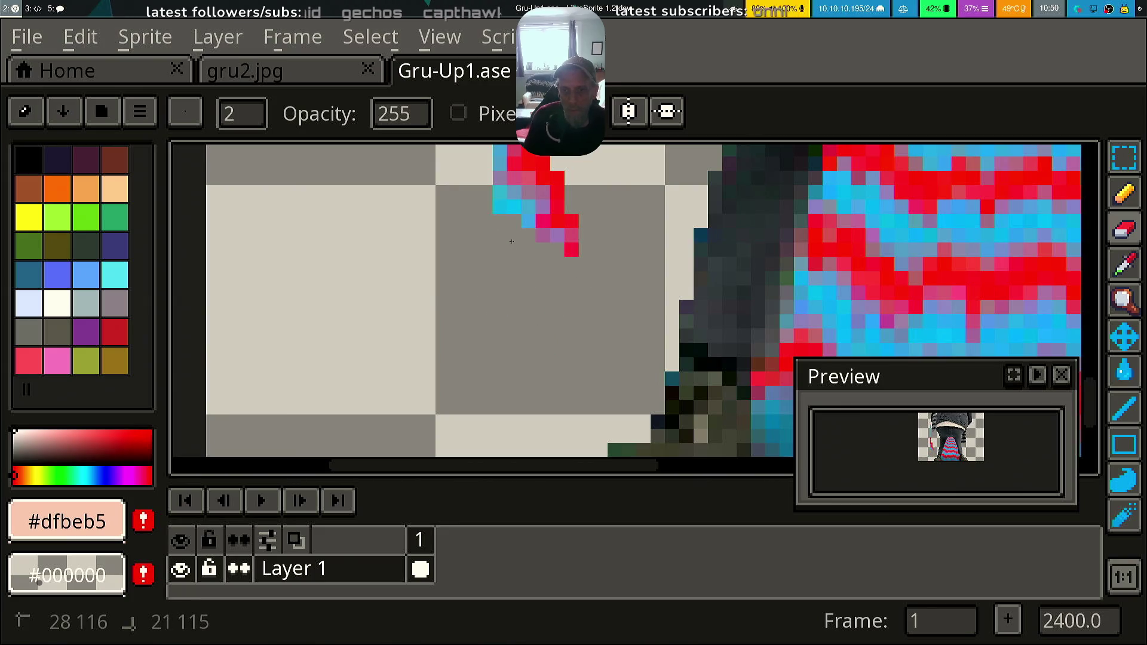
pyautogui.moveTo(585, 253)
pyautogui.mouseDown()
pyautogui.moveTo(500, 207)
pyautogui.moveTo(558, 173)
pyautogui.moveTo(562, 362)
pyautogui.moveTo(520, 390)
pyautogui.moveTo(505, 333)
pyautogui.moveTo(563, 319)
pyautogui.moveTo(550, 327)
pyautogui.moveTo(502, 272)
pyautogui.moveTo(510, 187)
pyautogui.moveTo(506, 446)
pyautogui.moveTo(504, 193)
pyautogui.mouseUp()
pyautogui.scroll(5, 504, 192)
pyautogui.moveTo(474, 409); pyautogui.dragTo(474, 346)
pyautogui.moveTo(464, 479)
pyautogui.mouseDown()
pyautogui.moveTo(443, 274)
pyautogui.moveTo(472, 515)
pyautogui.moveTo(472, 368)
pyautogui.moveTo(467, 490)
pyautogui.mouseUp()
# Step: Try beige Pencil strokes on the striped patch's top rows, then undo the unwanted changes
pyautogui.scroll(-5, 411, 175)
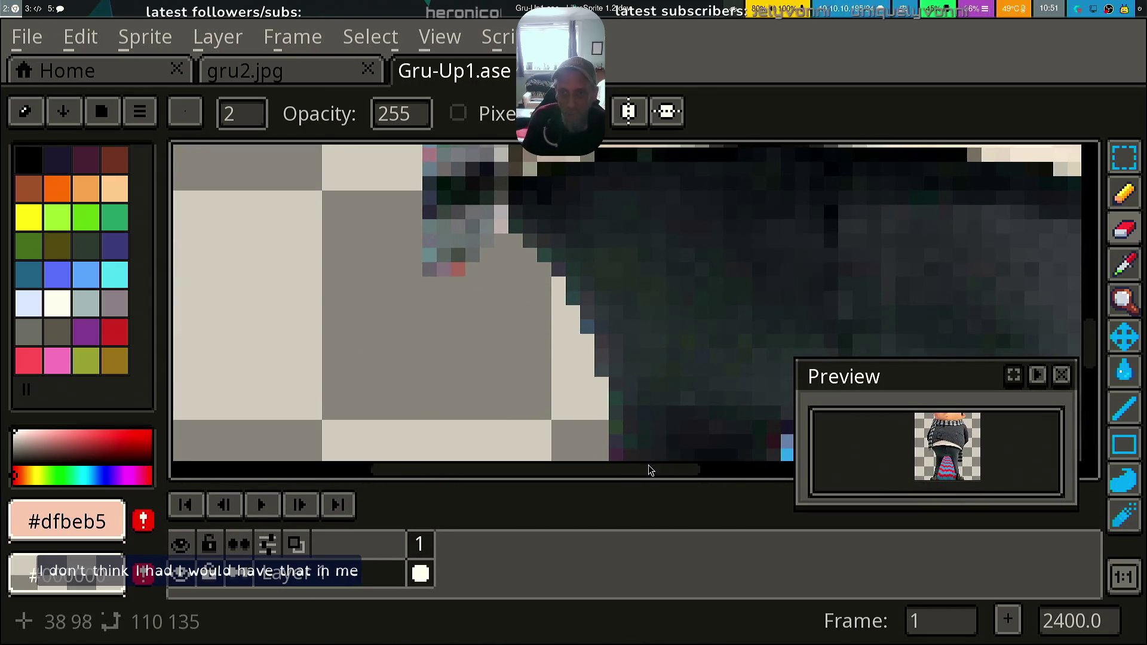
pyautogui.scroll(-5, 658, 358)
pyautogui.hscroll(3, 665, 285)
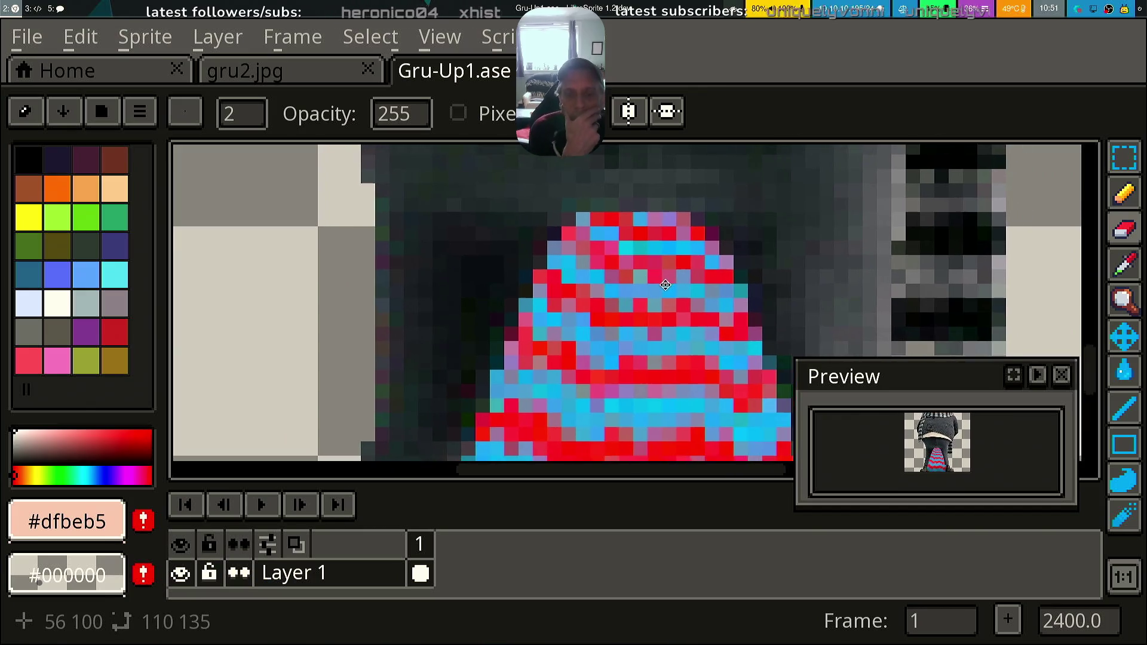
pyautogui.moveTo(665, 285); pyautogui.dragTo(665, 302)
pyautogui.click(682, 264)
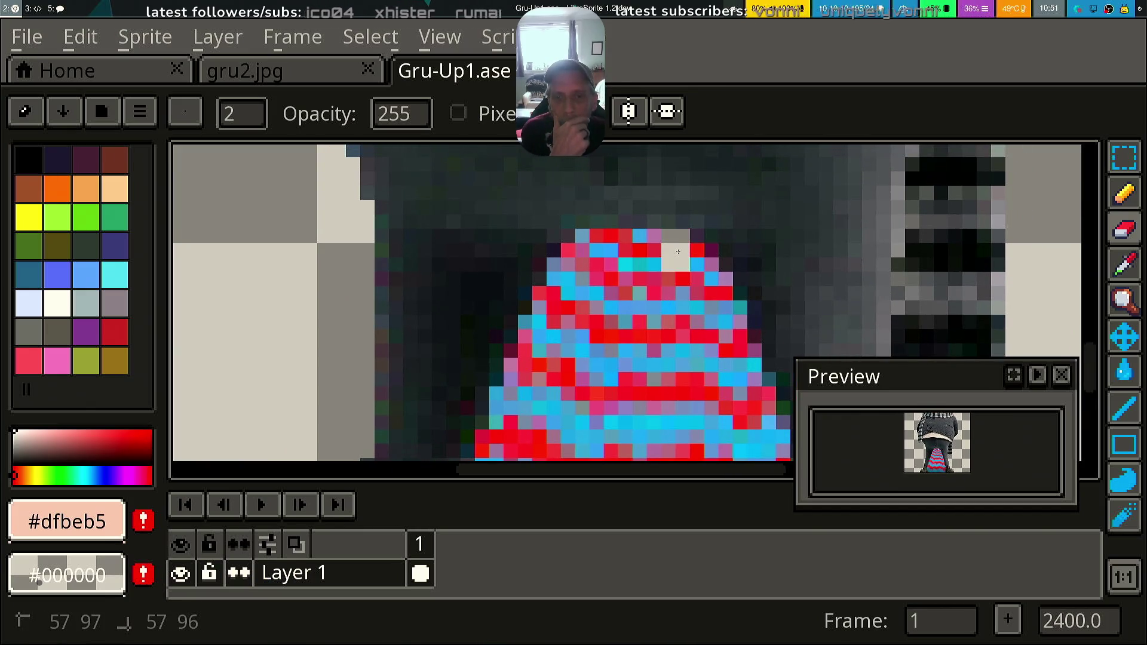
pyautogui.moveTo(655, 248)
pyautogui.mouseDown()
pyautogui.moveTo(597, 248)
pyautogui.moveTo(598, 264)
pyautogui.moveTo(586, 265)
pyautogui.mouseUp()
pyautogui.hotkey('ctrl', 'z')
pyautogui.moveTo(711, 278)
pyautogui.mouseDown()
pyautogui.moveTo(638, 252)
pyautogui.moveTo(577, 262)
pyautogui.mouseUp()
pyautogui.click(684, 264)
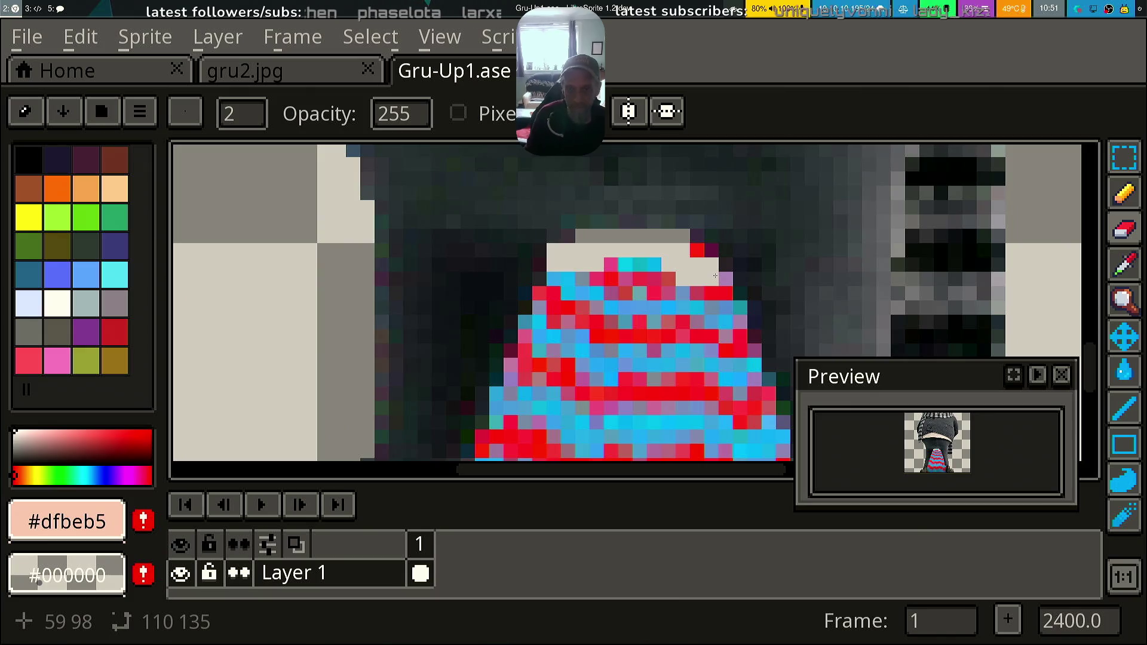
pyautogui.hotkey('ctrl', 'z')
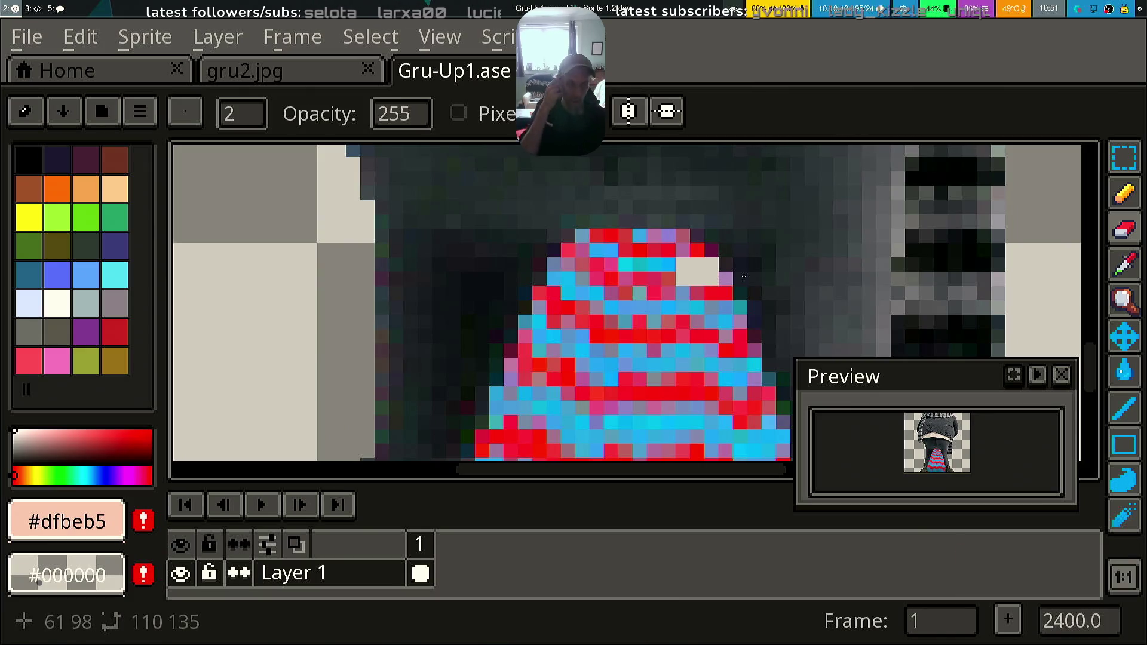
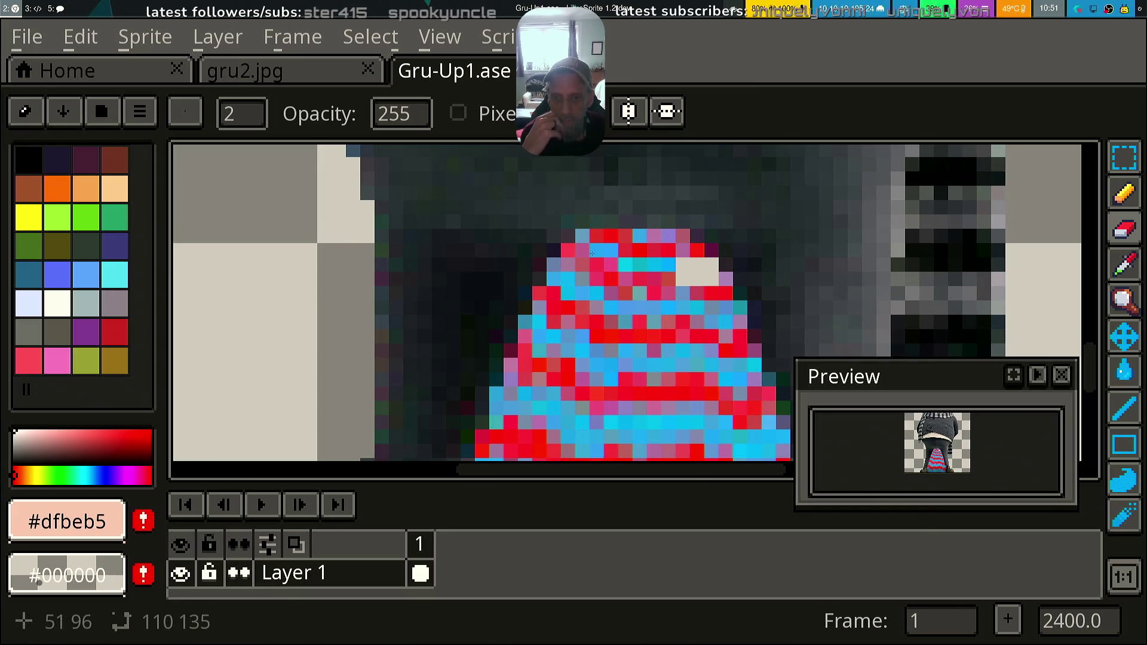
# Step: Paint #dfbeb5 beige over the red and blue pixels along the patch's top edge, undoing misplaced dabs
pyautogui.click(590, 253)
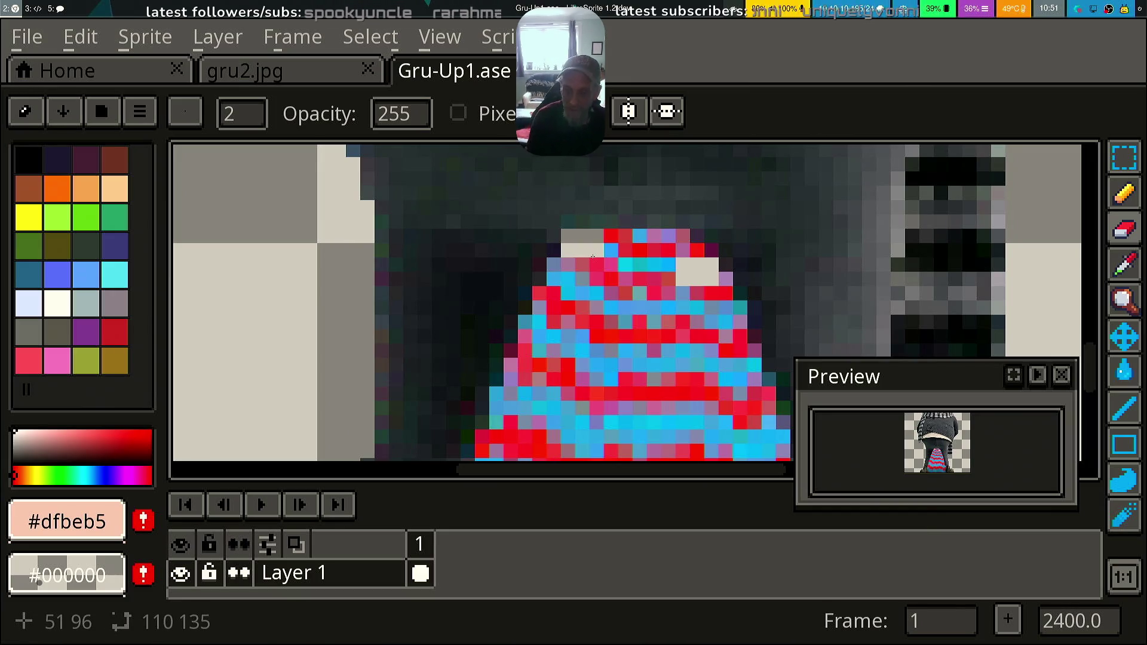
pyautogui.hotkey('ctrl', 'z')
pyautogui.moveTo(595, 256); pyautogui.dragTo(649, 252)
pyautogui.click(690, 258)
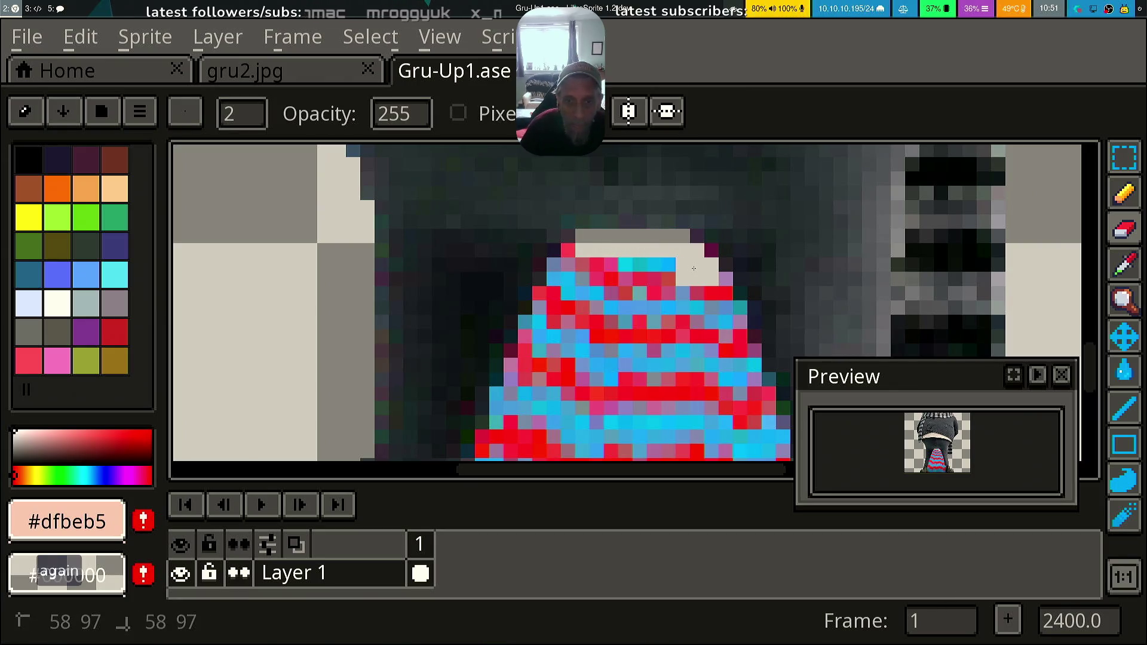
pyautogui.click(568, 269)
pyautogui.hotkey('ctrl', 'z')
pyautogui.click(583, 270)
# Step: Cover the red pixels on the patch's left shoulder and down its left edge with beige
pyautogui.click(568, 273)
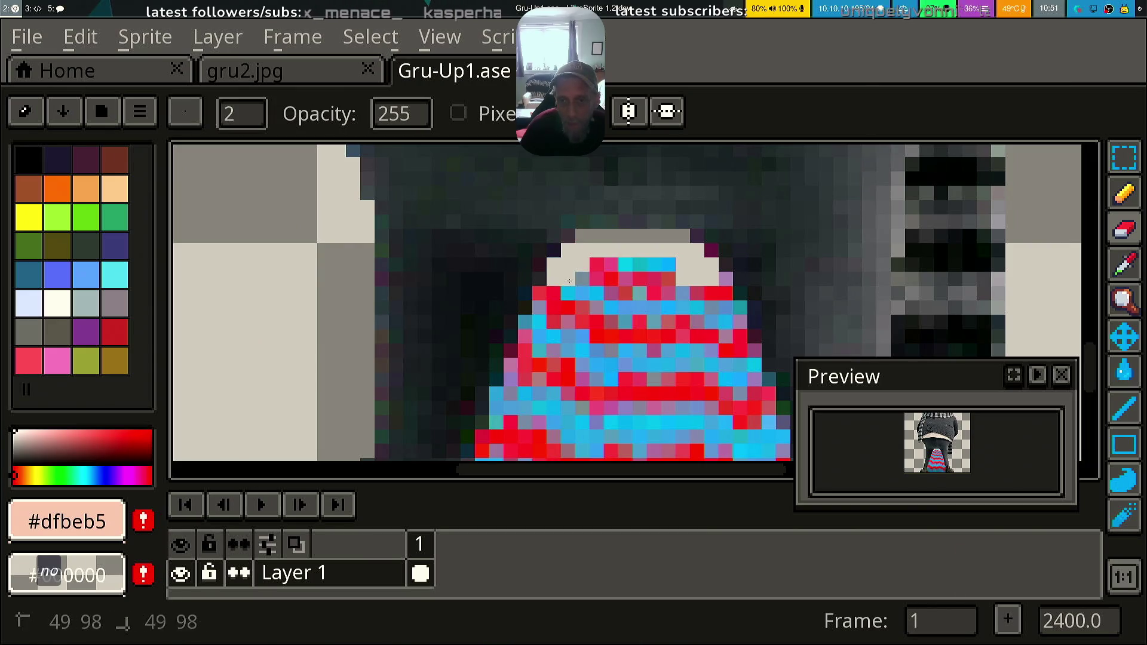
pyautogui.click(570, 302)
pyautogui.click(553, 318)
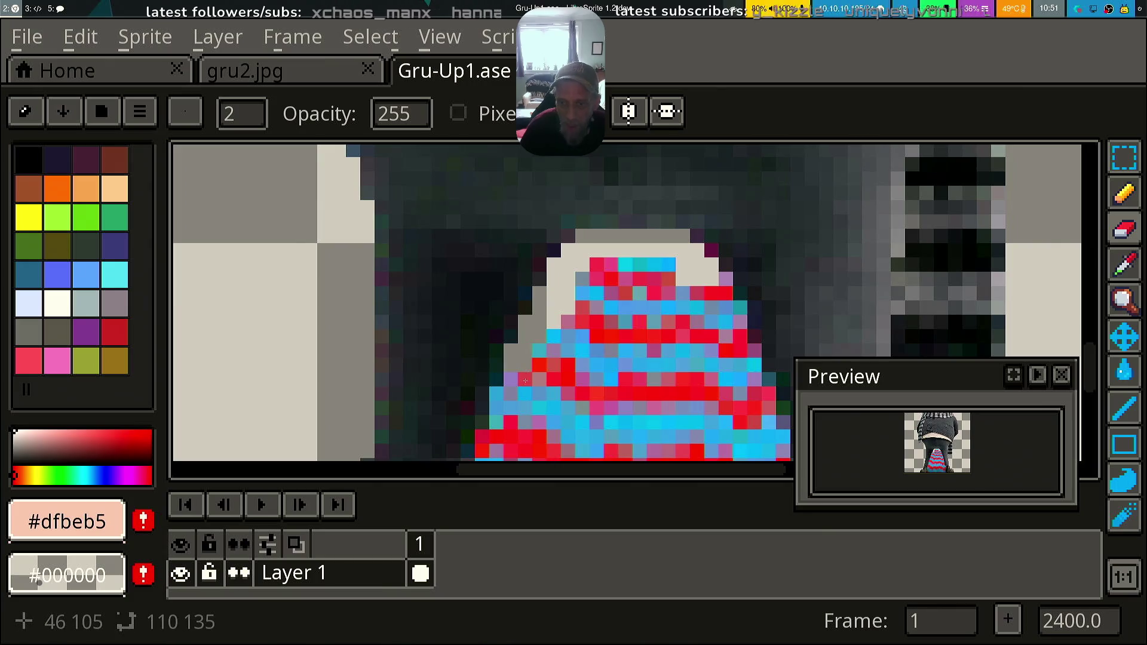
pyautogui.click(519, 398)
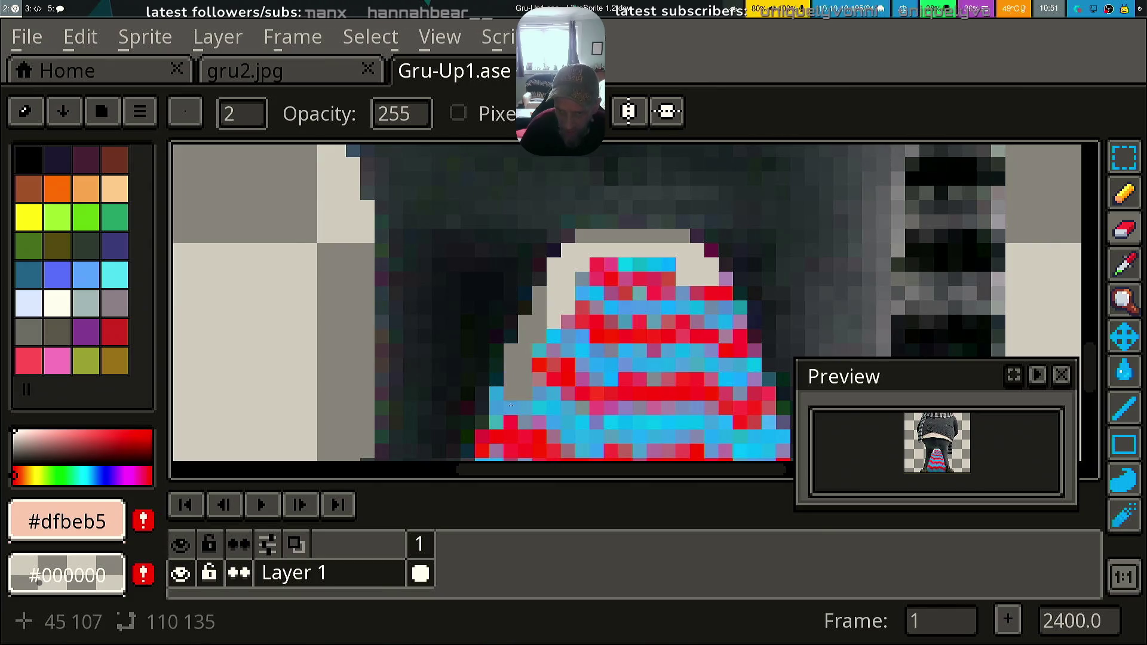
pyautogui.moveTo(513, 414); pyautogui.dragTo(528, 222)
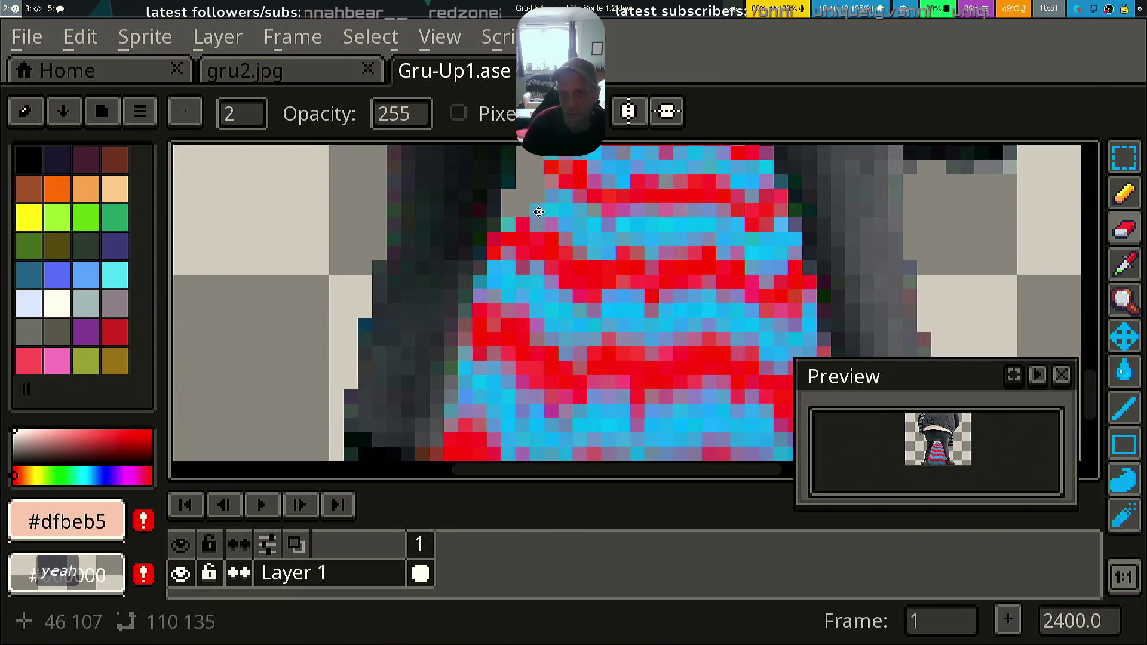
pyautogui.click(525, 234)
pyautogui.click(507, 265)
pyautogui.click(510, 251)
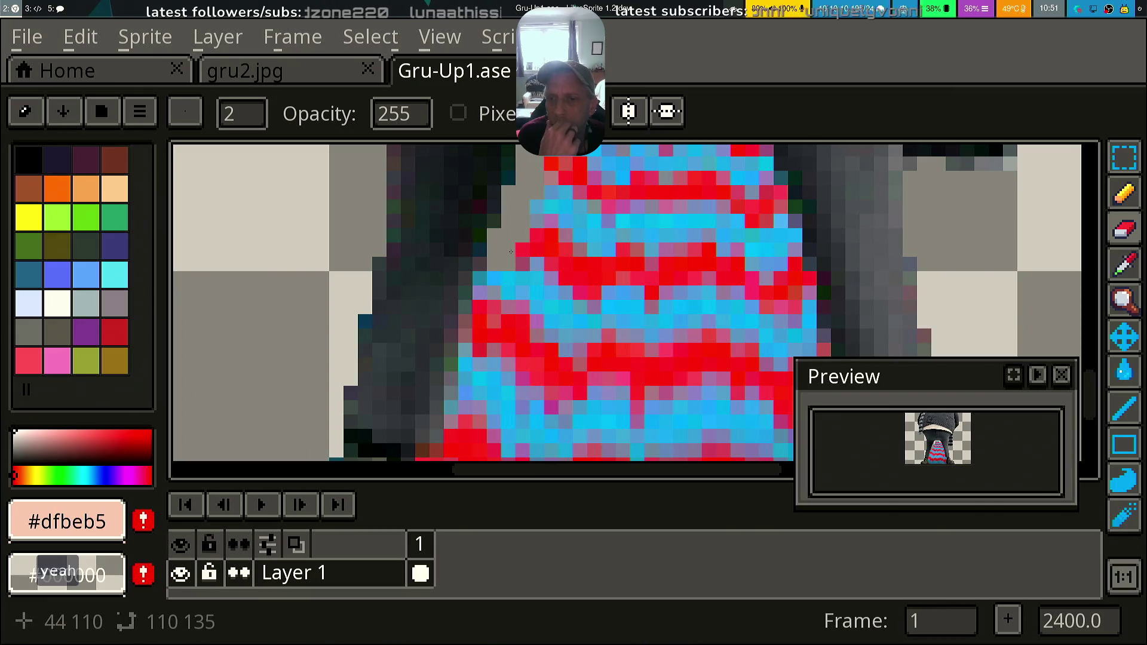
pyautogui.click(494, 296)
pyautogui.click(497, 324)
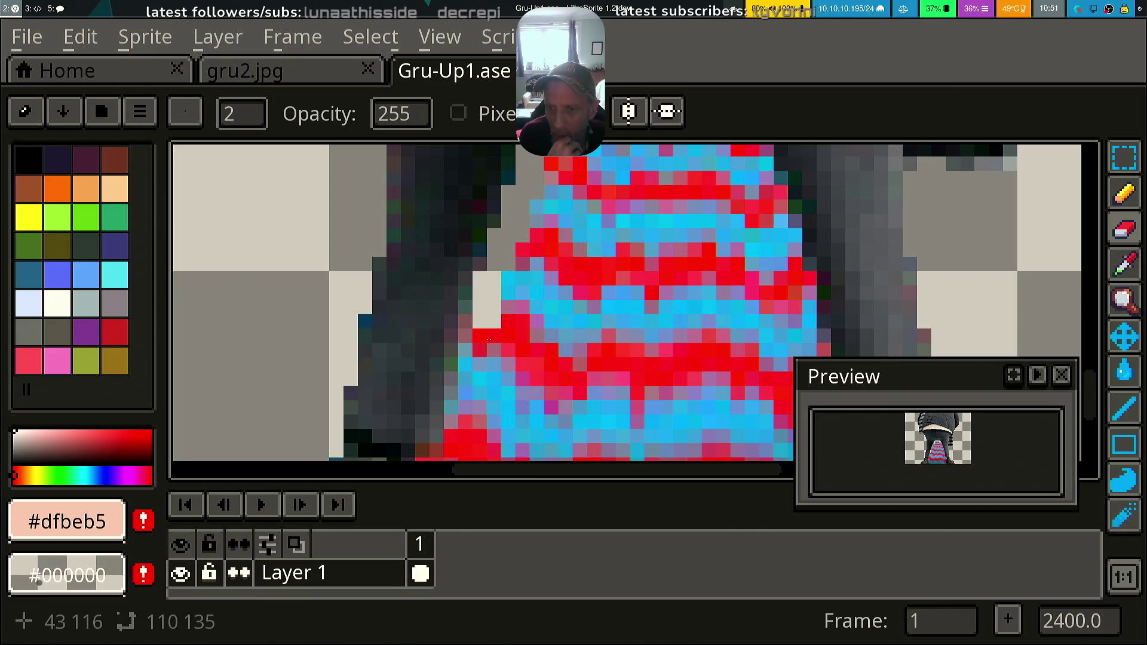
pyautogui.click(483, 342)
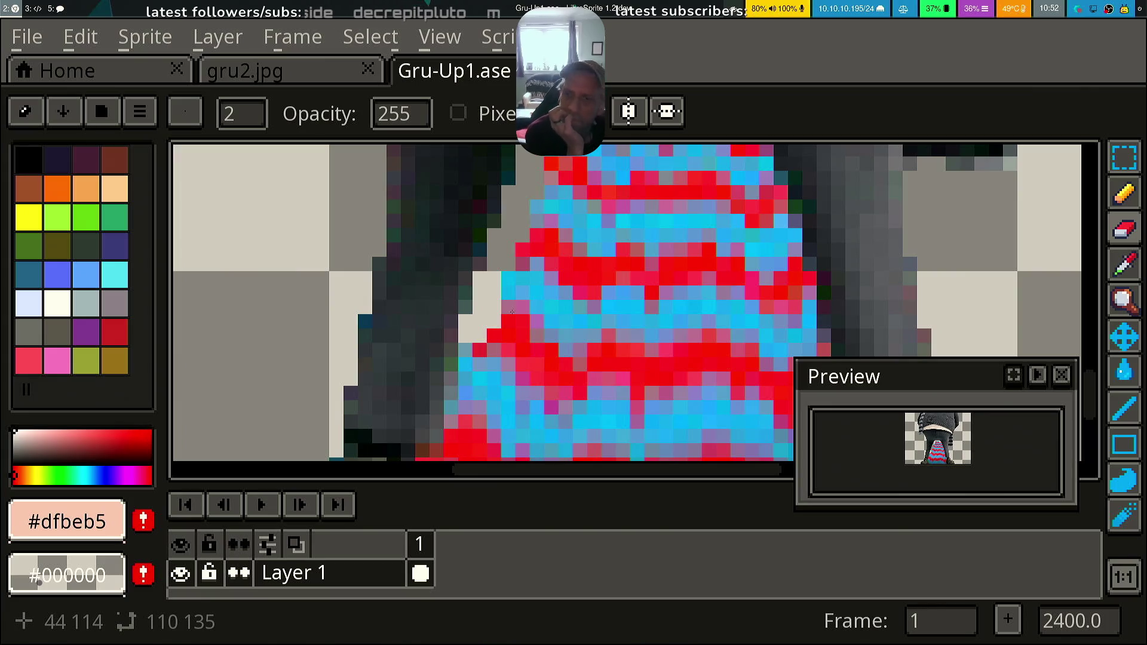
# Step: Paint beige over the lower-left red and blue pixels and along the patch's bottom row
pyautogui.scroll(-3, 513, 322)
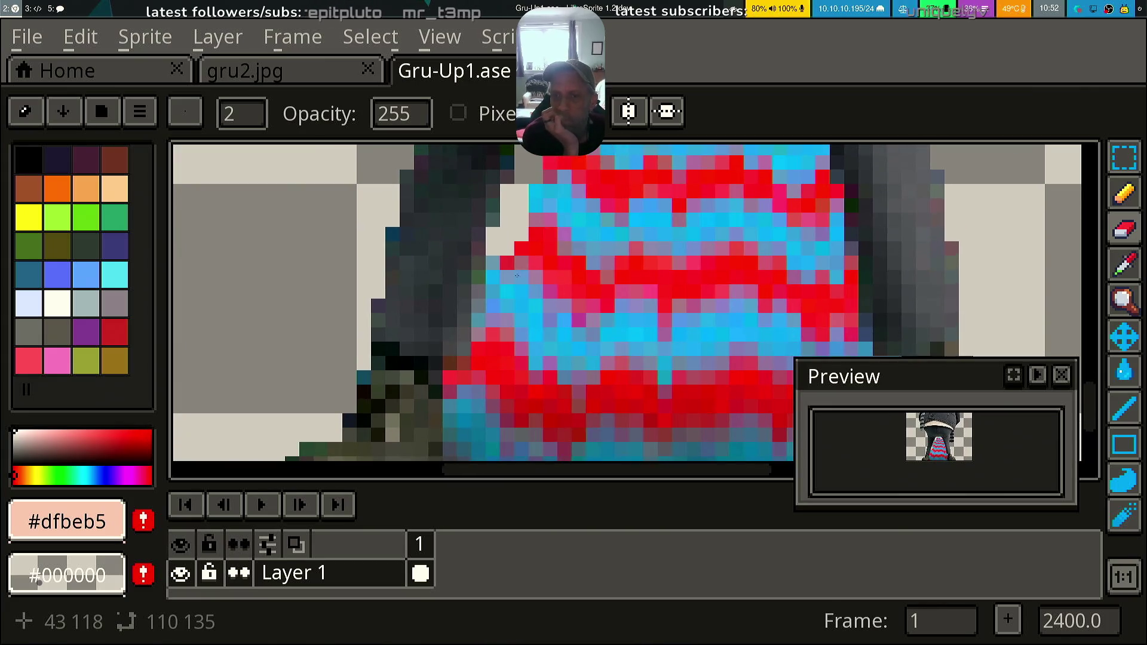
pyautogui.click(511, 285)
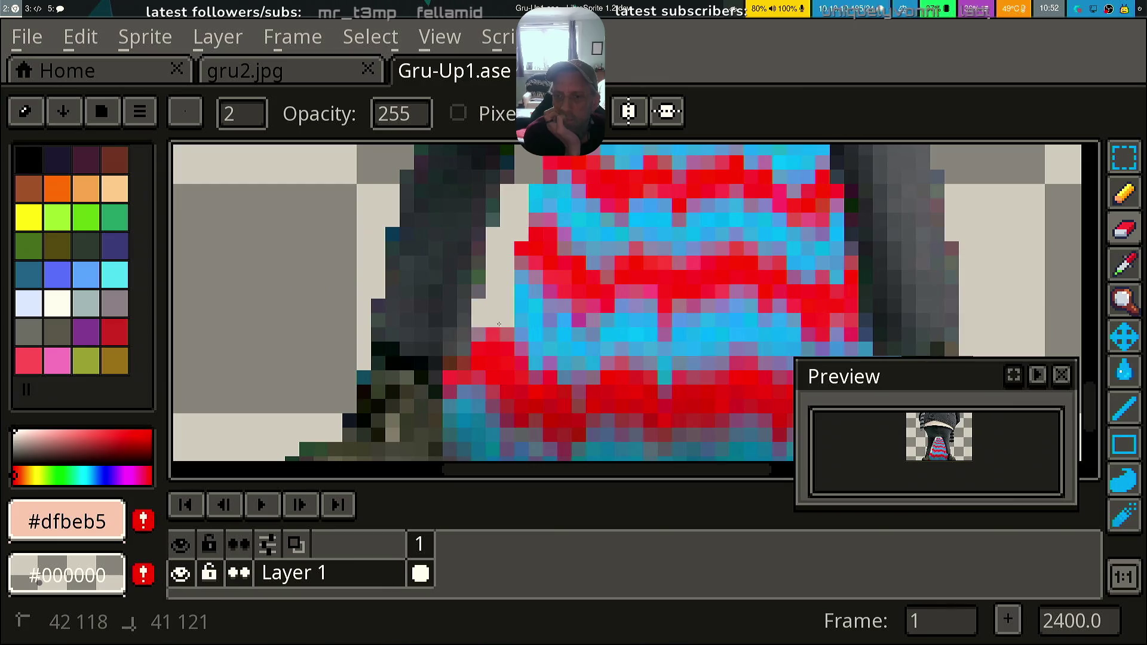
pyautogui.click(490, 373)
pyautogui.moveTo(478, 381)
pyautogui.mouseDown()
pyautogui.moveTo(464, 396)
pyautogui.moveTo(479, 426)
pyautogui.moveTo(464, 426)
pyautogui.mouseUp()
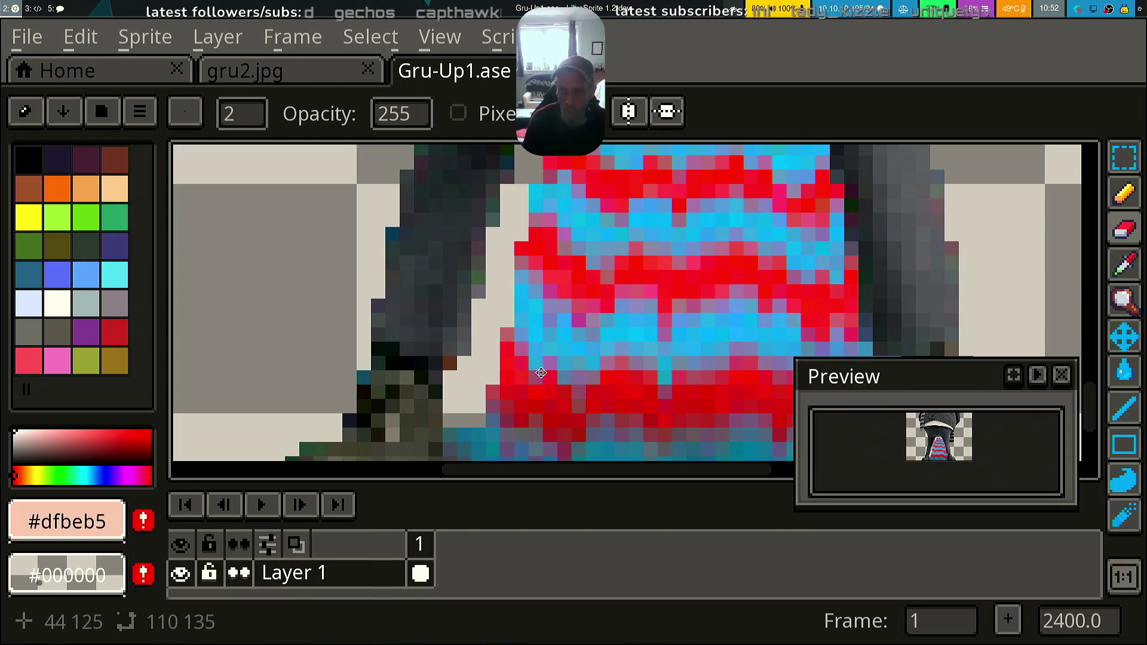
pyautogui.scroll(-3, 481, 412)
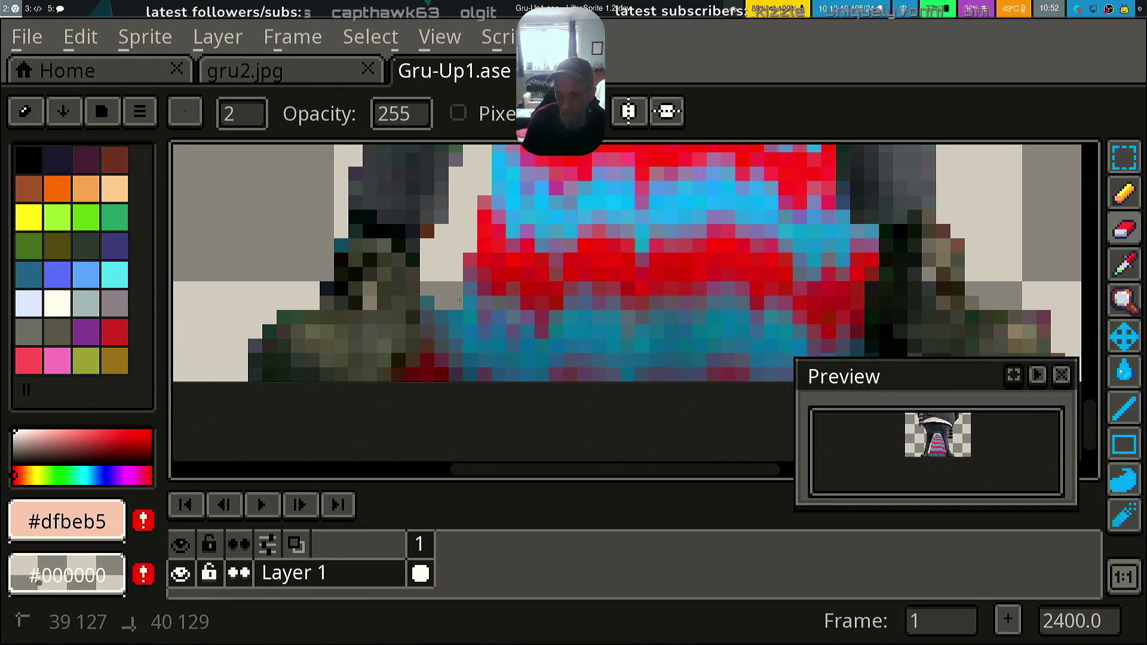
pyautogui.moveTo(467, 340)
pyautogui.mouseDown()
pyautogui.moveTo(511, 373)
pyautogui.moveTo(714, 380)
pyautogui.moveTo(627, 332)
pyautogui.moveTo(671, 346)
pyautogui.moveTo(527, 346)
pyautogui.moveTo(495, 305)
pyautogui.moveTo(480, 234)
pyautogui.moveTo(494, 277)
pyautogui.moveTo(581, 306)
pyautogui.moveTo(526, 315)
pyautogui.moveTo(581, 330)
pyautogui.moveTo(594, 305)
pyautogui.moveTo(607, 305)
pyautogui.moveTo(618, 223)
pyautogui.moveTo(595, 203)
pyautogui.moveTo(633, 346)
pyautogui.moveTo(614, 264)
pyautogui.mouseUp()
pyautogui.hscroll(5, 526, 314)
pyautogui.scroll(-2, 525, 315)
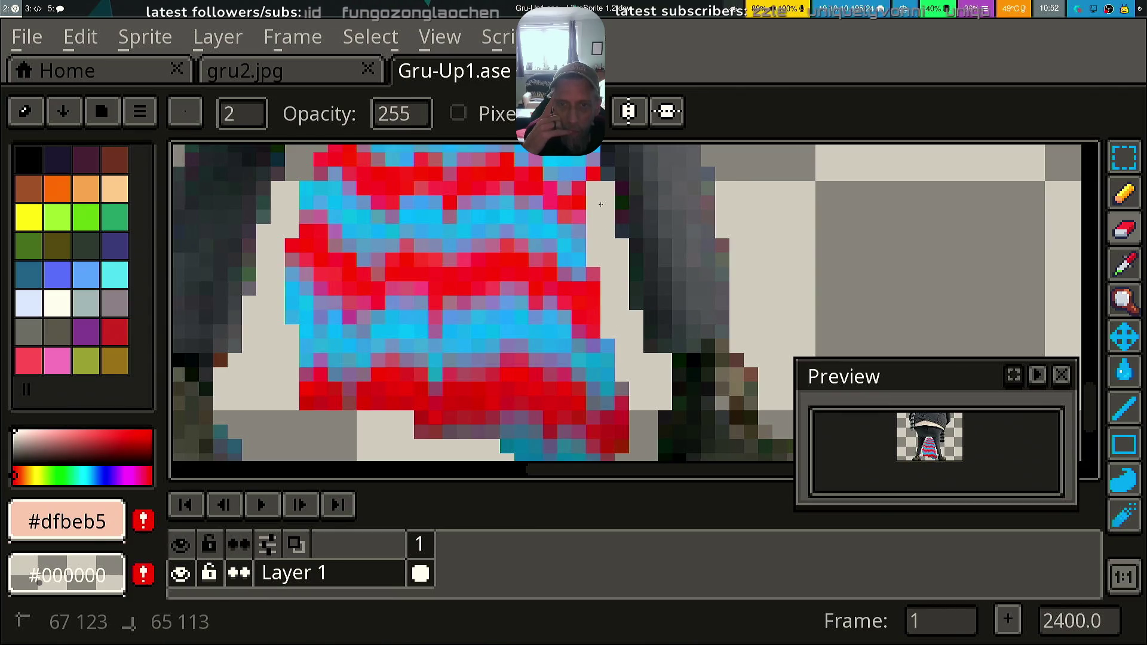
# Step: Paint over the red and pink pixels on the patch's right edge, top row and left edge
pyautogui.moveTo(579, 192); pyautogui.dragTo(639, 433)
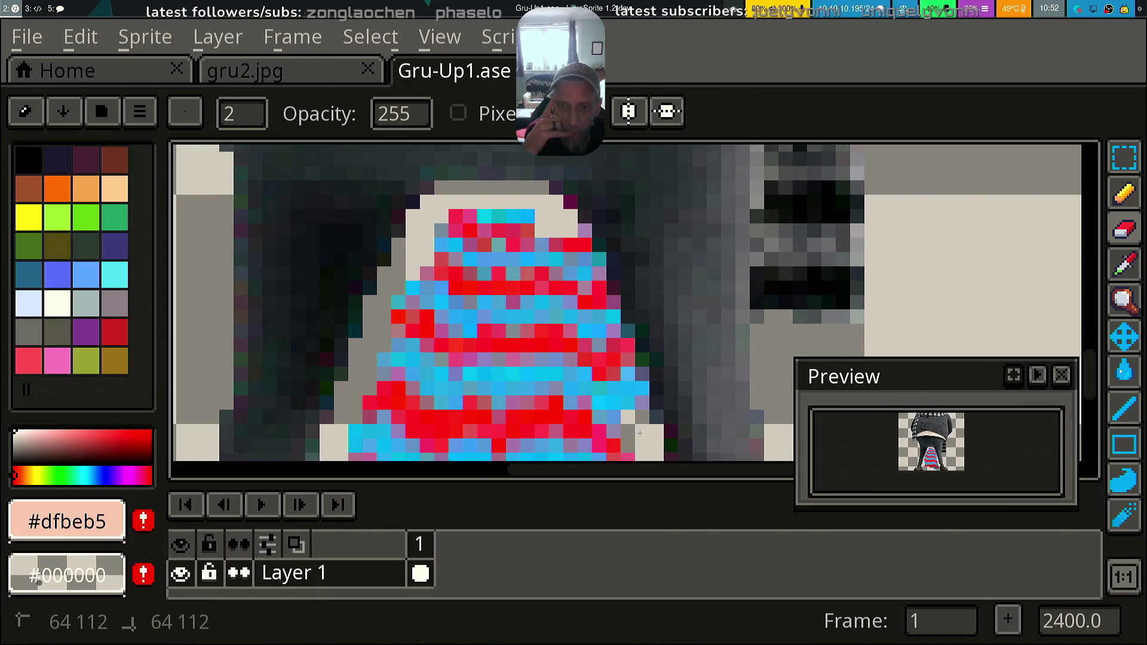
pyautogui.moveTo(636, 383); pyautogui.dragTo(593, 304)
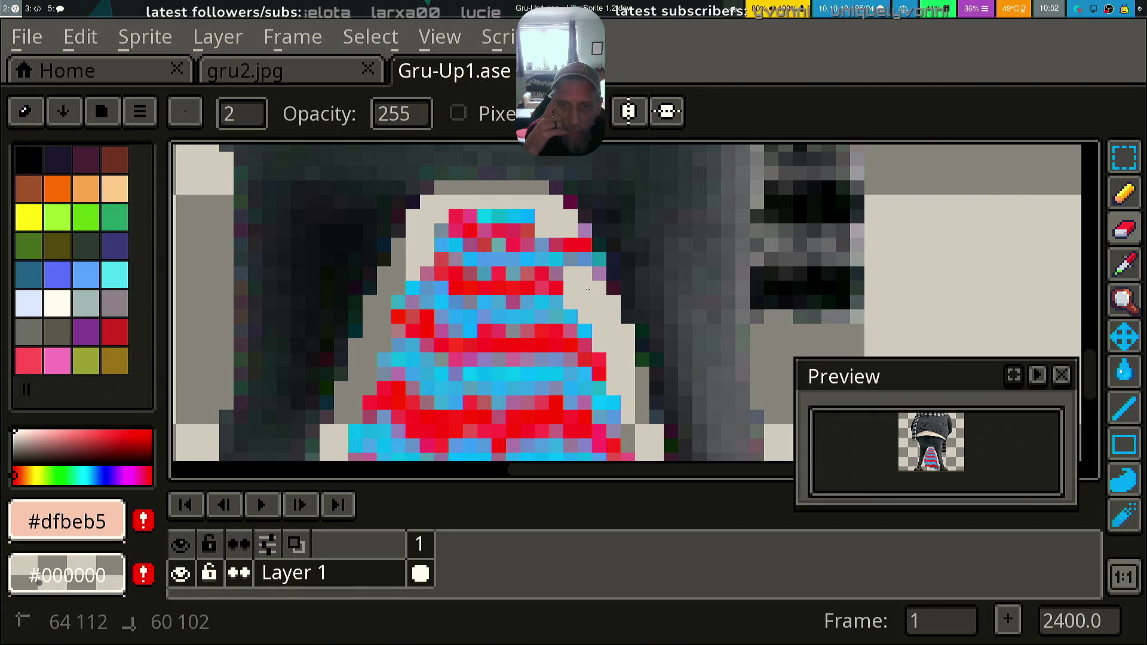
pyautogui.moveTo(581, 251)
pyautogui.mouseDown()
pyautogui.moveTo(495, 237)
pyautogui.moveTo(452, 251)
pyautogui.moveTo(521, 243)
pyautogui.mouseUp()
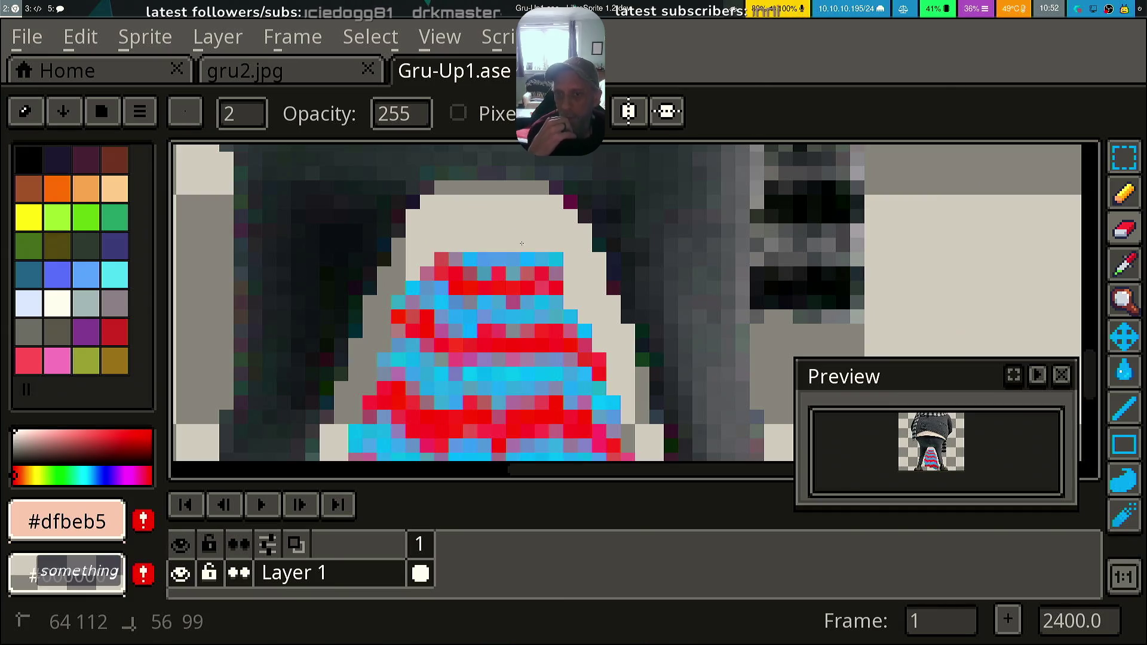
pyautogui.moveTo(581, 347)
pyautogui.mouseDown()
pyautogui.moveTo(625, 234)
pyautogui.moveTo(538, 203)
pyautogui.moveTo(496, 203)
pyautogui.moveTo(468, 256)
pyautogui.mouseUp()
pyautogui.scroll(2, 624, 234)
pyautogui.moveTo(463, 299)
pyautogui.mouseDown()
pyautogui.moveTo(449, 371)
pyautogui.moveTo(420, 407)
pyautogui.moveTo(675, 398)
pyautogui.moveTo(610, 226)
pyautogui.moveTo(524, 212)
pyautogui.moveTo(582, 269)
pyautogui.moveTo(635, 351)
pyautogui.moveTo(606, 365)
pyautogui.moveTo(578, 308)
pyautogui.moveTo(534, 264)
pyautogui.moveTo(481, 300)
pyautogui.moveTo(457, 376)
pyautogui.moveTo(537, 374)
pyautogui.moveTo(567, 359)
pyautogui.moveTo(503, 344)
pyautogui.moveTo(517, 286)
pyautogui.moveTo(535, 308)
pyautogui.mouseUp()
# Step: Cover the last red, pink and cyan pixels, including the patch's top-right and upper-left corners
pyautogui.moveTo(602, 445); pyautogui.dragTo(554, 230)
pyautogui.moveTo(617, 185)
pyautogui.mouseDown()
pyautogui.moveTo(646, 239)
pyautogui.moveTo(678, 404)
pyautogui.moveTo(650, 430)
pyautogui.moveTo(664, 442)
pyautogui.moveTo(649, 371)
pyautogui.moveTo(564, 413)
pyautogui.moveTo(455, 382)
pyautogui.moveTo(371, 337)
pyautogui.mouseUp()
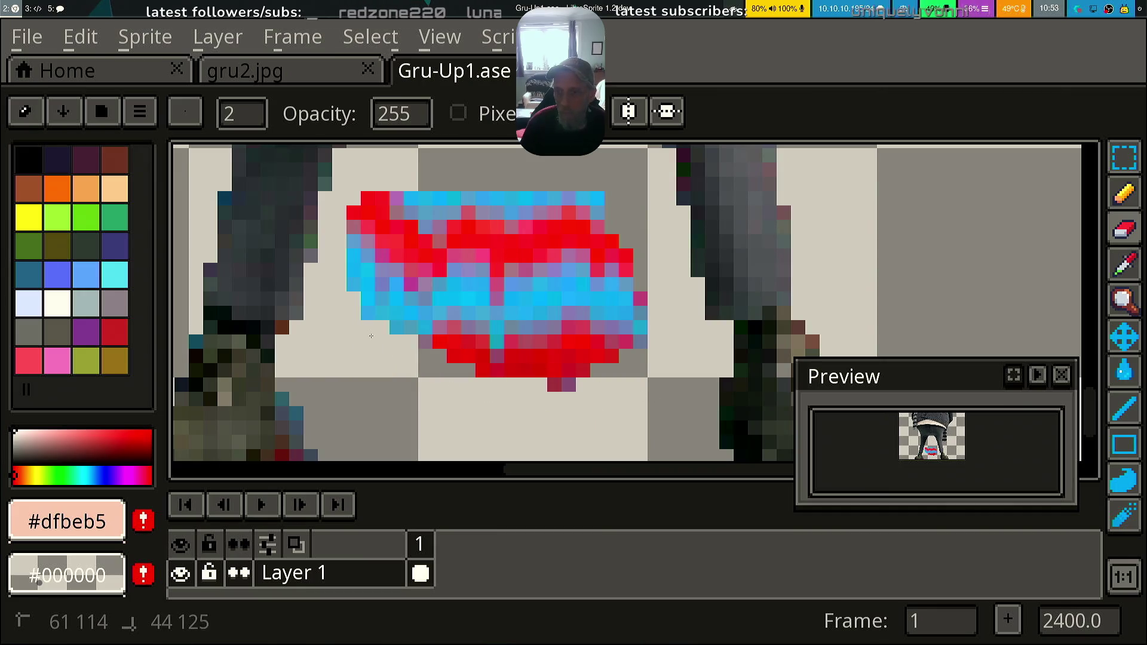
pyautogui.moveTo(354, 278)
pyautogui.mouseDown()
pyautogui.moveTo(369, 207)
pyautogui.moveTo(584, 207)
pyautogui.moveTo(611, 238)
pyautogui.moveTo(642, 346)
pyautogui.moveTo(588, 360)
pyautogui.moveTo(589, 302)
pyautogui.moveTo(522, 246)
pyautogui.moveTo(395, 269)
pyautogui.moveTo(559, 239)
pyautogui.moveTo(588, 369)
pyautogui.moveTo(530, 340)
pyautogui.moveTo(501, 343)
pyautogui.moveTo(498, 372)
pyautogui.moveTo(424, 328)
pyautogui.moveTo(380, 271)
pyautogui.moveTo(394, 329)
pyautogui.moveTo(439, 271)
pyautogui.moveTo(502, 256)
pyautogui.mouseUp()
pyautogui.moveTo(481, 308); pyautogui.dragTo(498, 316)
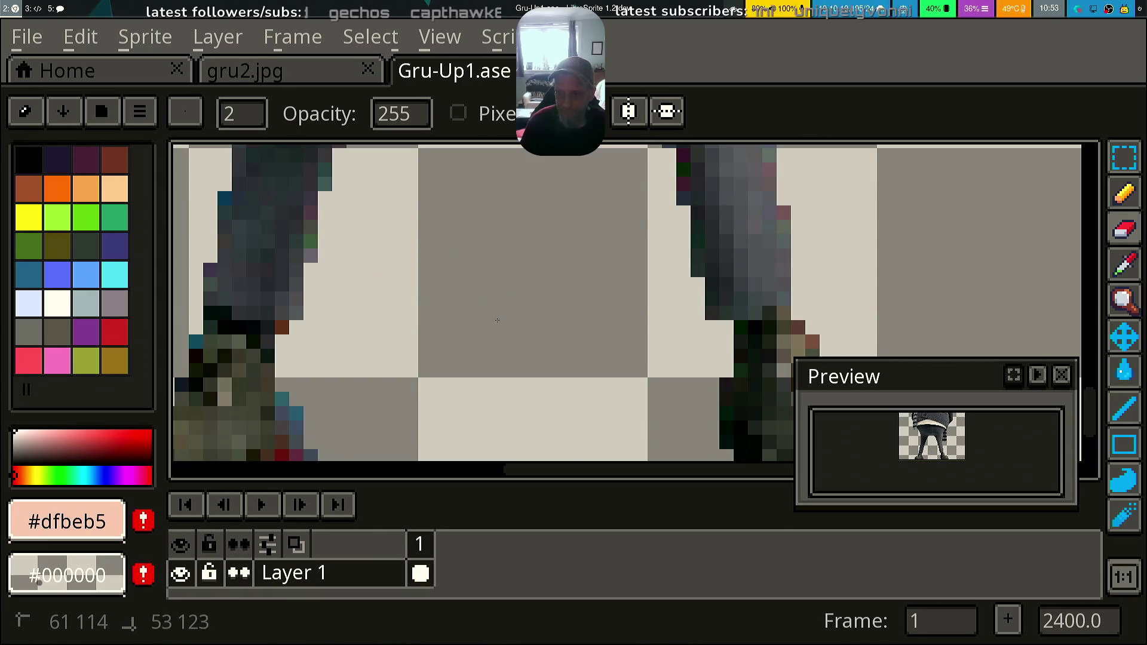
pyautogui.scroll(-5, 497, 321)
pyautogui.hscroll(-2, 497, 321)
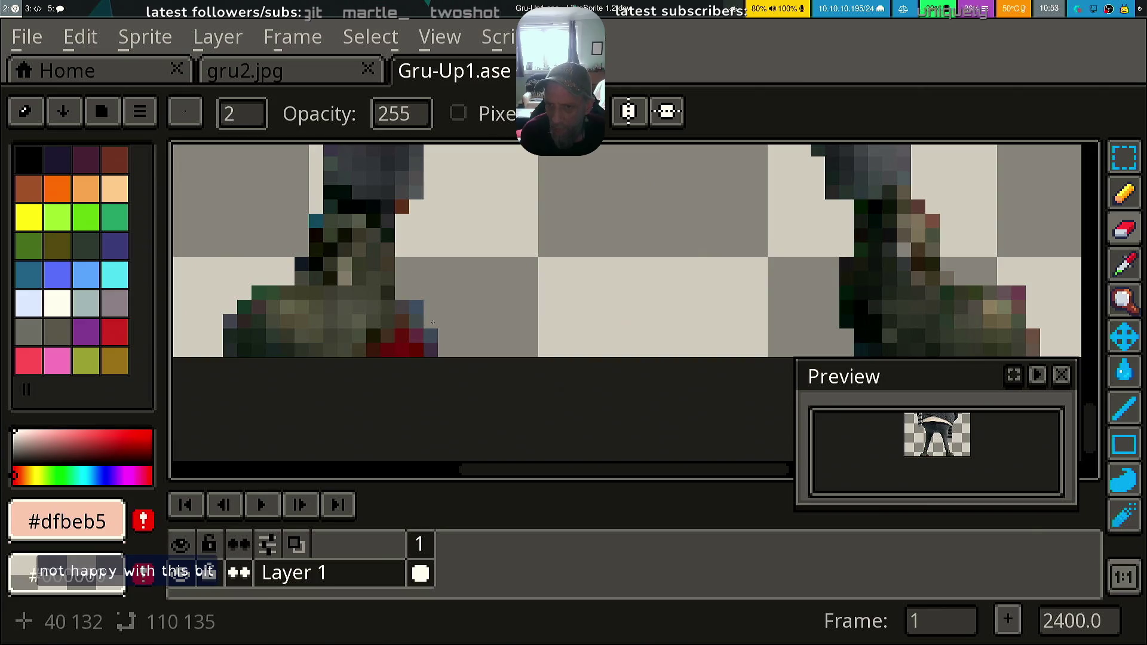
pyautogui.scroll(-5, 530, 291)
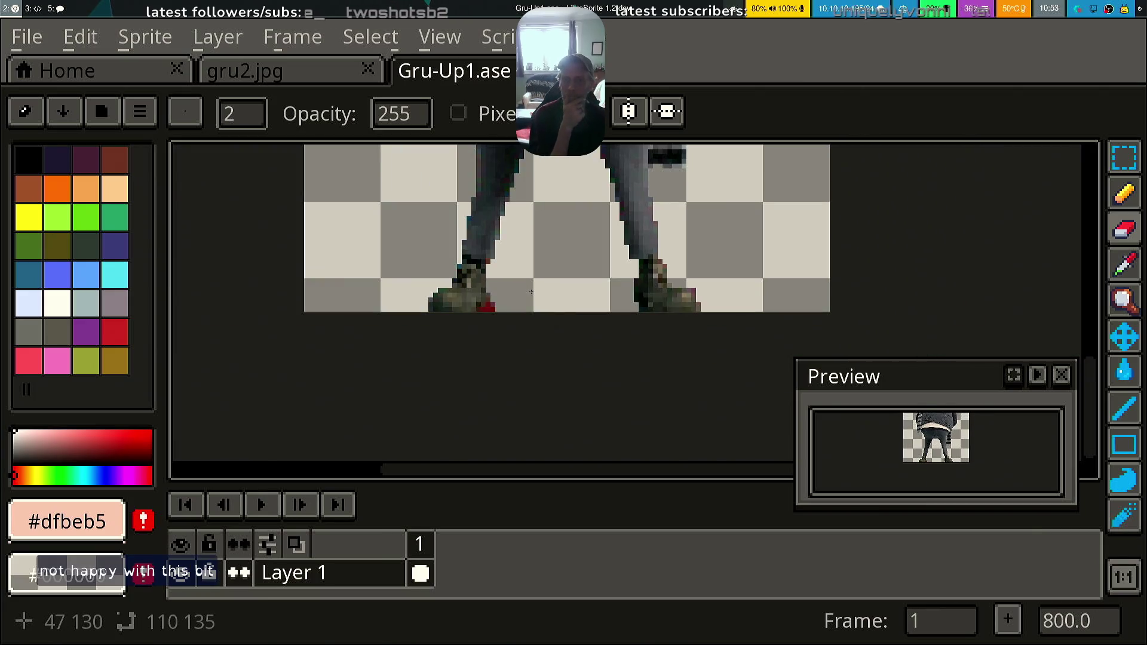
# Step: Zoom out to view the whole Gru figure, feet included, and save Gru-Up1.ase
pyautogui.scroll(-3, 616, 407)
pyautogui.moveTo(617, 412); pyautogui.dragTo(618, 382)
pyautogui.scroll(-1, 617, 371)
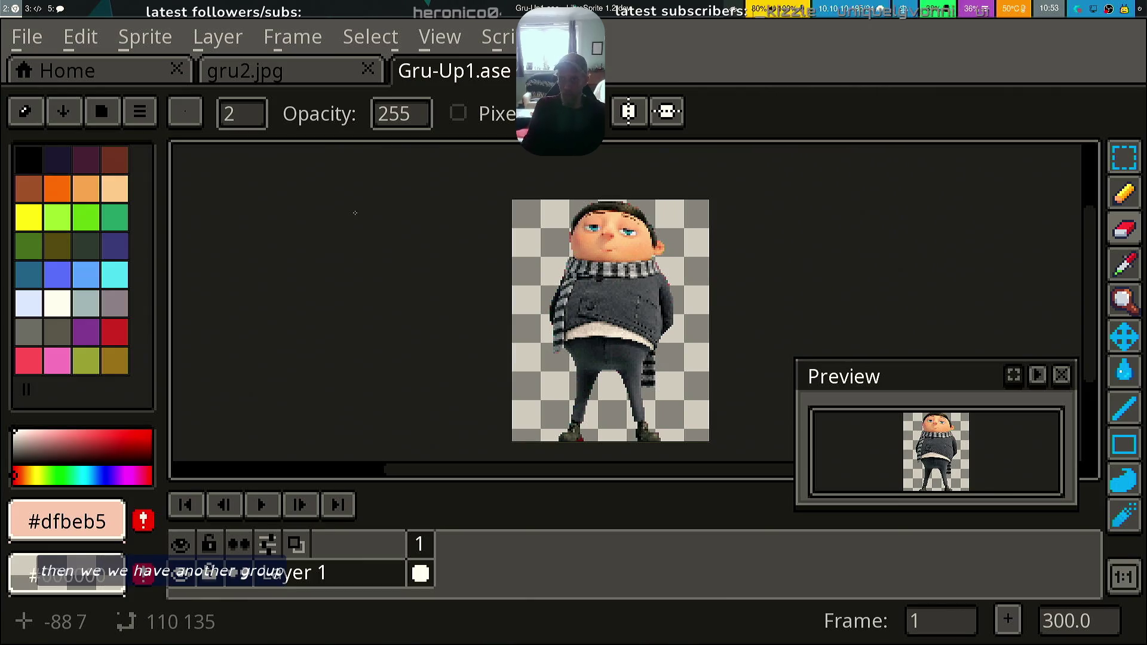
pyautogui.click(26, 37)
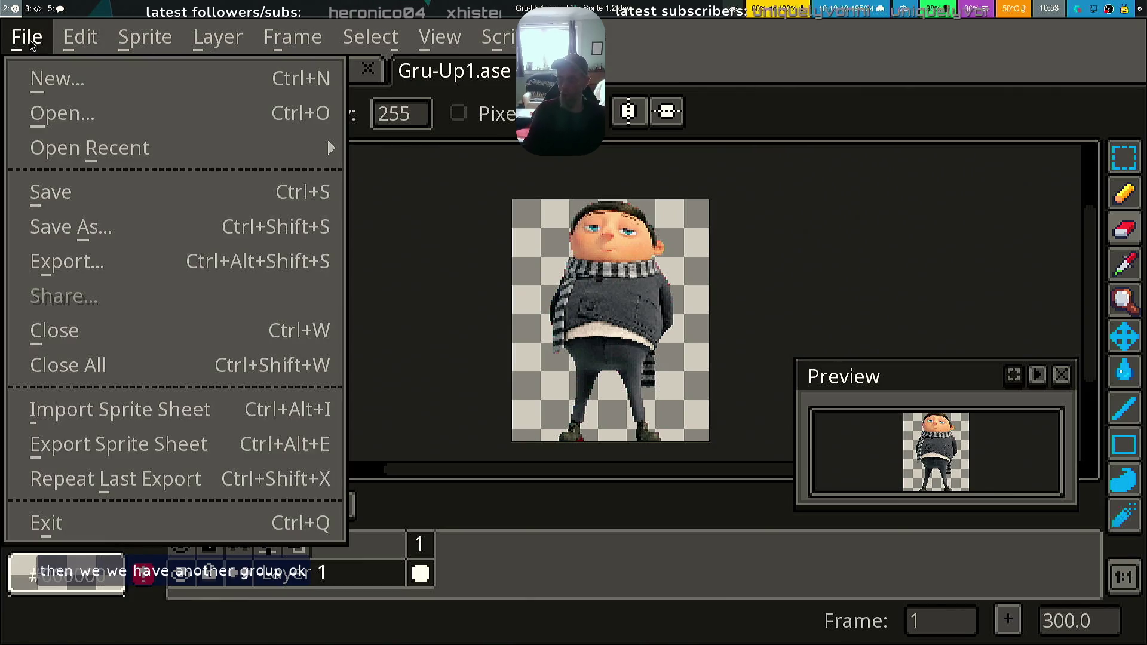
pyautogui.click(97, 203)
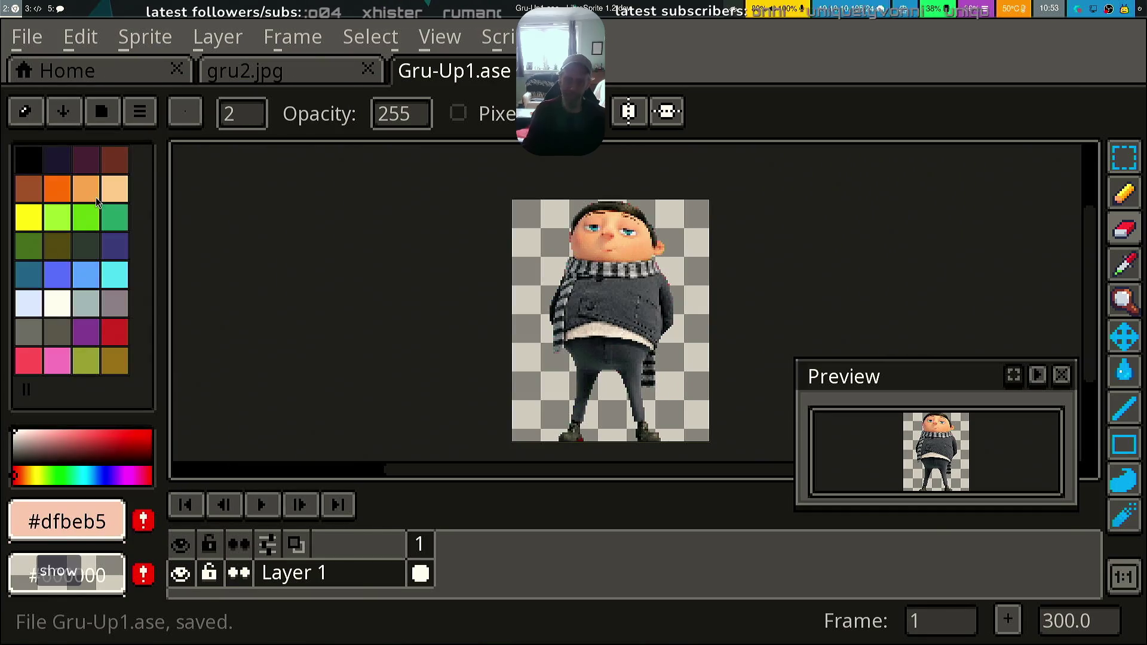
pyautogui.scroll(-1, 723, 407)
pyautogui.scroll(3, 720, 405)
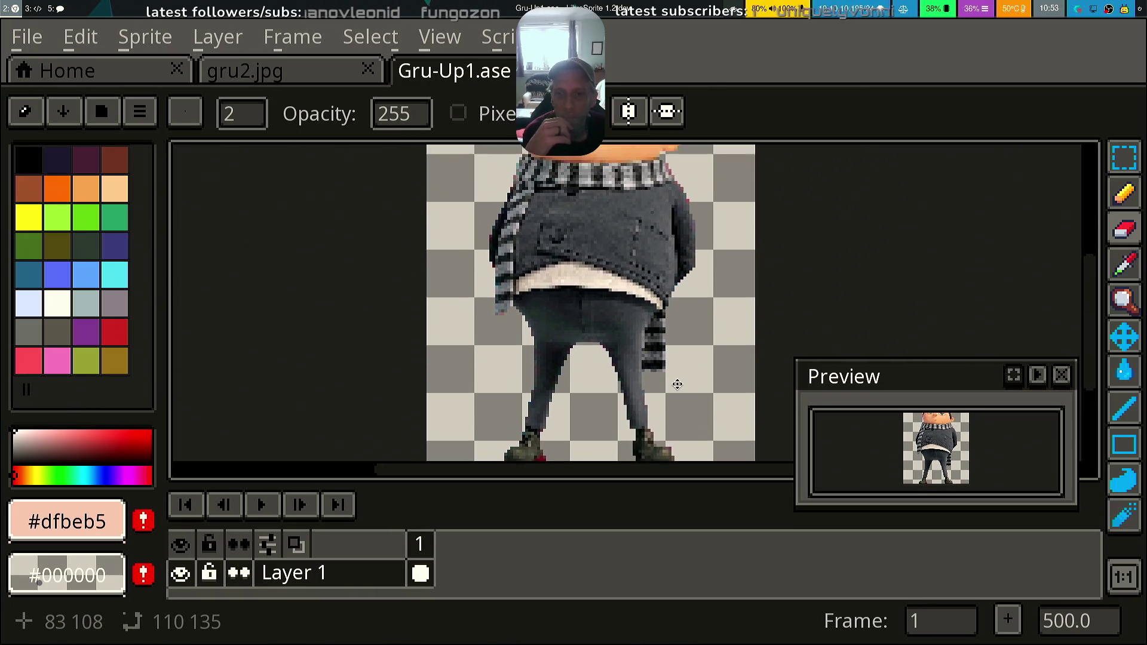
pyautogui.scroll(2, 656, 381)
pyautogui.scroll(-5, 665, 359)
pyautogui.scroll(1, 666, 359)
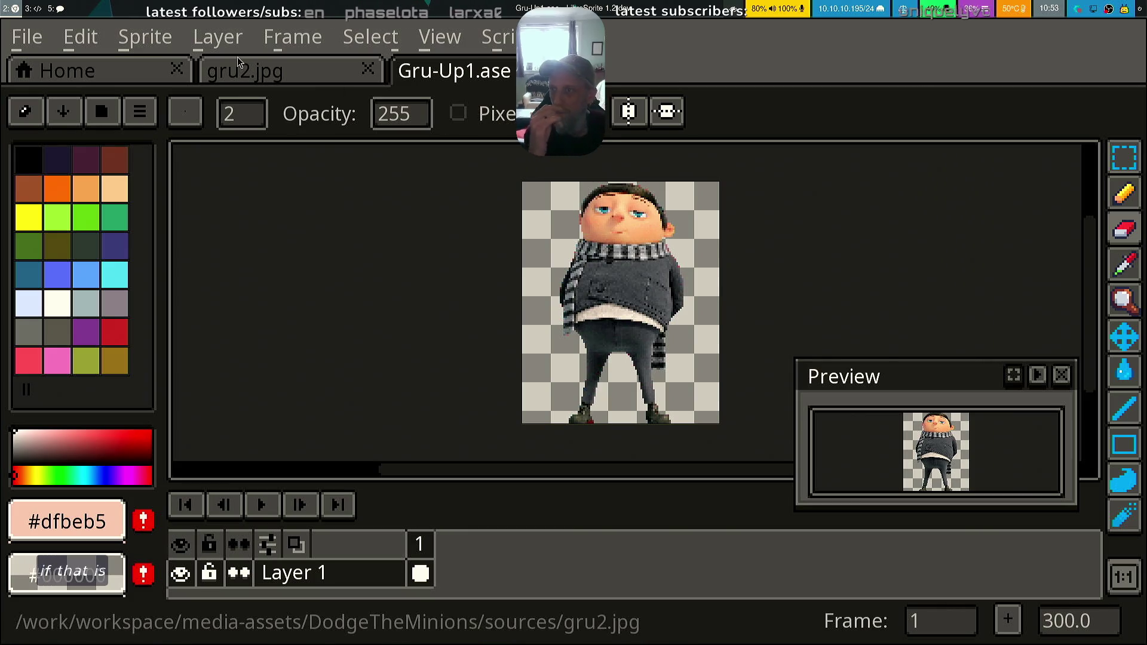
# Step: Flip the sprite horizontally and save it under the new name Gru-Up2.ase
pyautogui.click(90, 37)
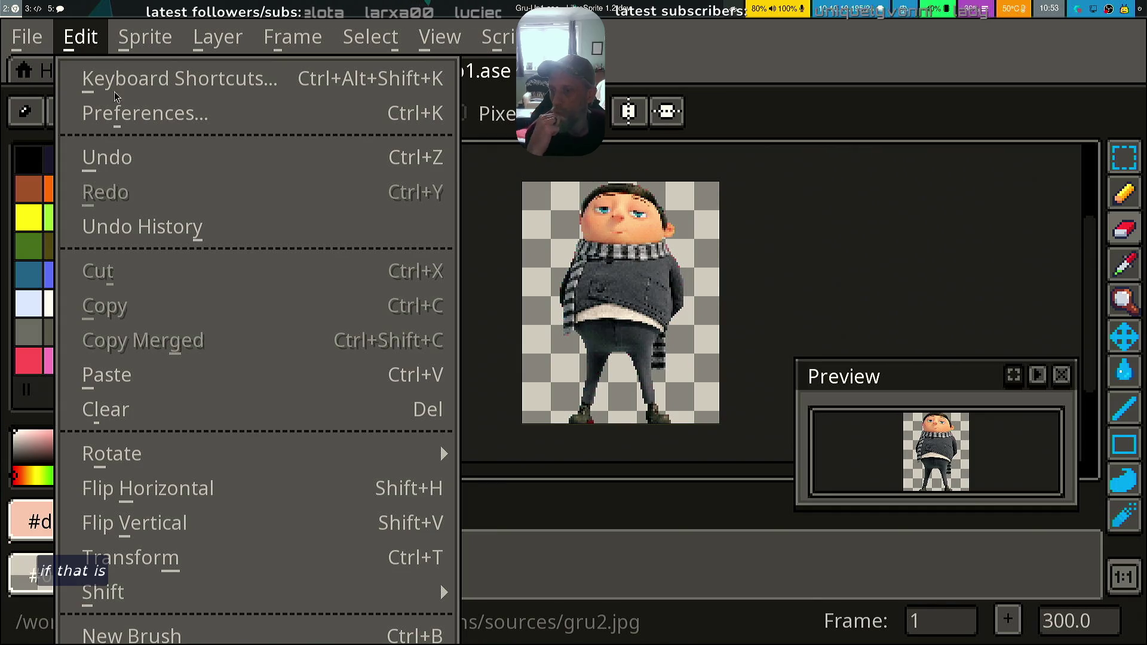
pyautogui.click(228, 488)
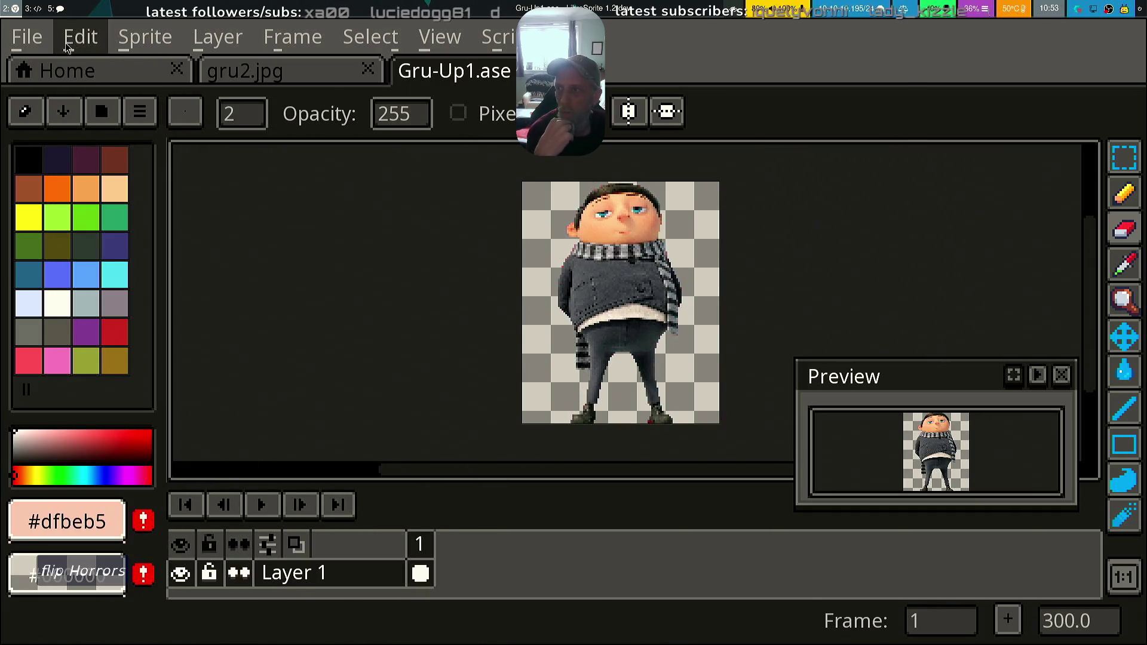
pyautogui.click(29, 39)
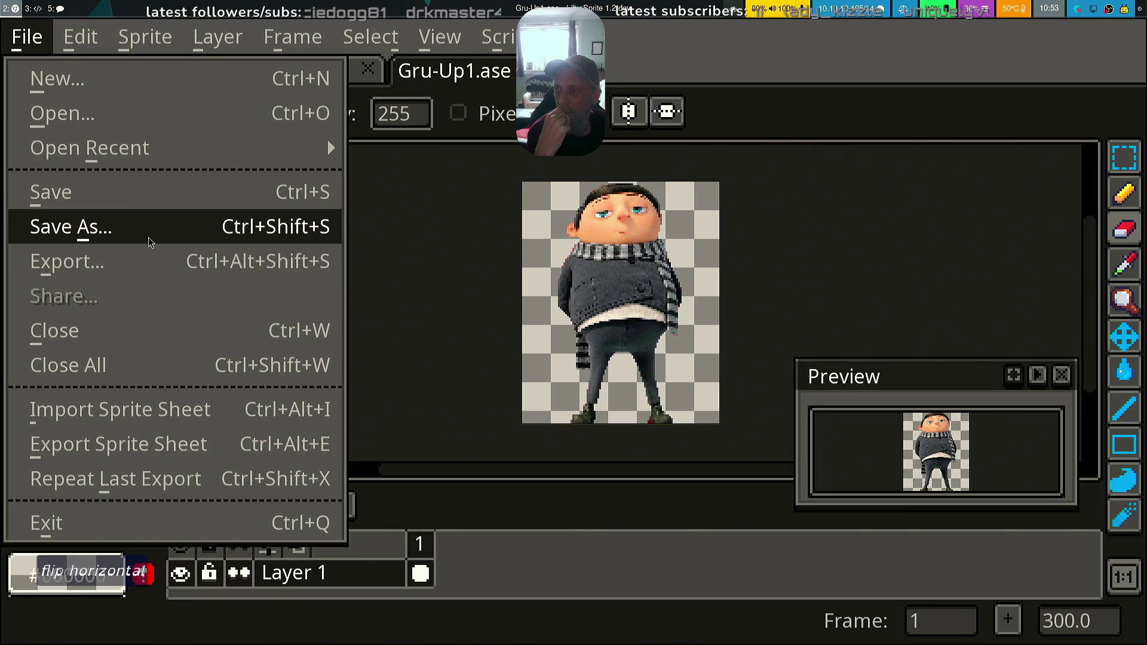
pyautogui.click(149, 237)
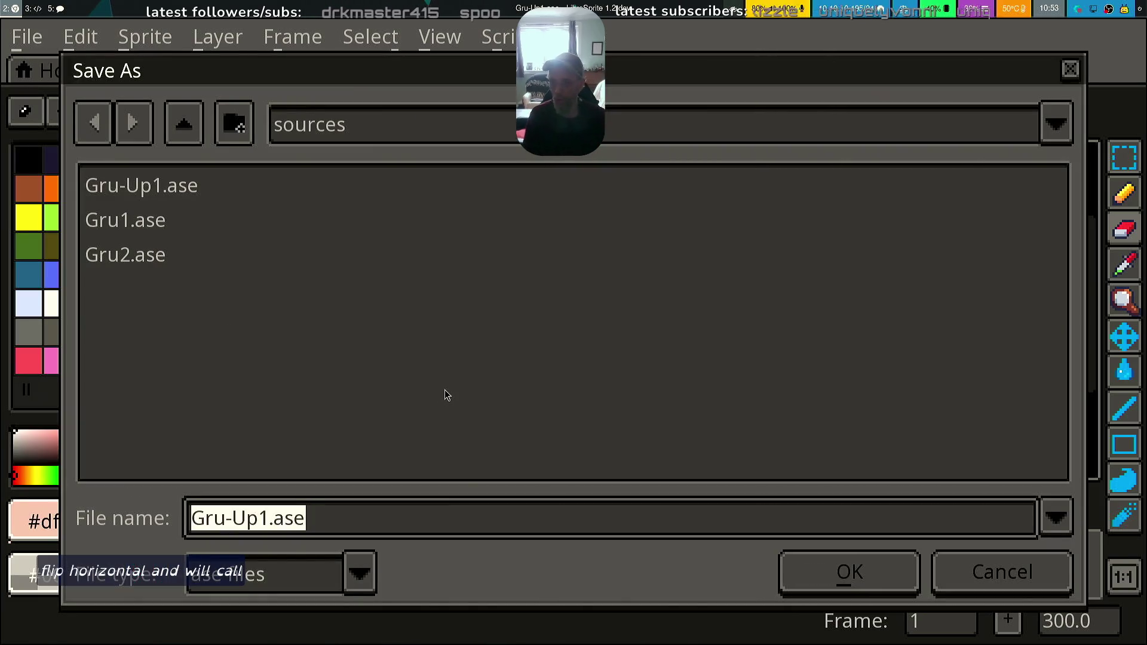
pyautogui.press('Left')
pyautogui.press('Left')
pyautogui.press('Left')
pyautogui.press('BackSpace')
pyautogui.write('2')
pyautogui.press('Return')
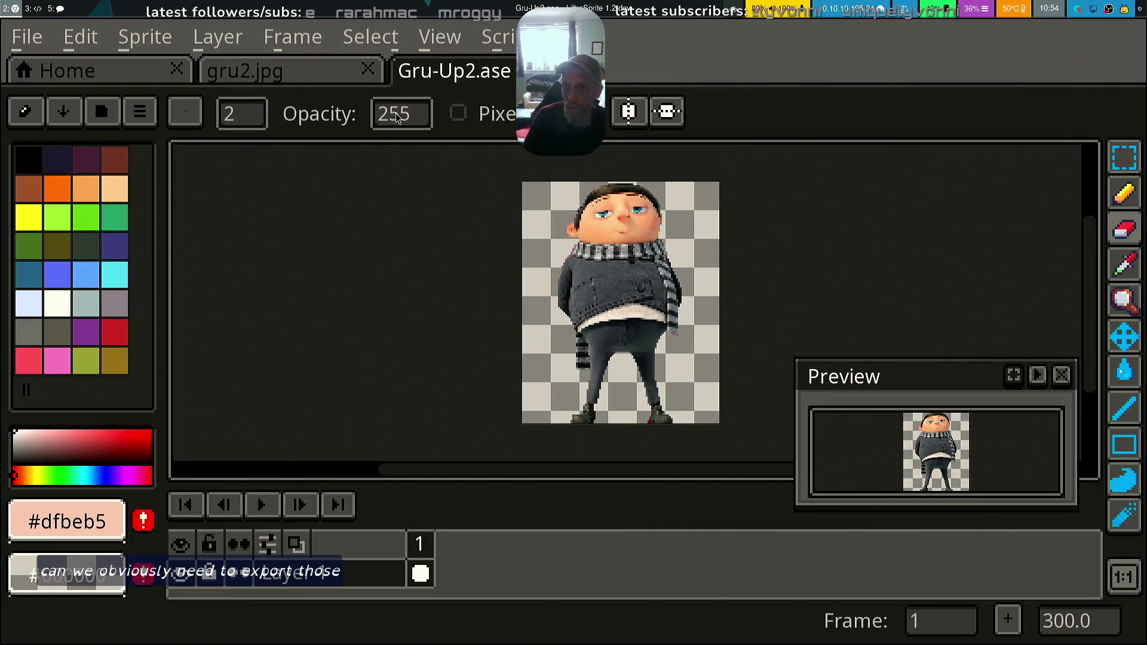
pyautogui.click(35, 44)
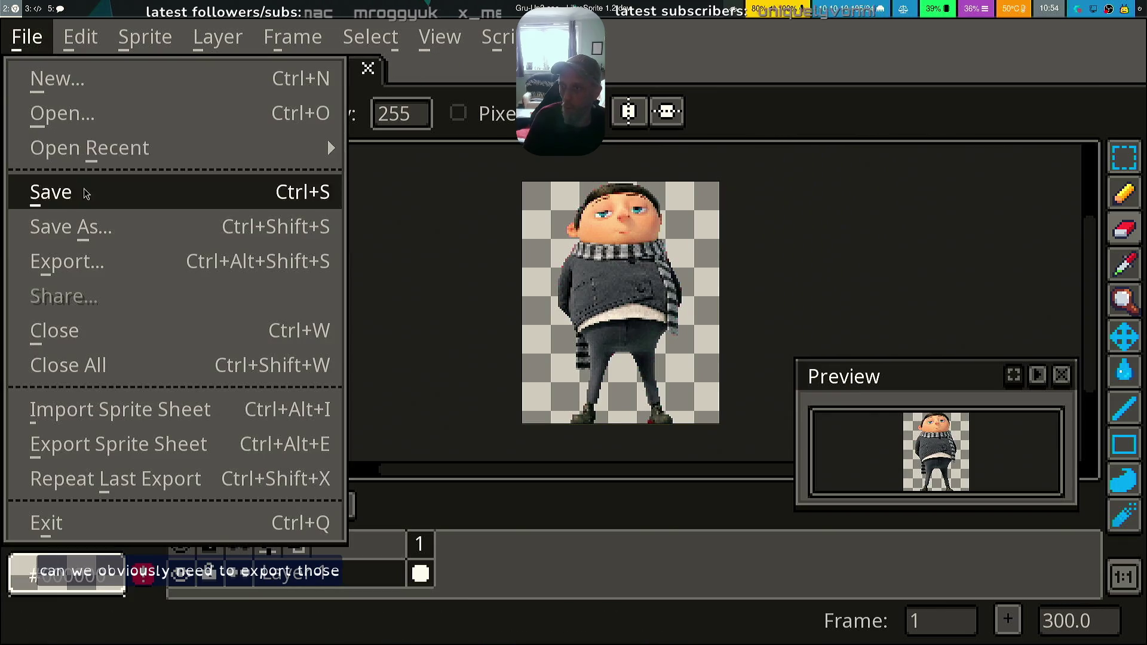
# Step: Open Gru-Up1.ase without loading it as an animation
pyautogui.click(95, 114)
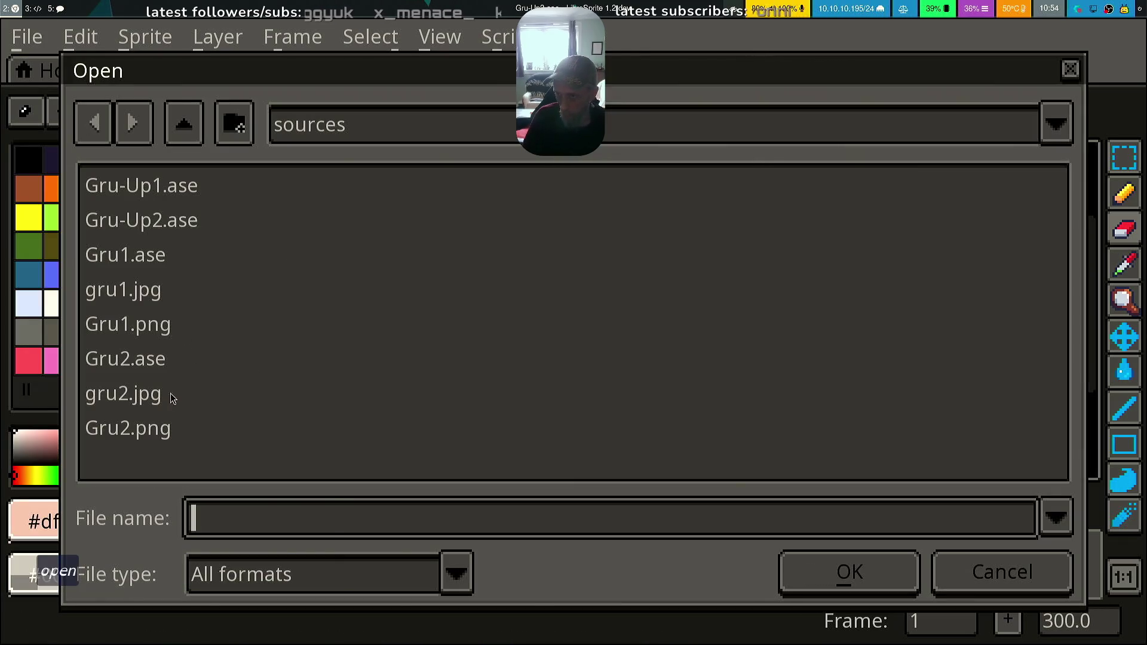
pyautogui.click(167, 196)
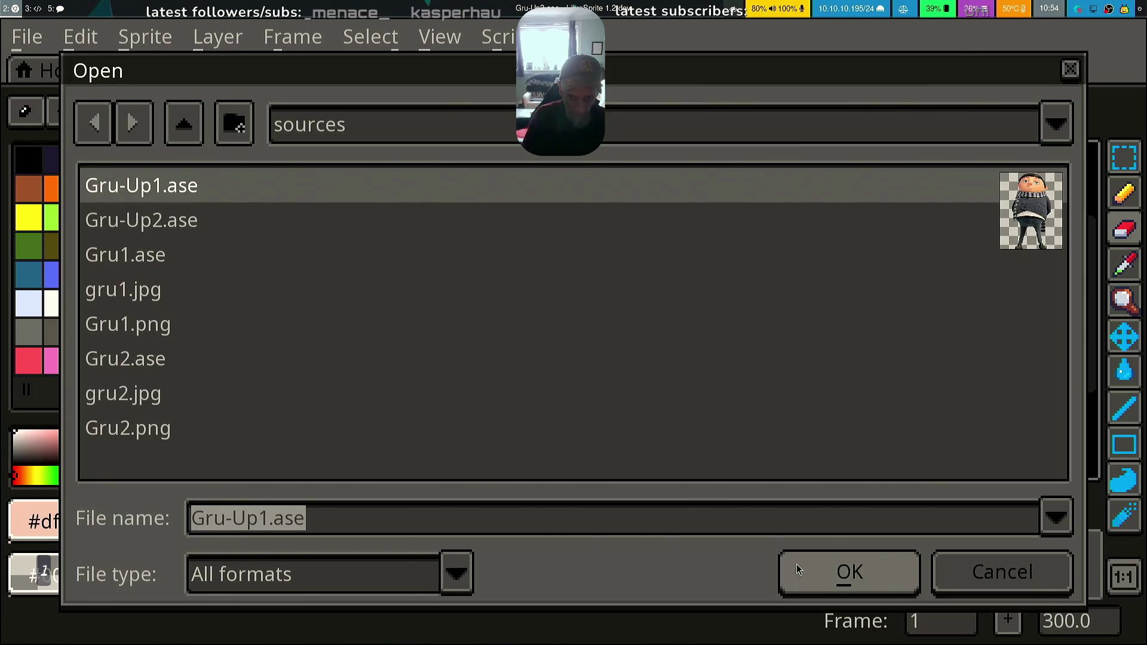
pyautogui.click(797, 564)
pyautogui.click(633, 425)
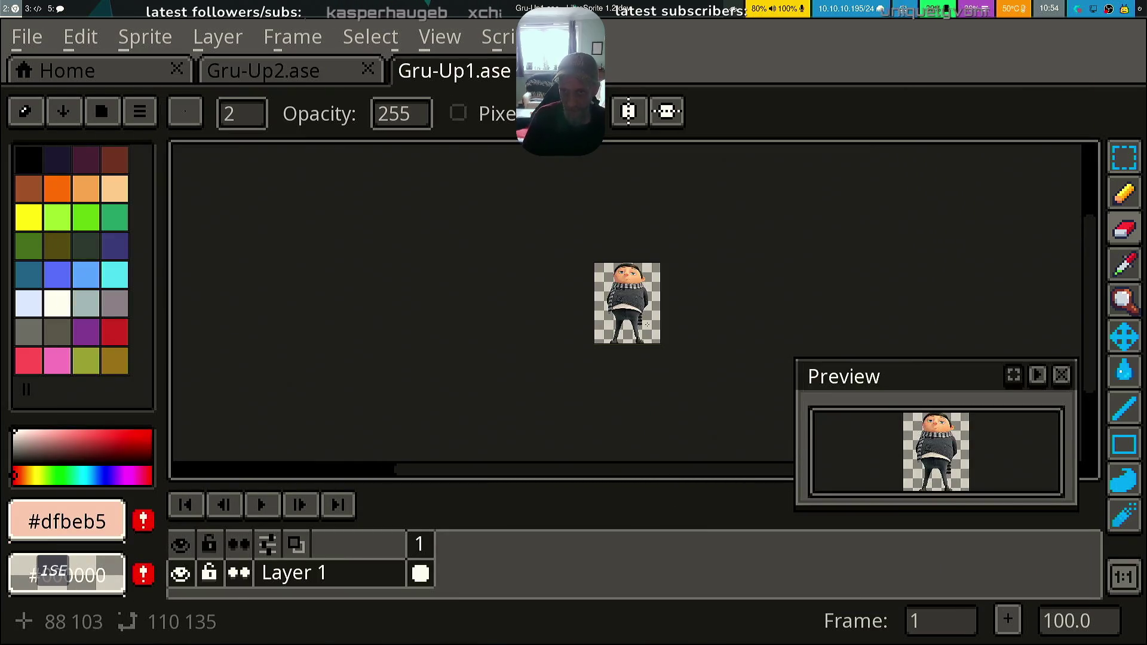
pyautogui.click(276, 76)
pyautogui.click(454, 70)
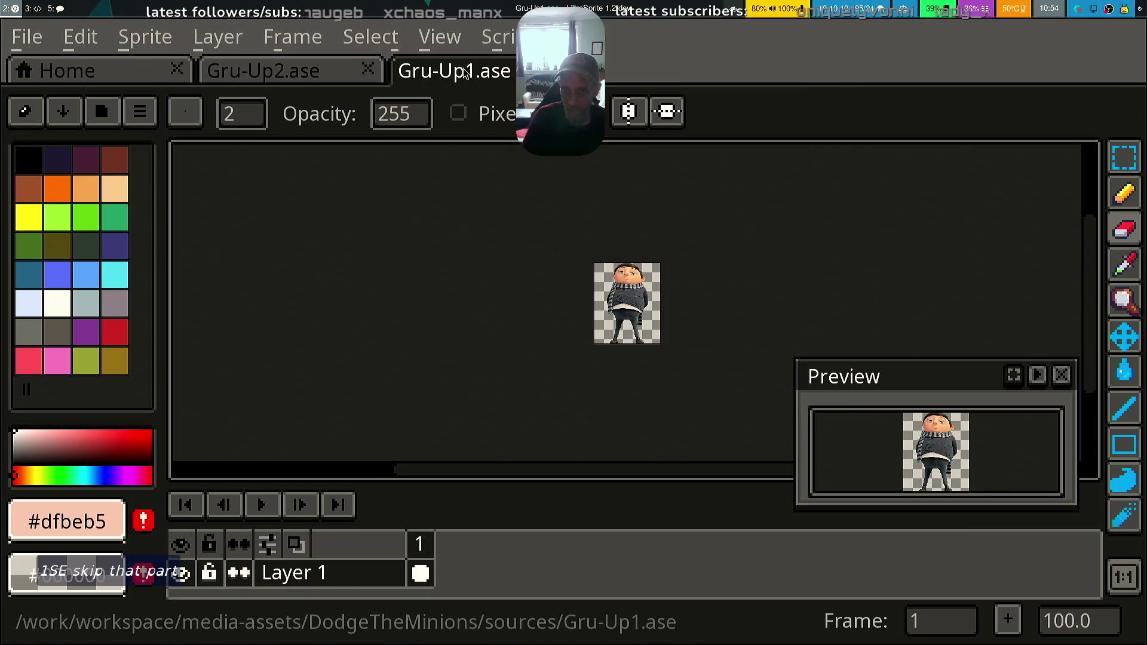
pyautogui.scroll(2, 622, 303)
pyautogui.scroll(1, 633, 317)
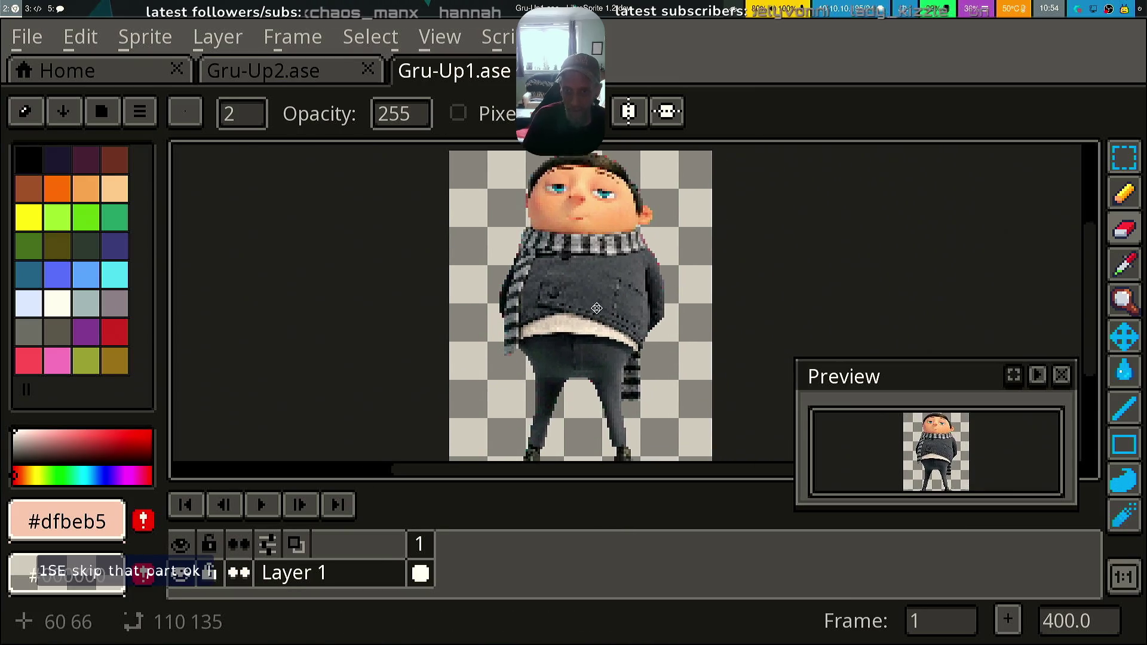
pyautogui.scroll(-1, 597, 307)
# Step: Save a PNG copy of the sprite as Gru-Up1.png
pyautogui.click(27, 36)
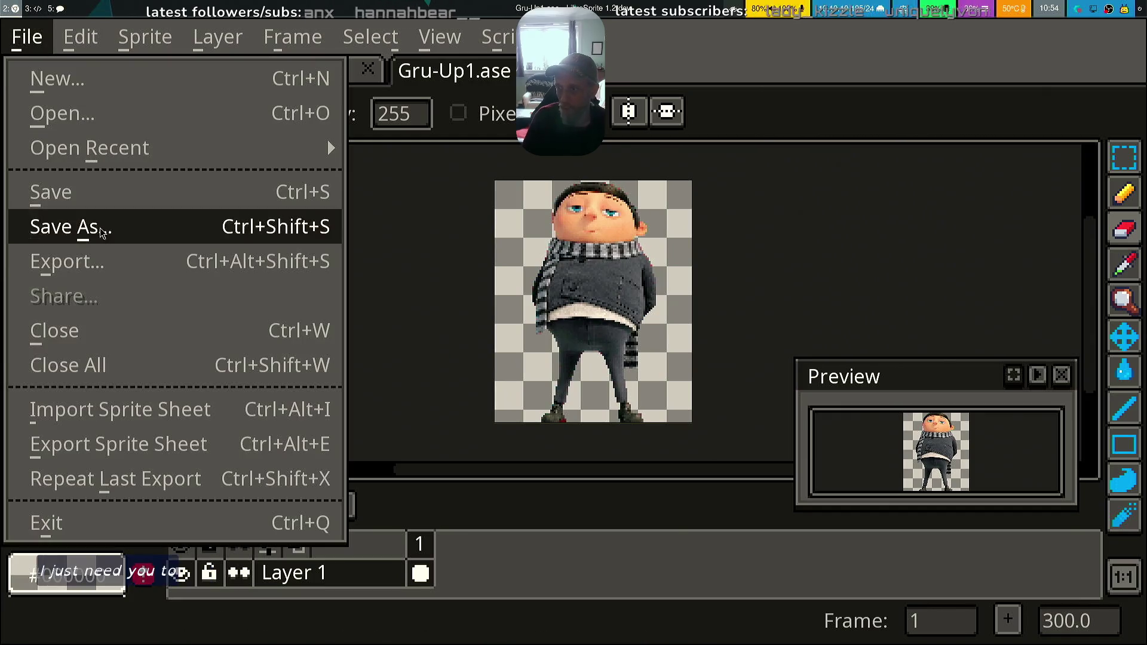
pyautogui.click(90, 259)
pyautogui.click(269, 574)
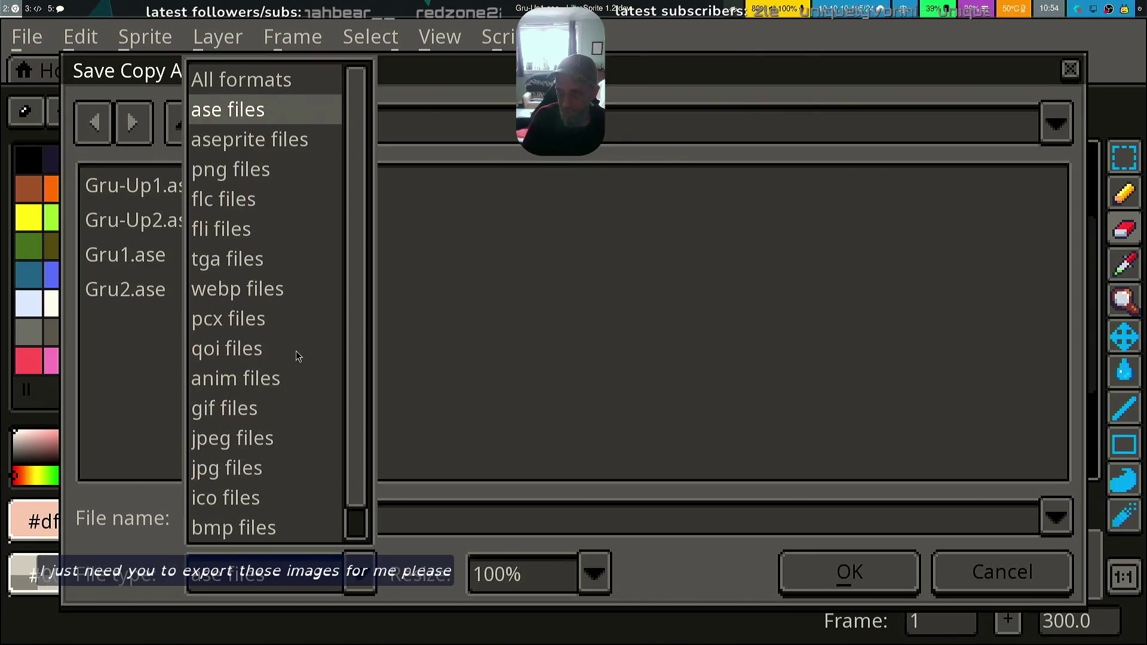
pyautogui.click(239, 167)
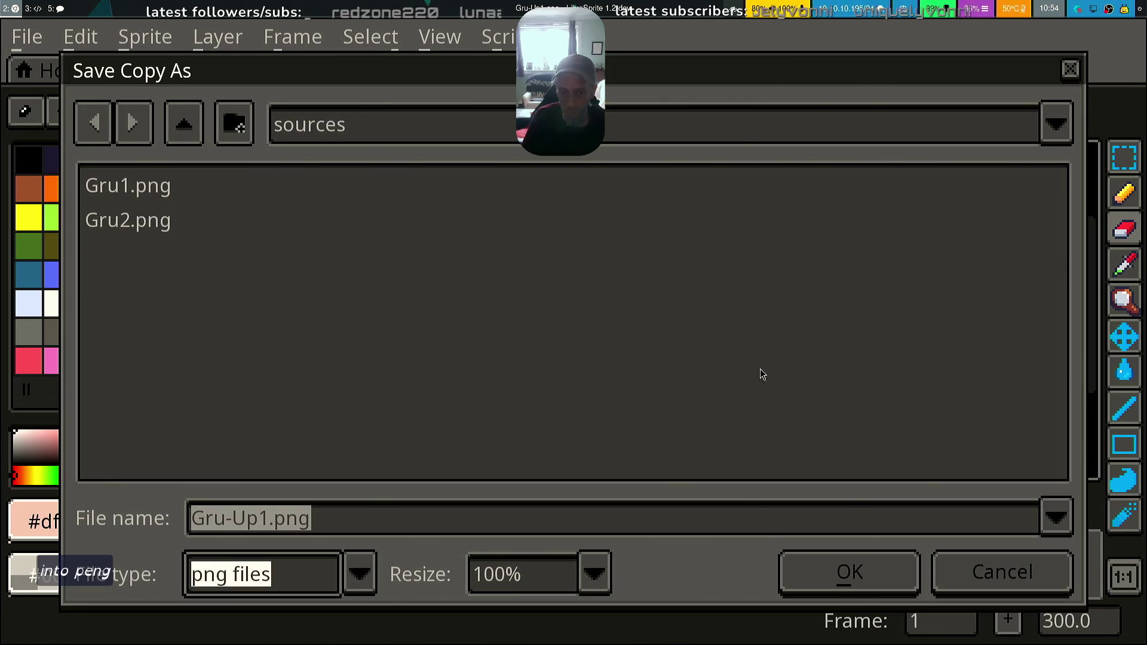
pyautogui.click(866, 578)
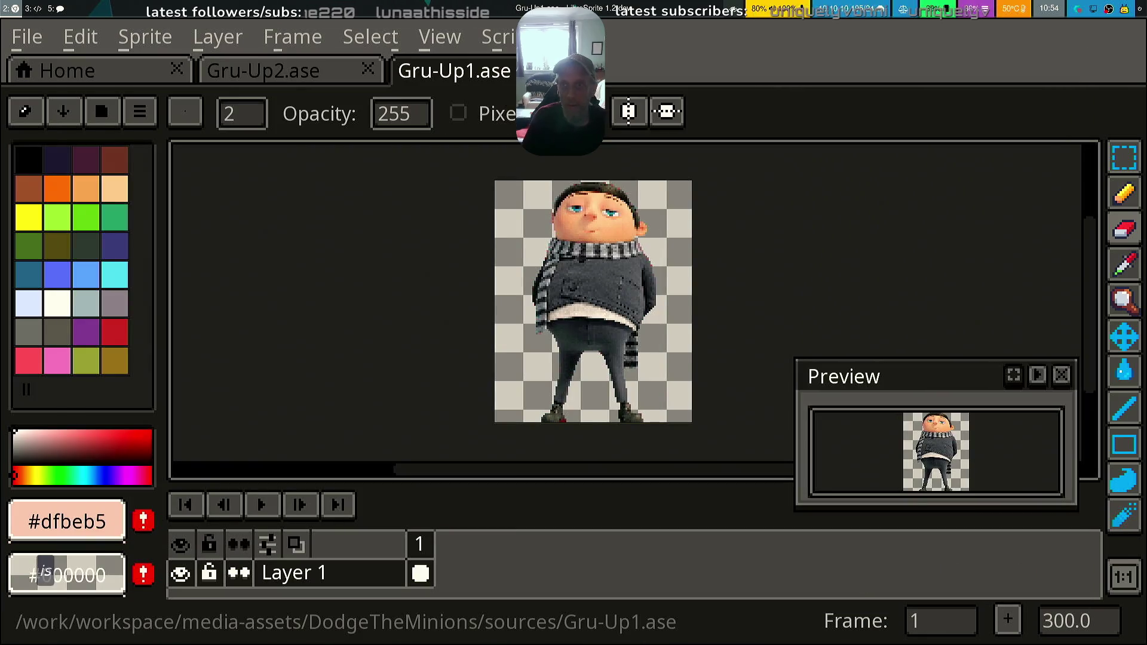
# Step: Close Gru-Up1 and export Gru-Up2 as Gru-Up2.png
pyautogui.click(559, 71)
pyautogui.click(81, 37)
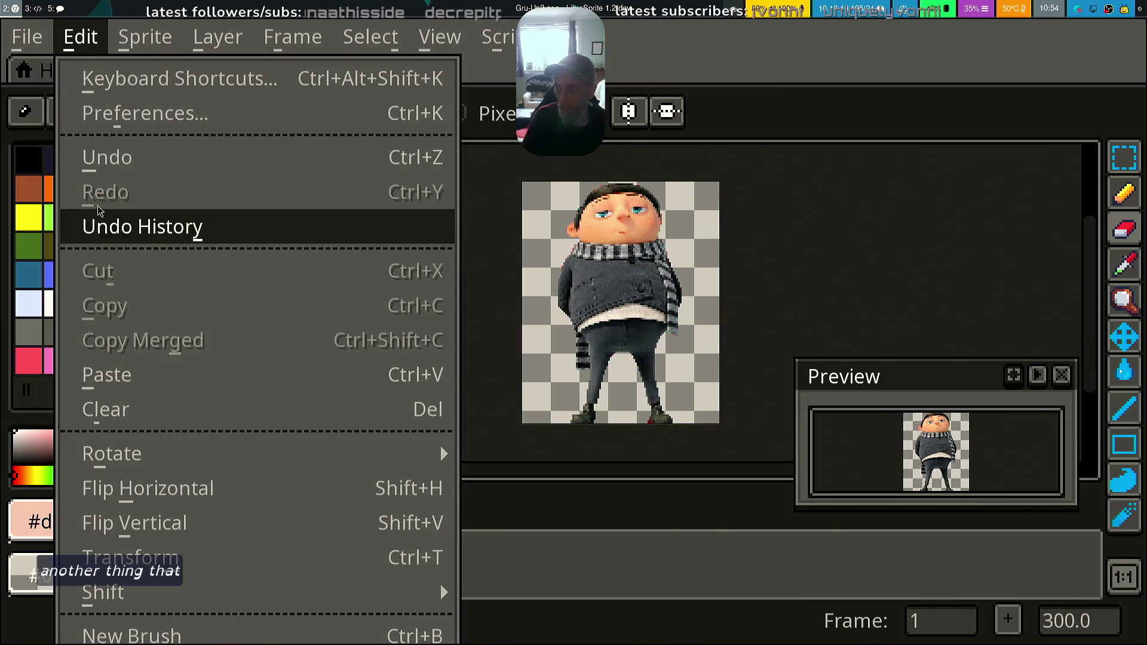
pyautogui.click(109, 270)
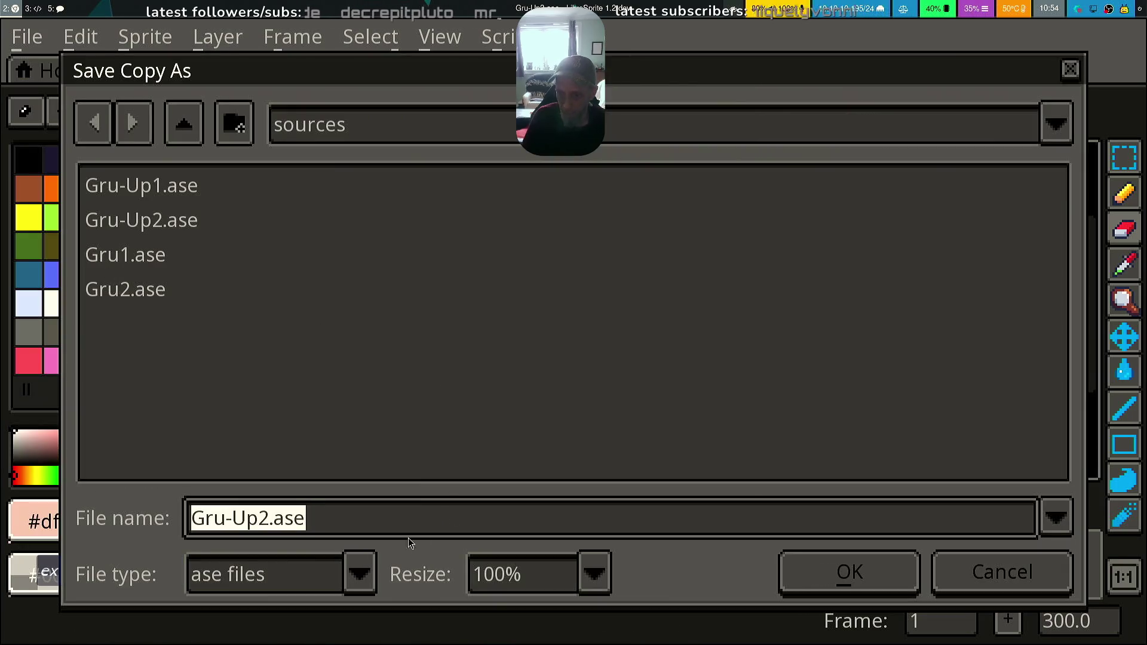
pyautogui.click(359, 574)
pyautogui.click(274, 169)
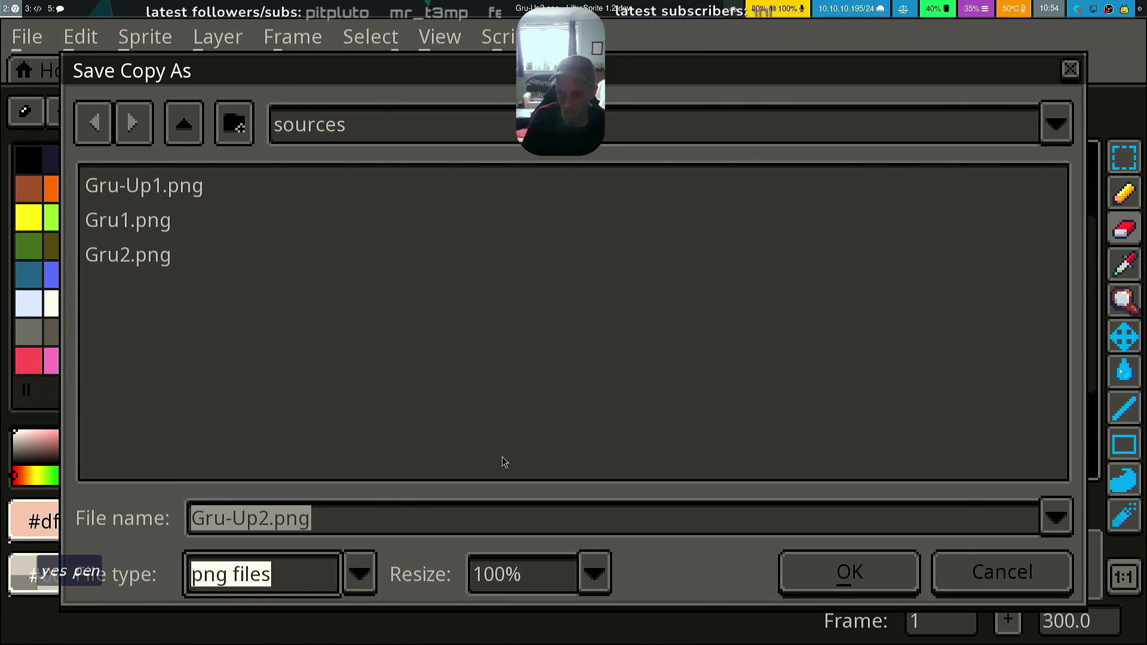
pyautogui.click(859, 562)
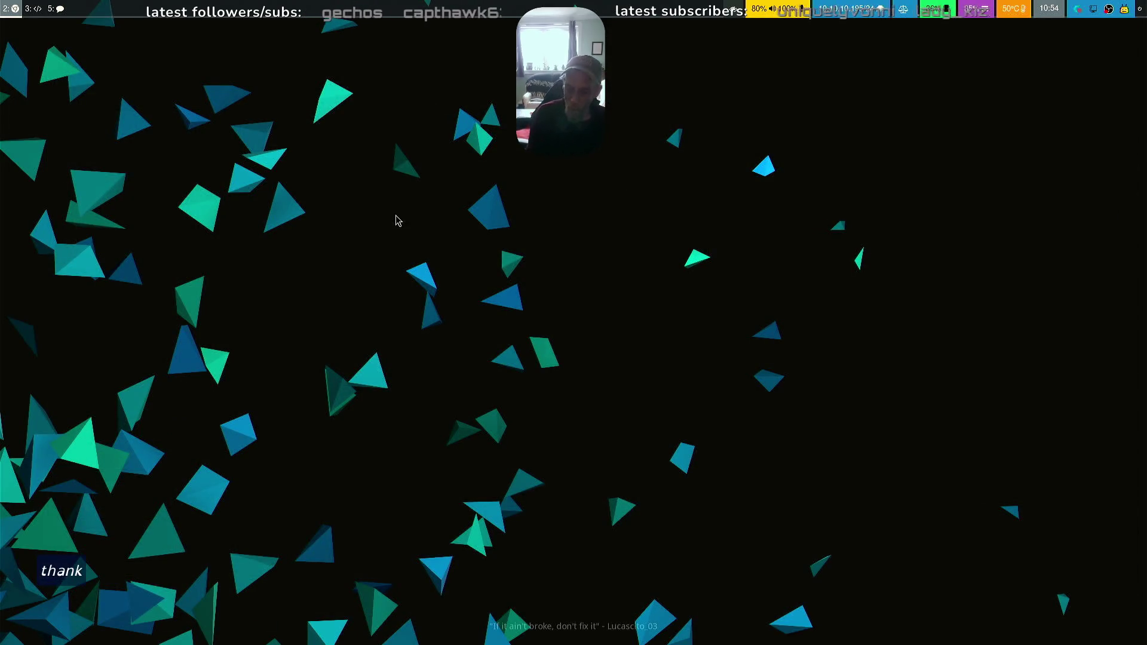
# Step: Launch Godot Engine Mono from a launcher search for 'godo' and open the DodgeTheMinions project
pyautogui.press('super+d')
pyautogui.write('godf')
pyautogui.press('BackSpace')
pyautogui.write('o')
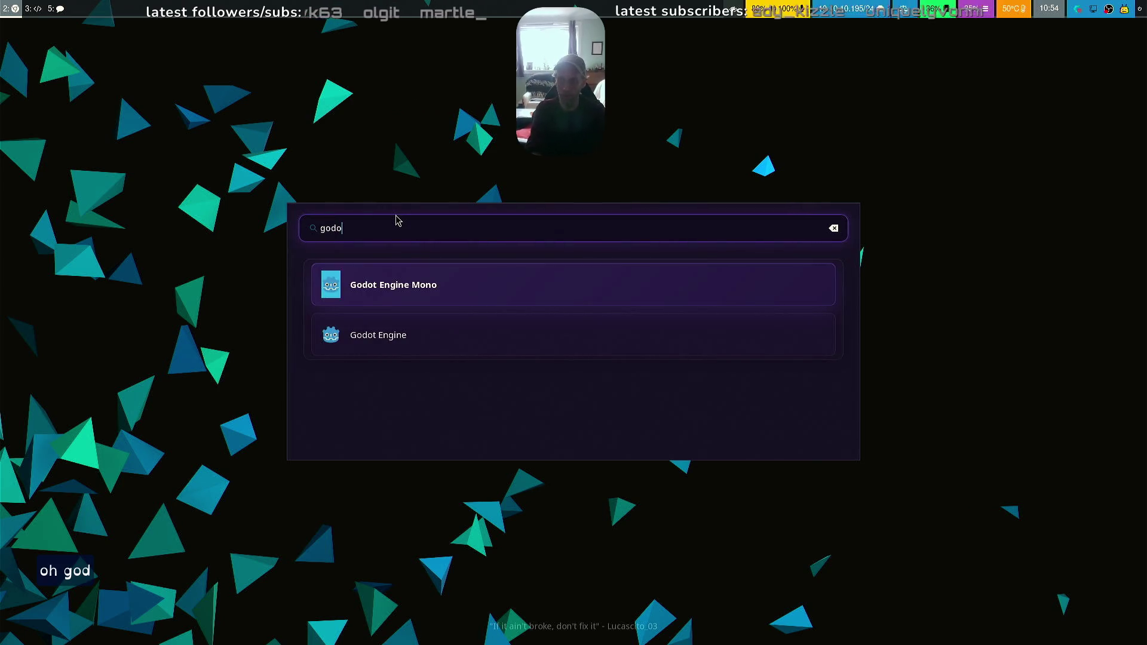
pyautogui.press('Return')
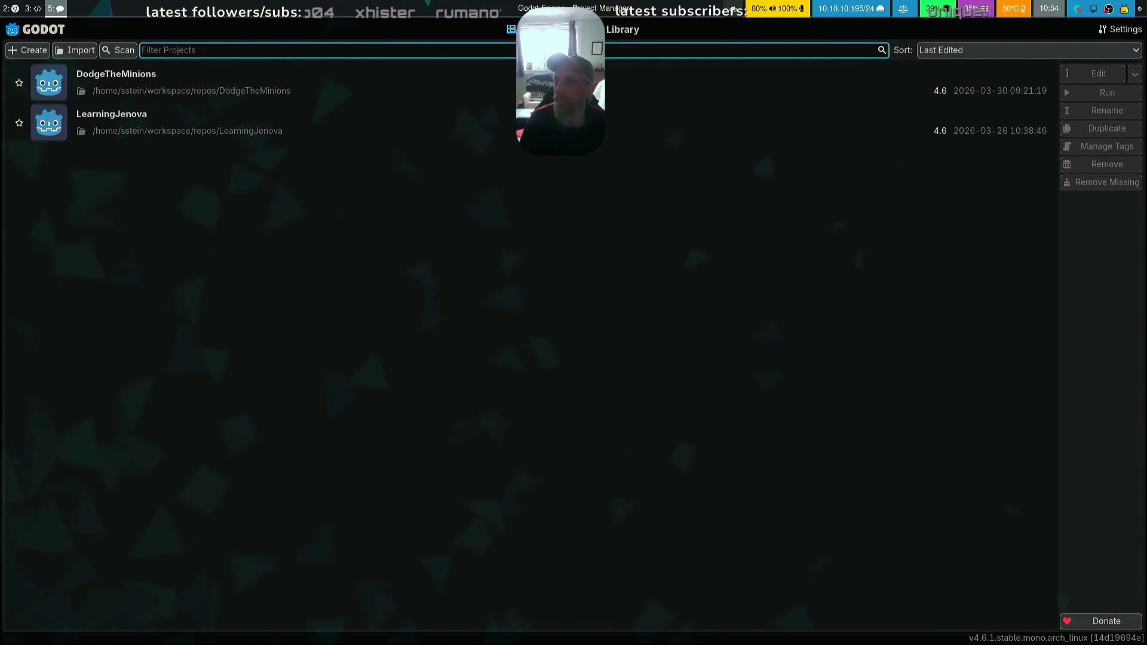
pyautogui.doubleClick(255, 84)
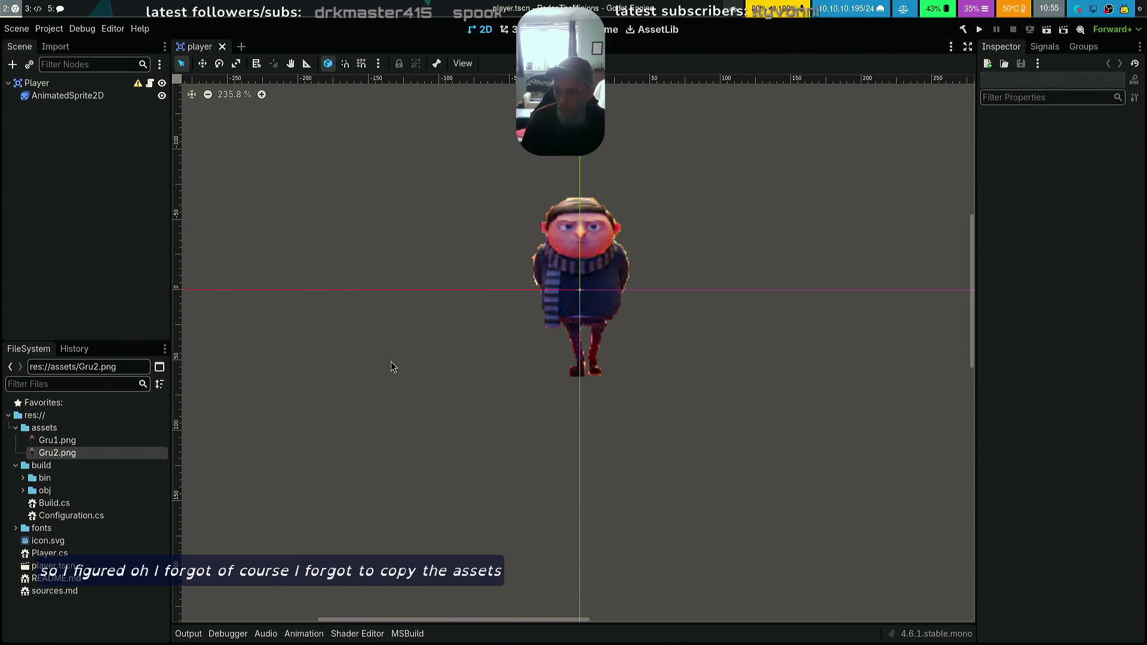
# Step: Open Dolphin and browse to media-assets/DodgeTheMinions, glancing into its sources folder
pyautogui.press('super+e')
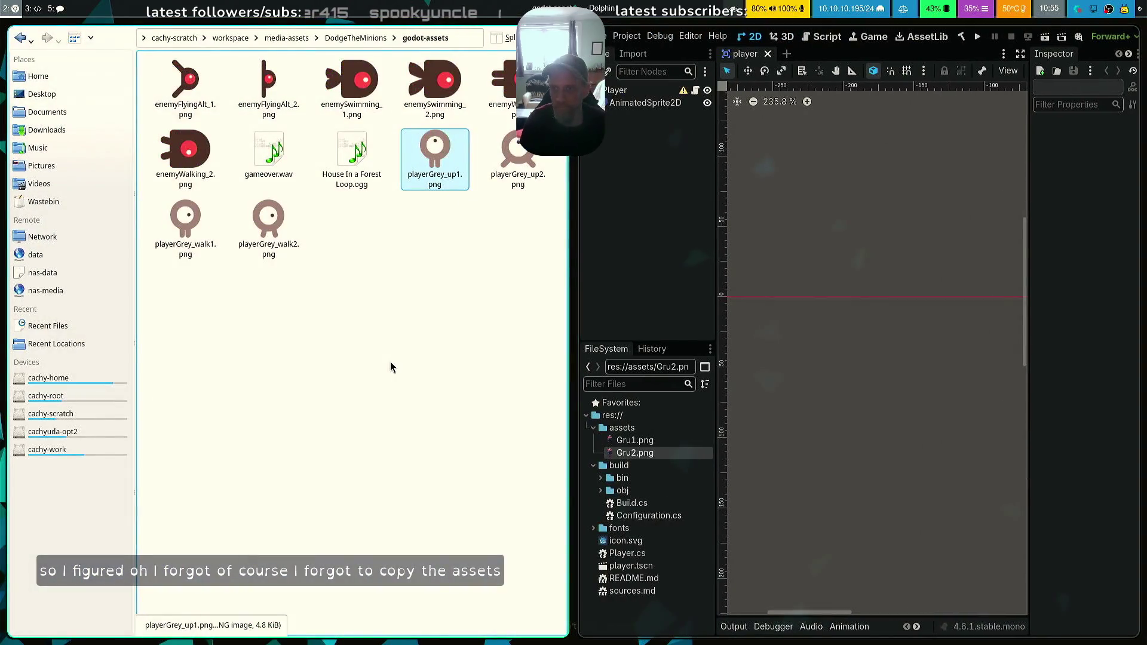
pyautogui.click(286, 38)
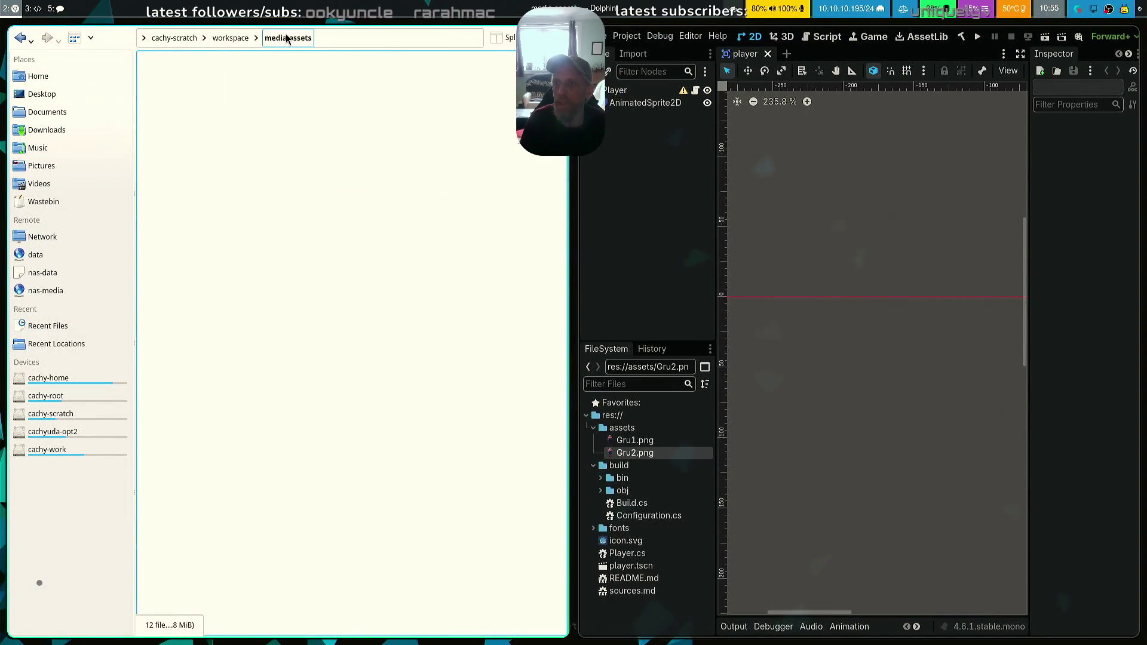
pyautogui.click(170, 85)
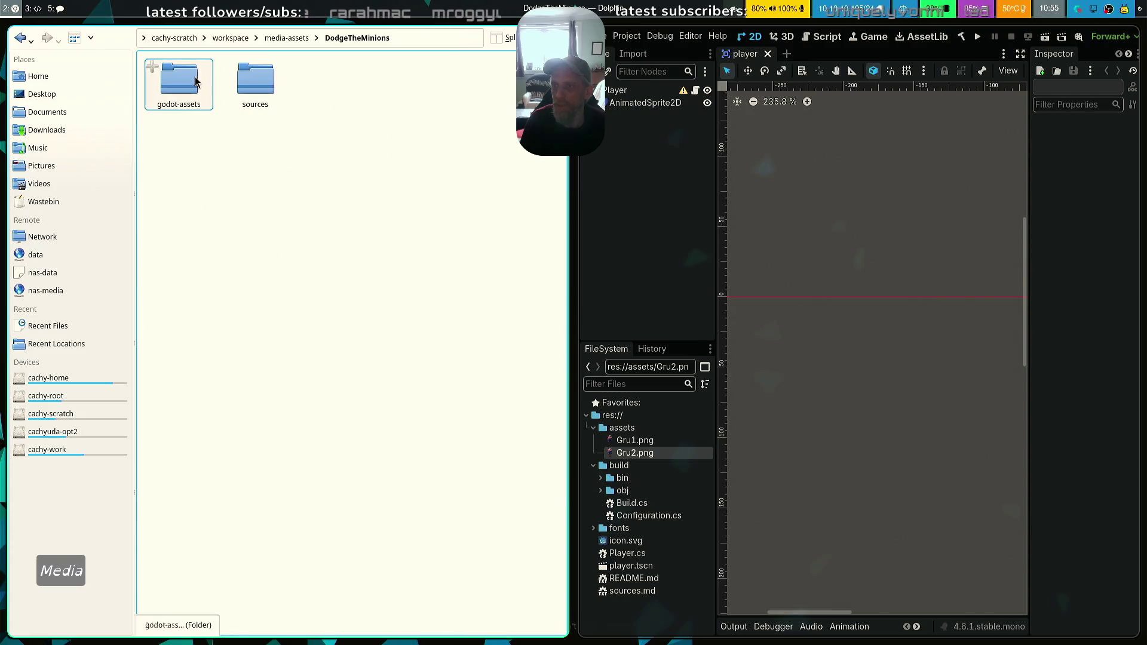
pyautogui.click(257, 83)
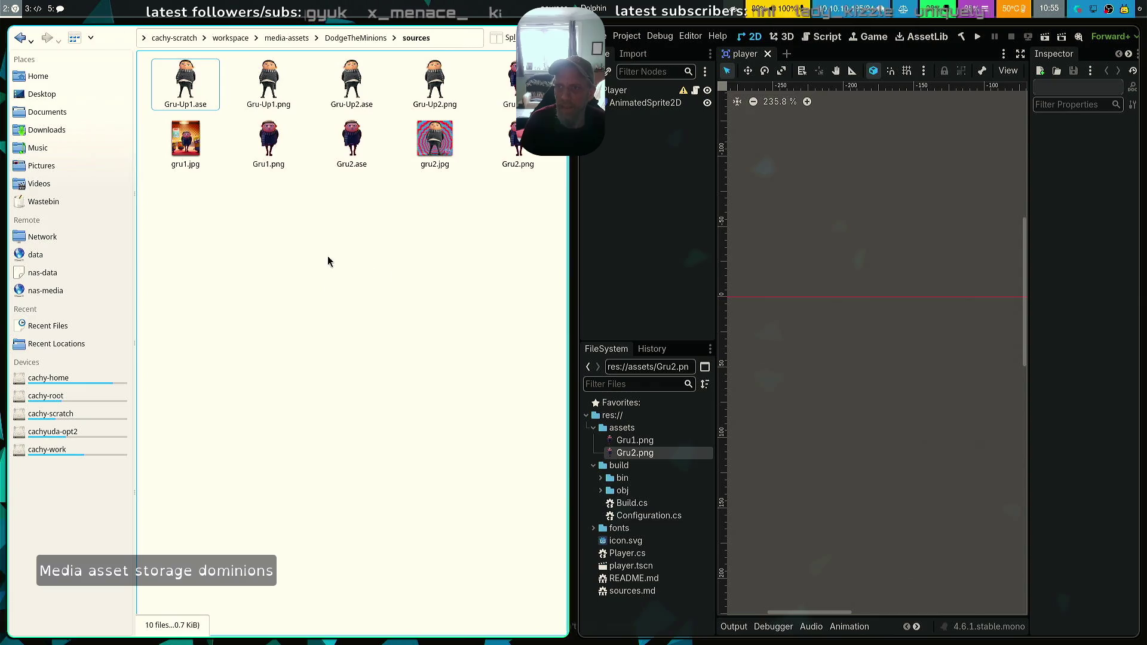
pyautogui.click(355, 38)
# Step: Create a new folder named author-assets in DodgeTheMinions
pyautogui.press('F10')
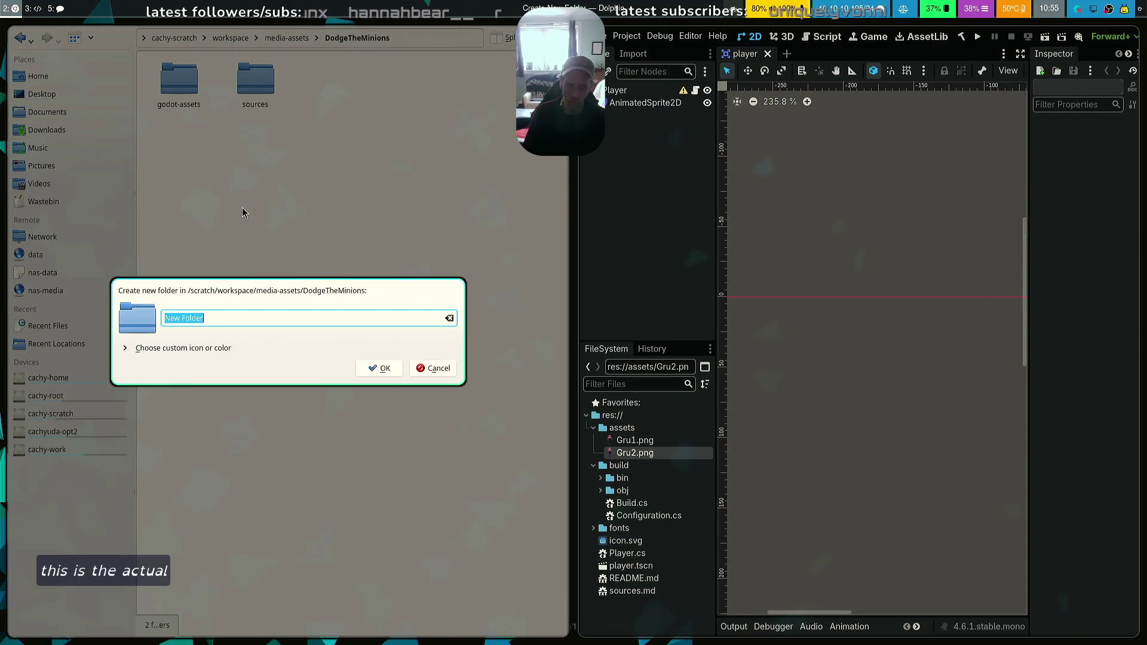
pyautogui.write('auty')
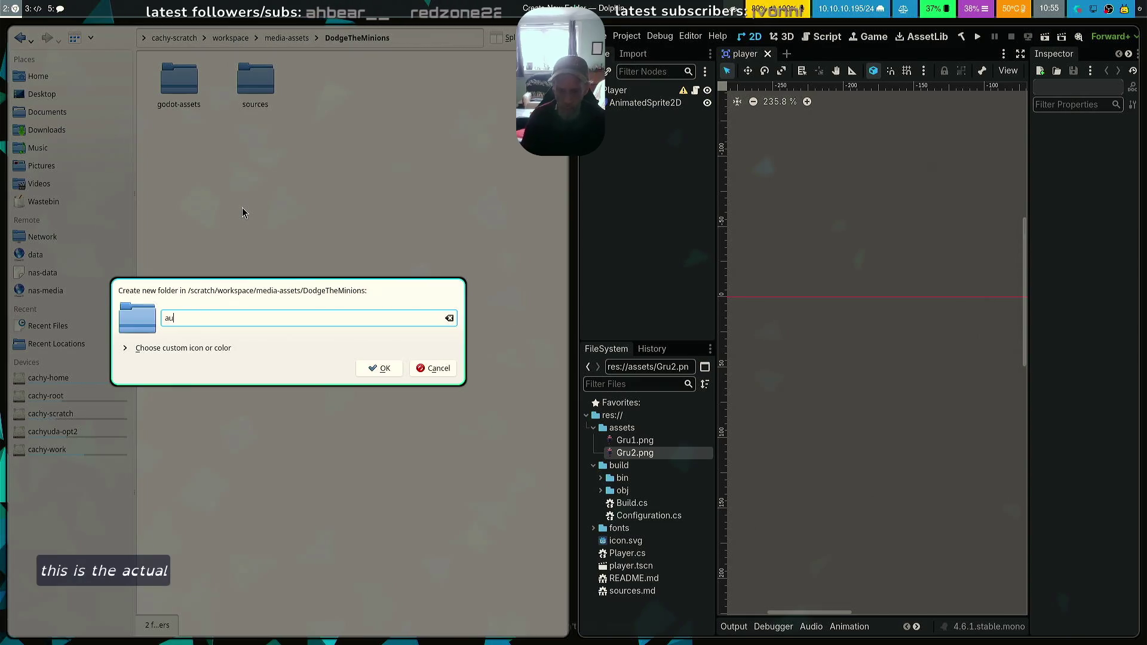
pyautogui.press('BackSpace')
pyautogui.write('hor-assets')
pyautogui.press('Return')
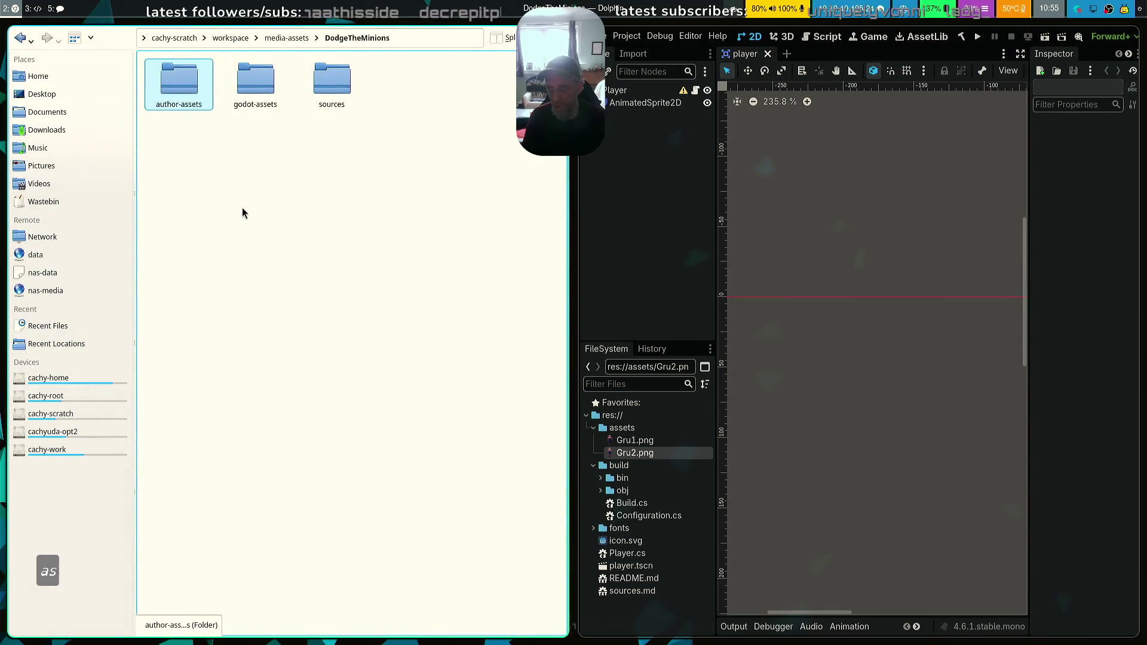
# Step: Move the selection across the folders with the arrow keys and open sources
pyautogui.press('Right')
pyautogui.press('Left')
pyautogui.press('Right')
pyautogui.press('Right')
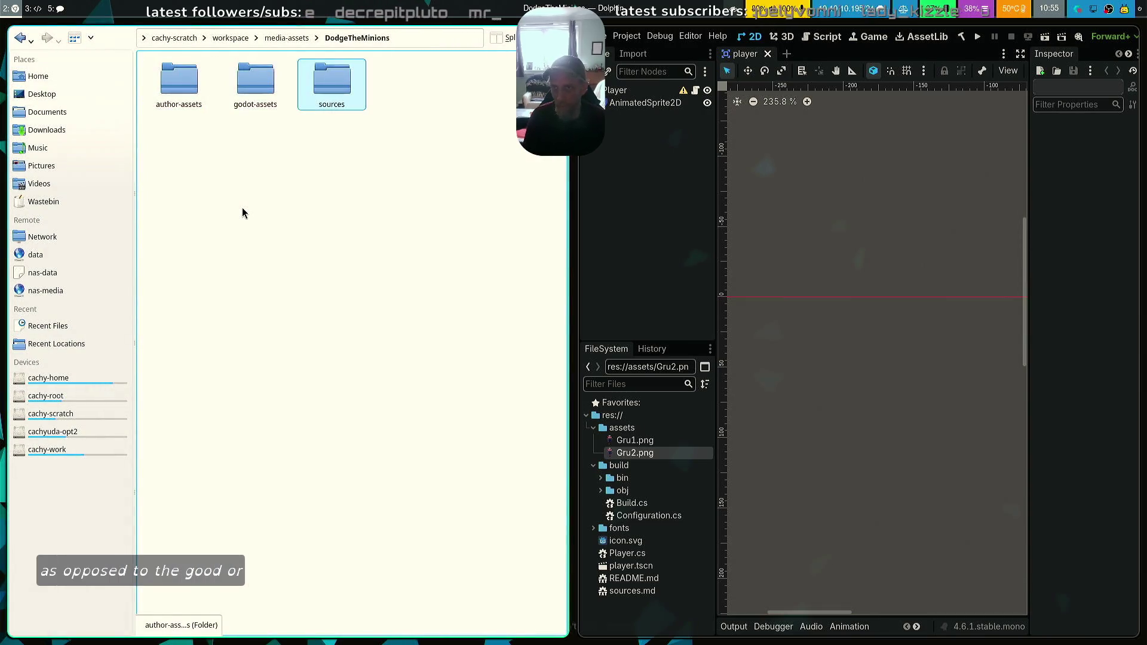
pyautogui.press('Return')
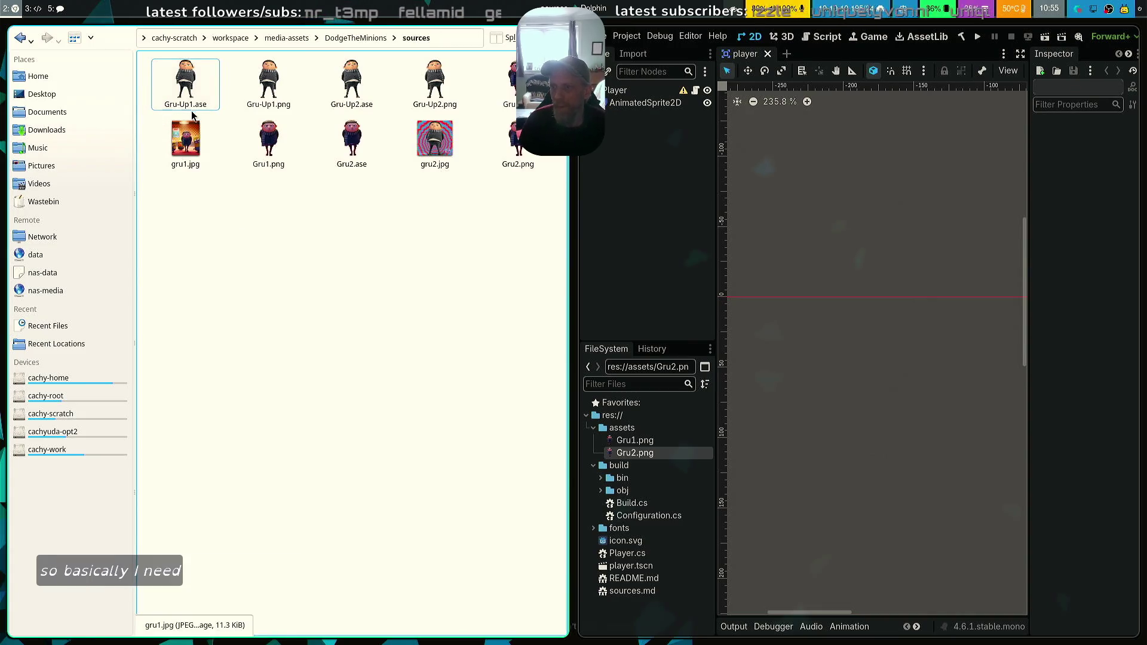
# Step: Move the eight Gru source files from sources into the author-assets folder
pyautogui.moveTo(148, 78); pyautogui.dragTo(520, 87)
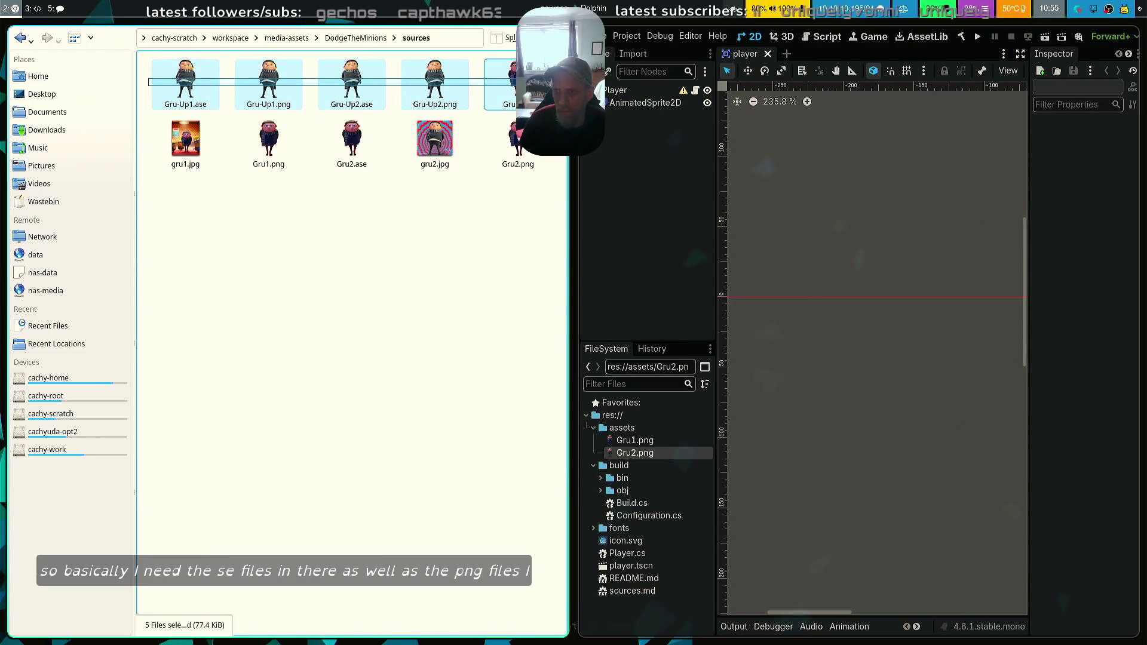
pyautogui.moveTo(275, 205); pyautogui.dragTo(363, 154)
pyautogui.keyDown('ctrl'); pyautogui.click(517, 149); pyautogui.keyUp('ctrl')
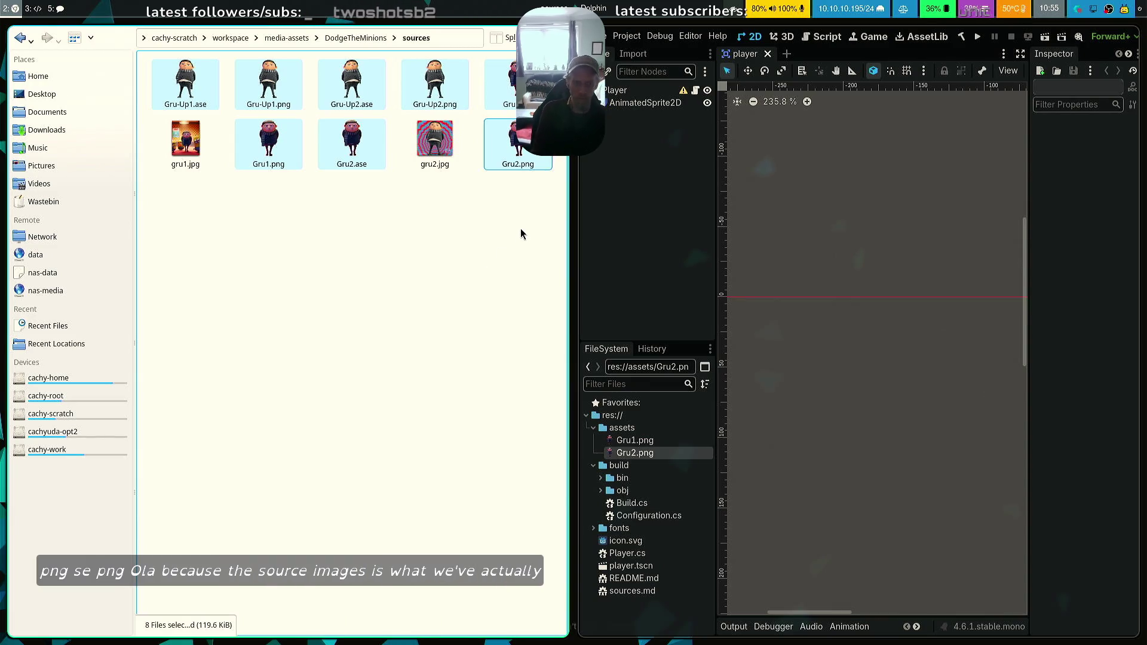
pyautogui.hotkey('ctrl', 'x')
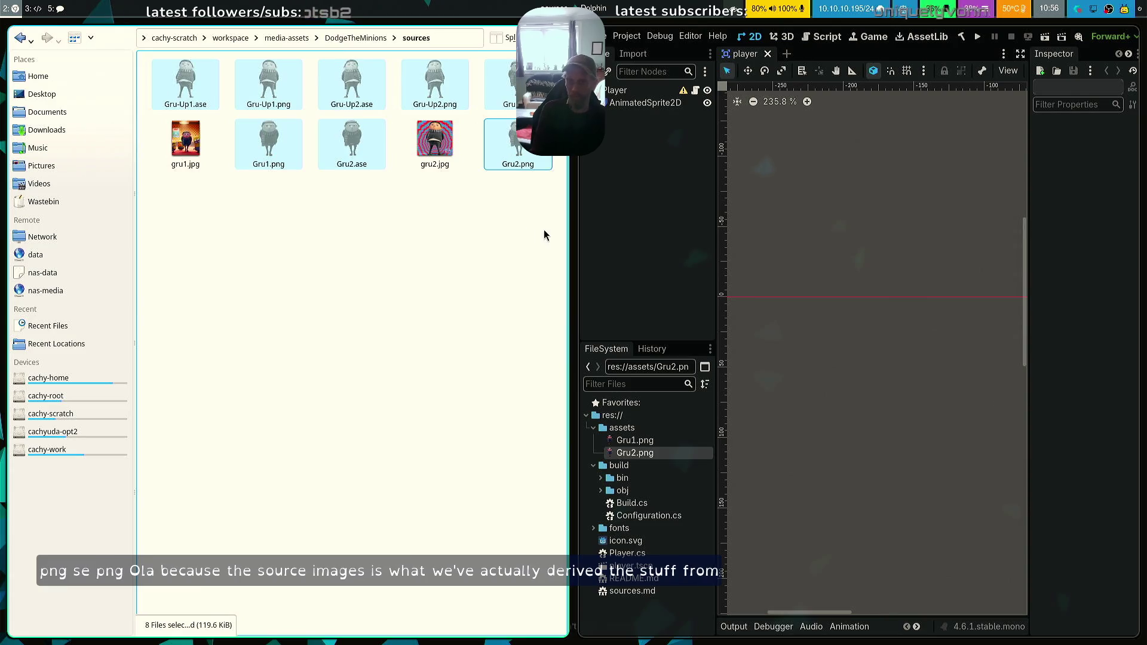
pyautogui.click(349, 38)
pyautogui.doubleClick(177, 77)
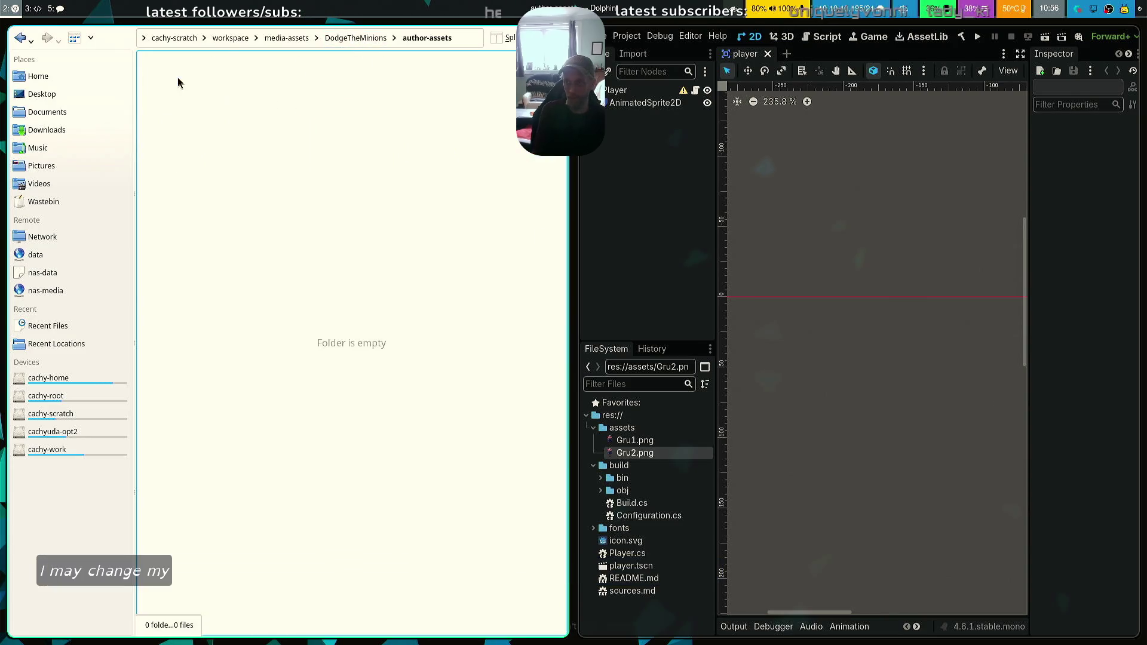
pyautogui.hotkey('ctrl', 'v')
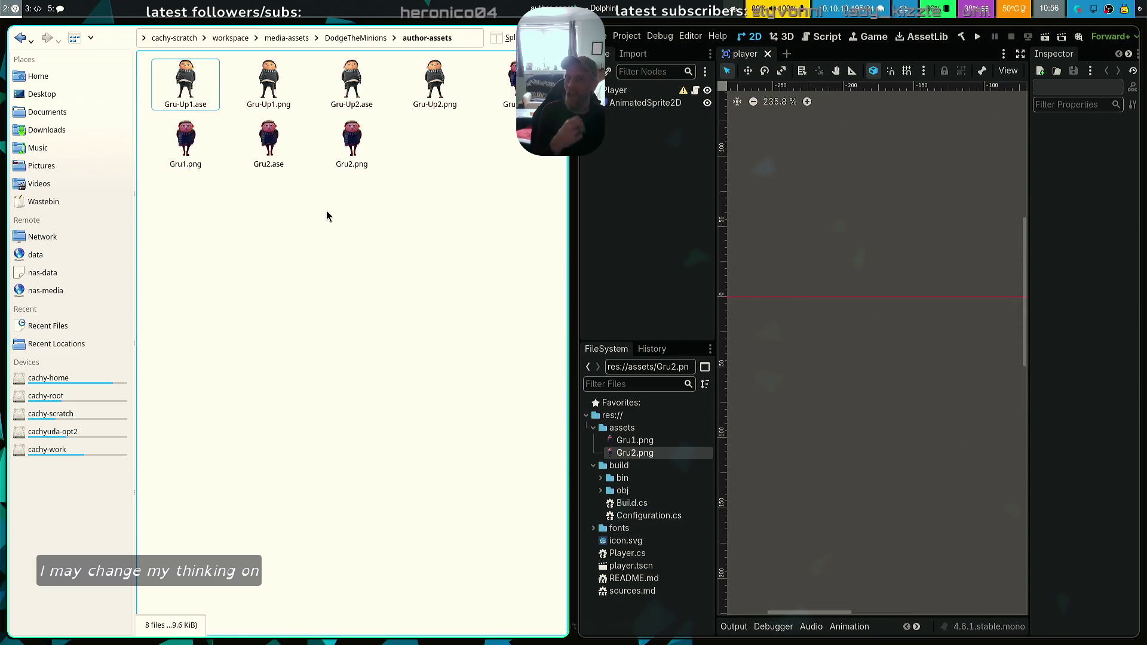
# Step: Copy Gru-Up1.png and Gru-Up2.png into the Godot project's assets folder
pyautogui.click(435, 84)
pyautogui.keyDown('ctrl'); pyautogui.click(268, 84); pyautogui.keyUp('ctrl')
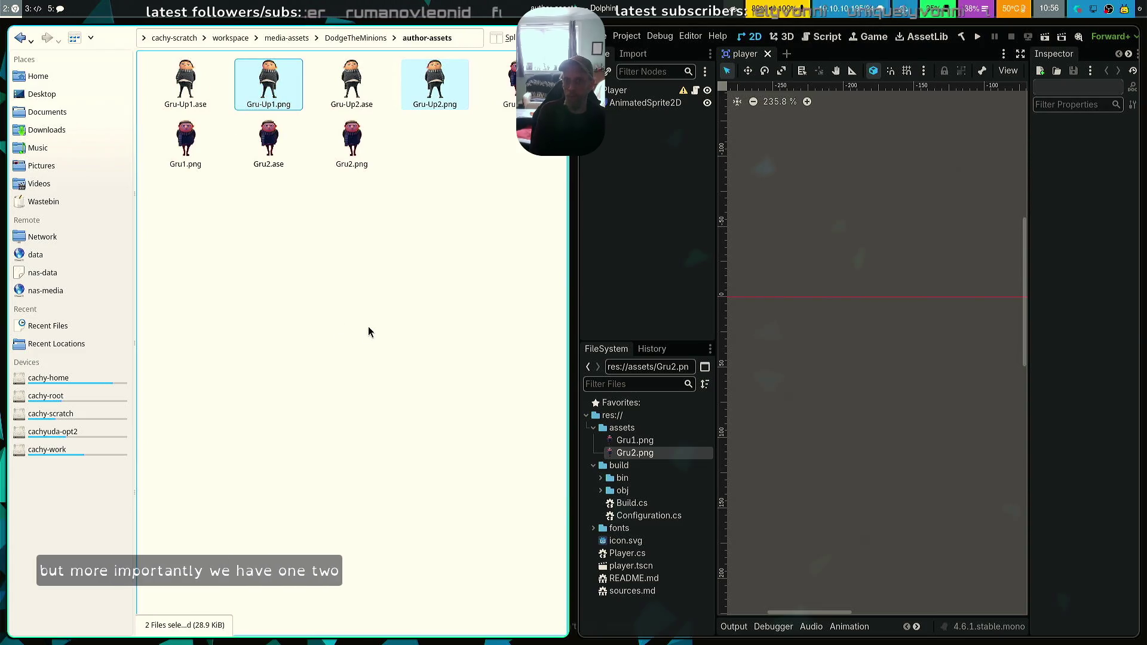
pyautogui.moveTo(435, 87); pyautogui.dragTo(633, 429)
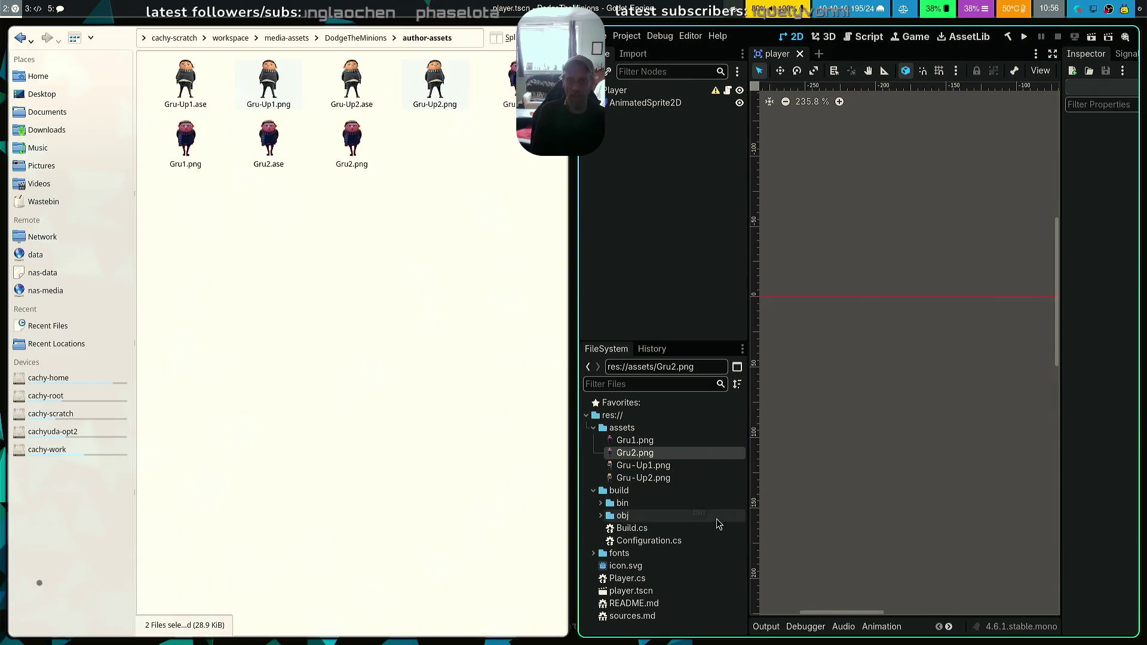
# Step: Close Dolphin and add a new animation named 'up' to the AnimatedSprite2D's sprite frames
pyautogui.click(349, 297)
pyautogui.hotkey('ctrl', 'q')
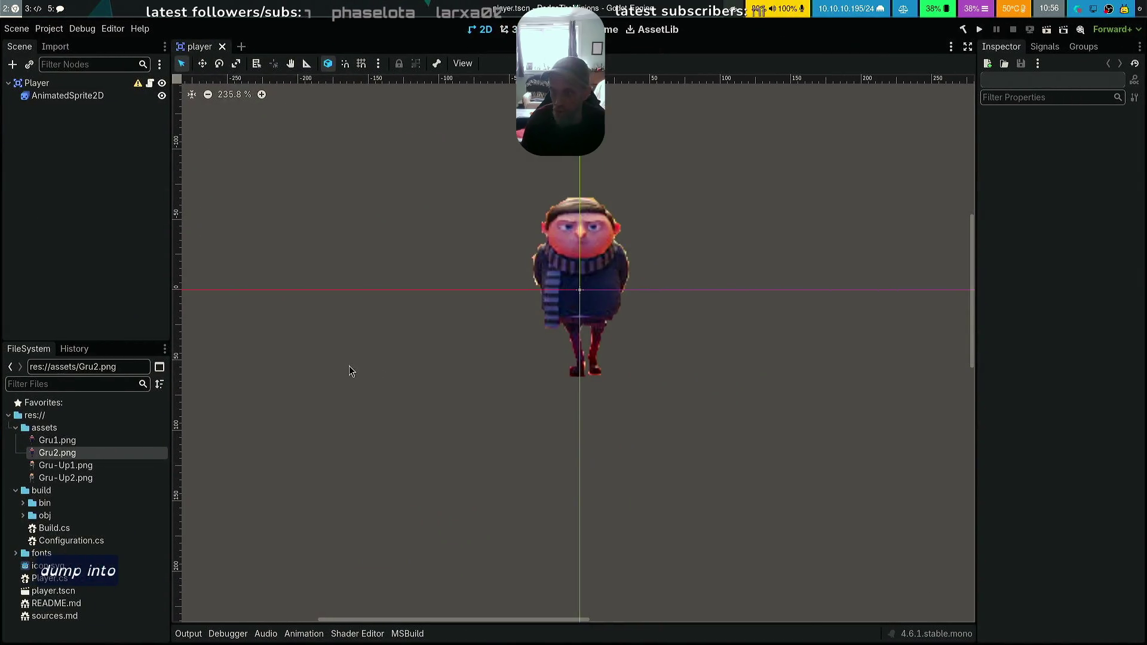
pyautogui.click(83, 96)
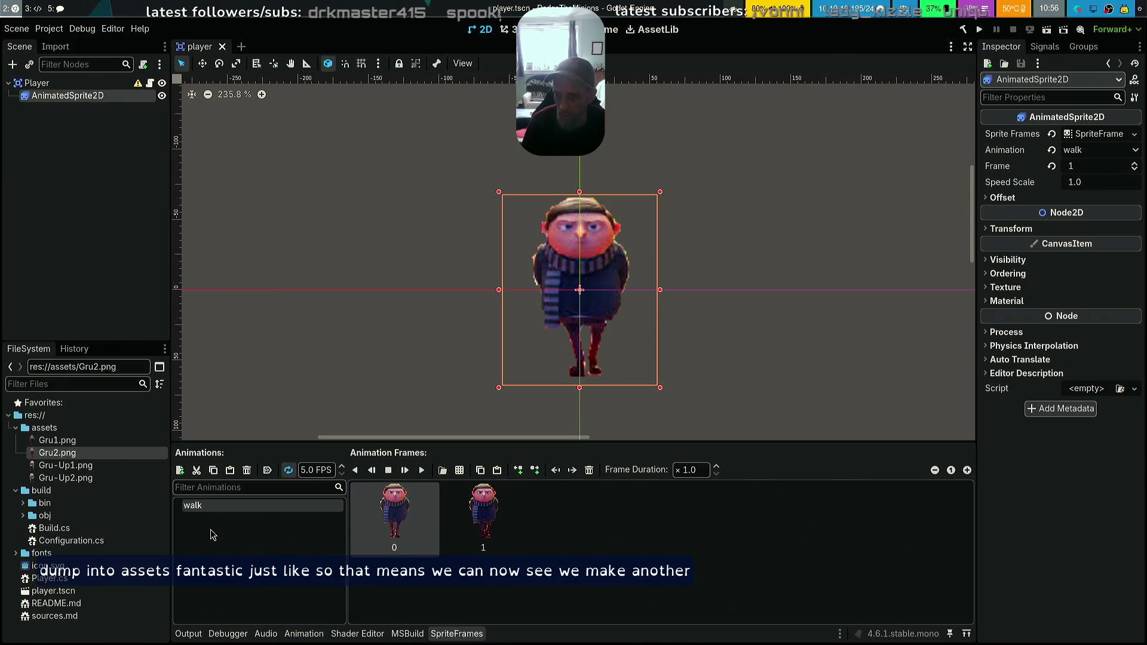
pyautogui.click(178, 472)
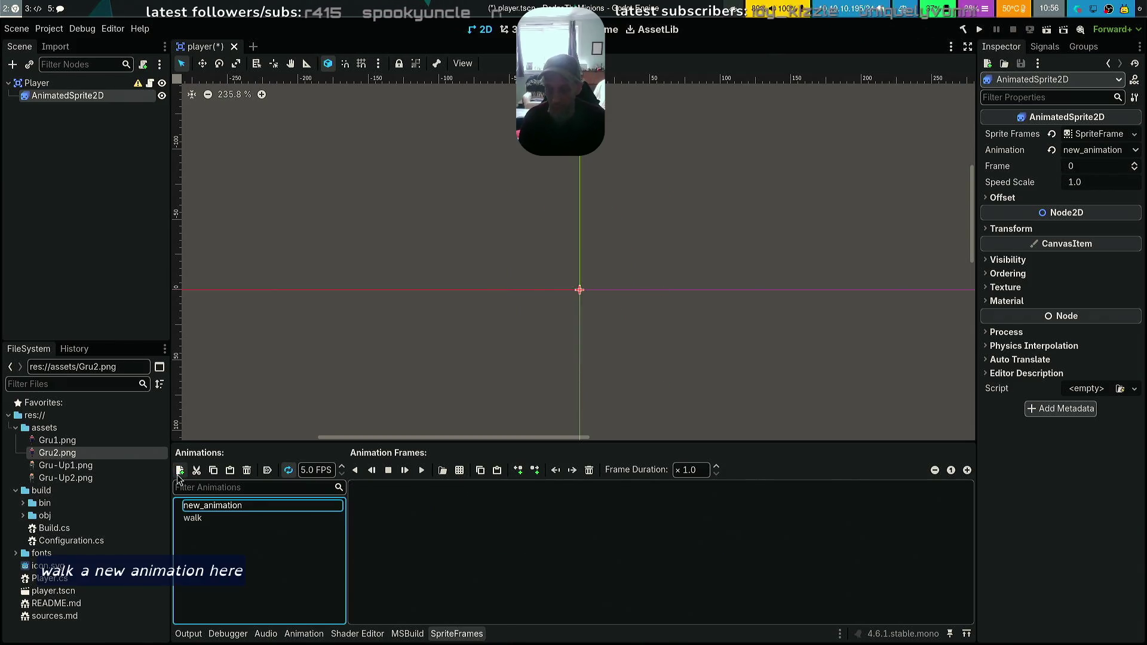
pyautogui.press('F2')
pyautogui.press('Escape')
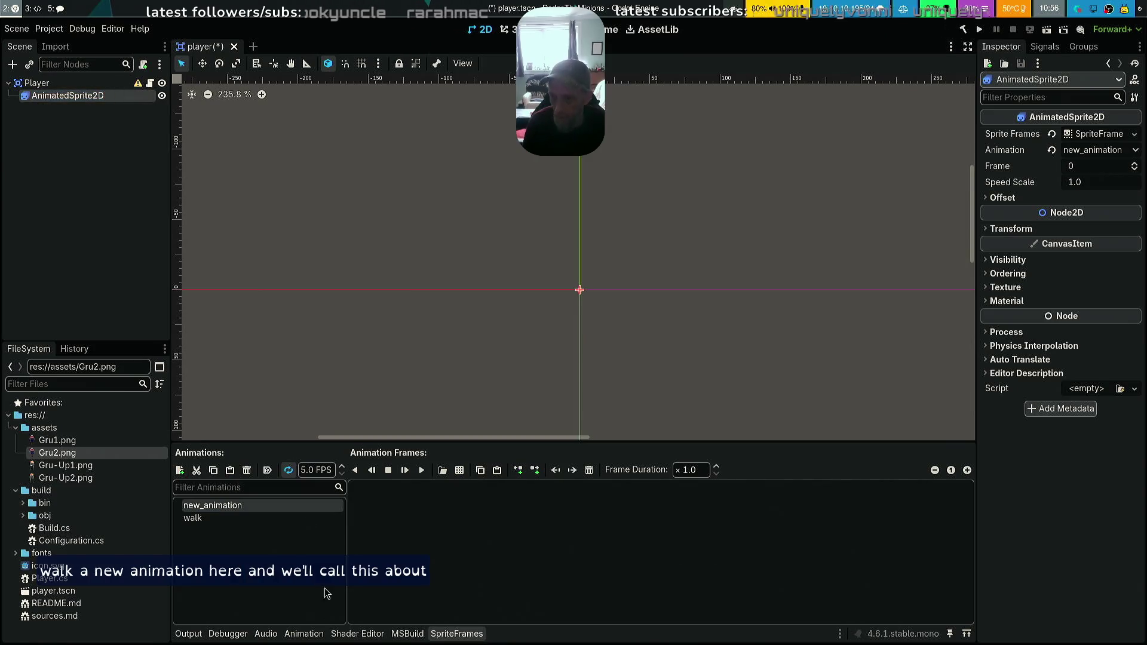
pyautogui.doubleClick(284, 512)
pyautogui.write('up')
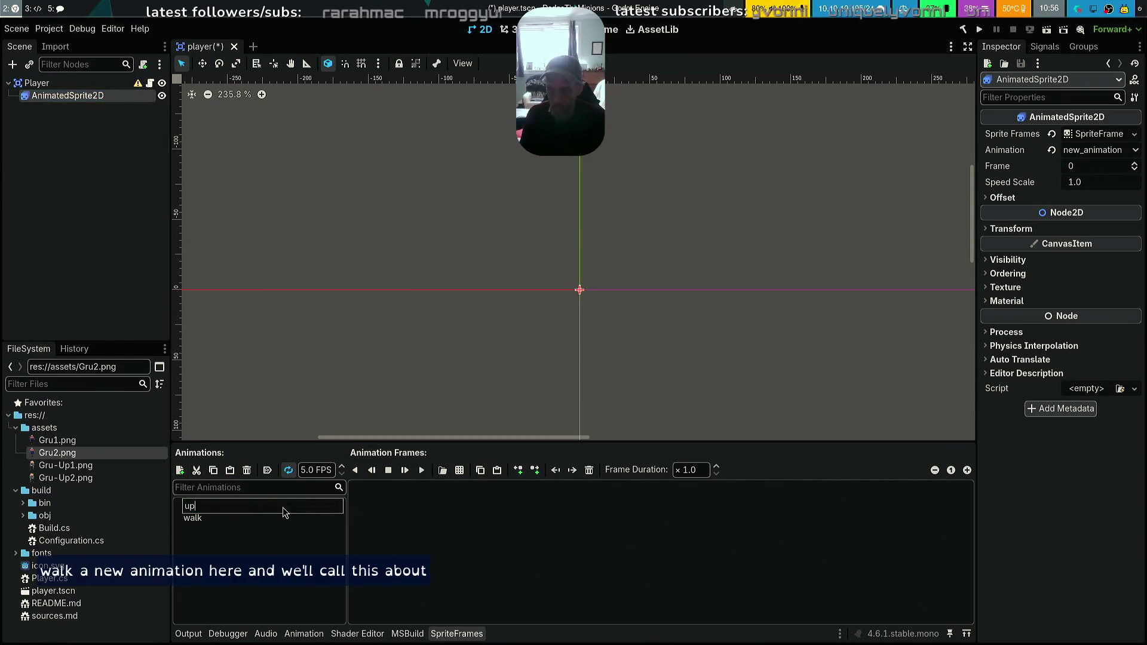
pyautogui.press('Return')
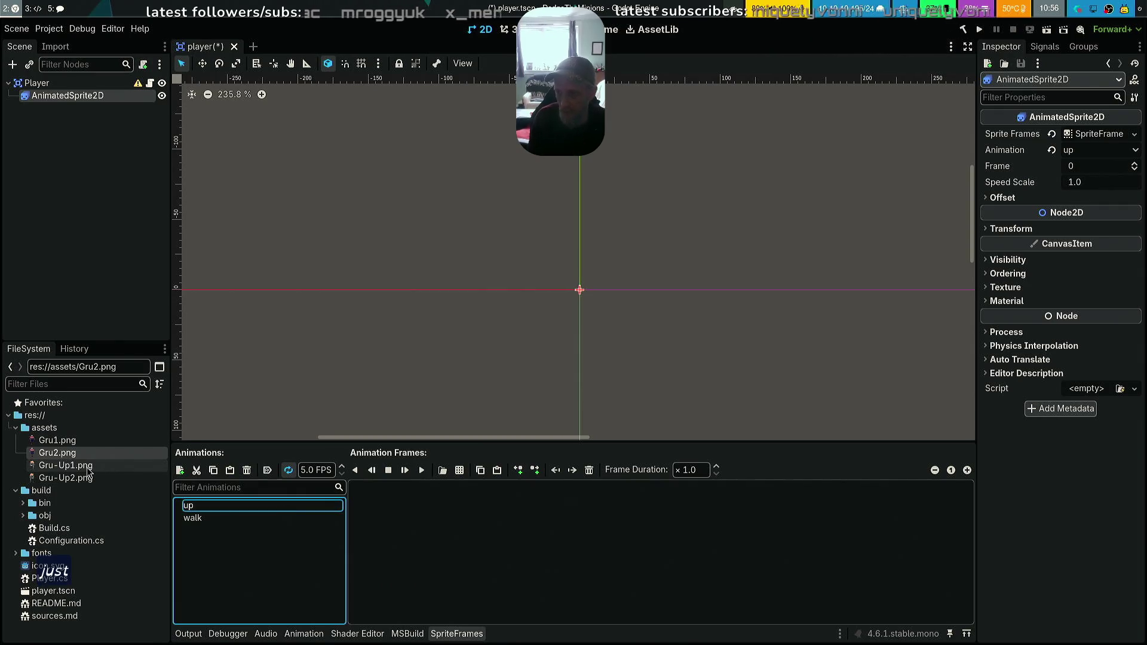
# Step: Add Gru-Up1.png and Gru-Up2.png as the up animation's frames and preview it
pyautogui.click(95, 478)
pyautogui.keyDown('shift'); pyautogui.click(94, 466); pyautogui.keyUp('shift')
pyautogui.moveTo(94, 466); pyautogui.dragTo(413, 535)
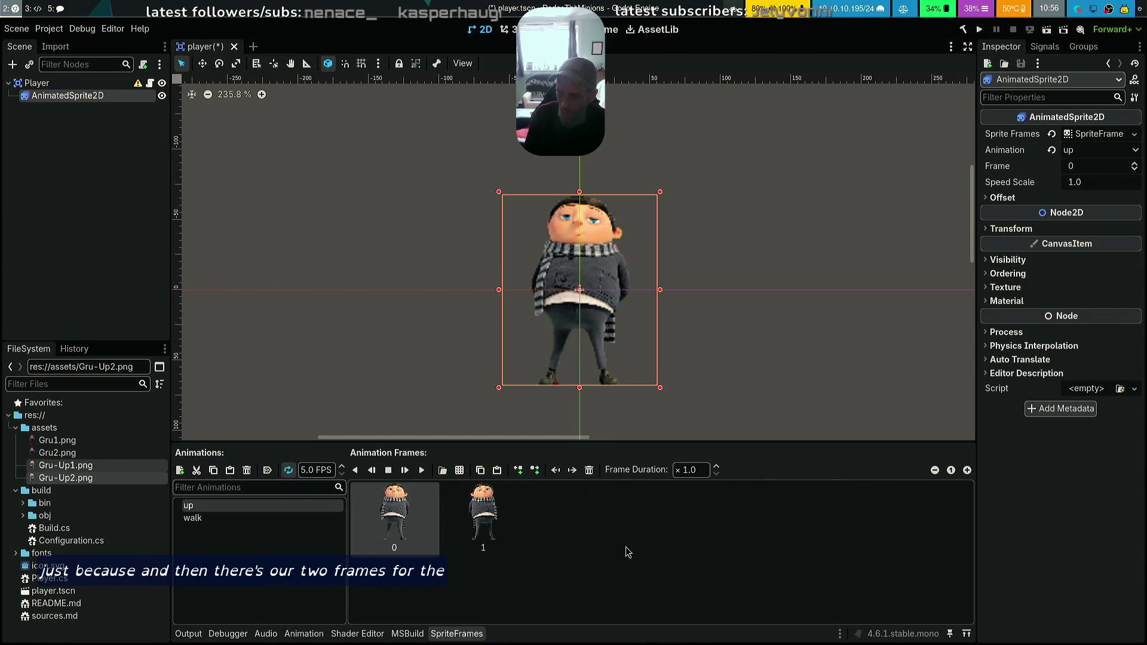
pyautogui.click(405, 471)
pyautogui.click(421, 471)
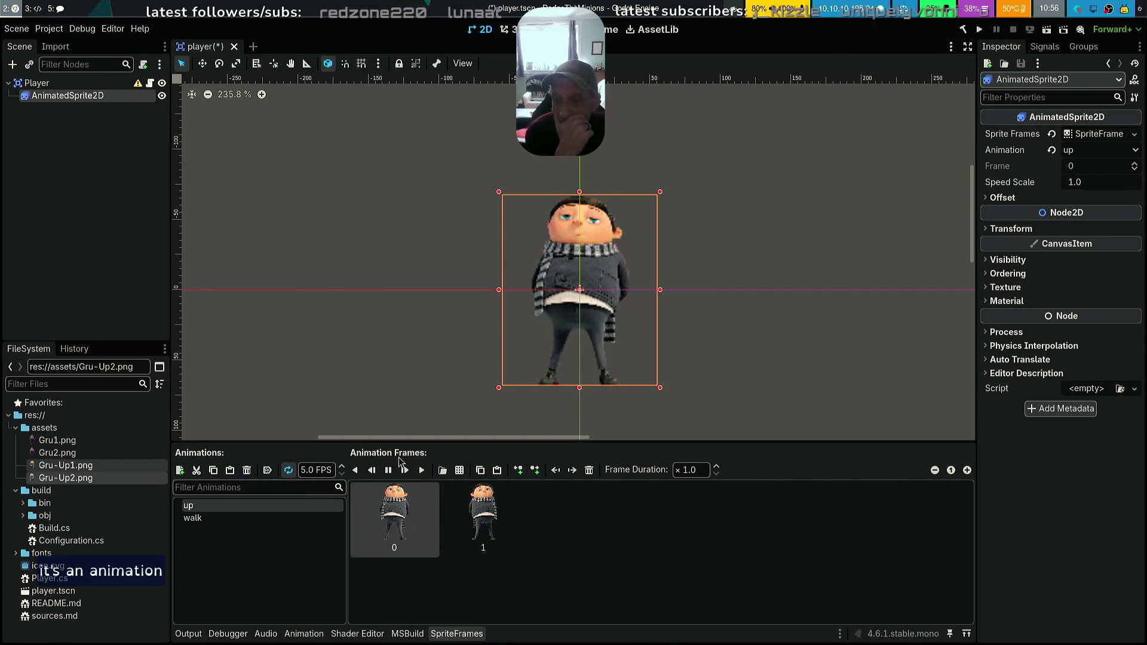
pyautogui.click(389, 472)
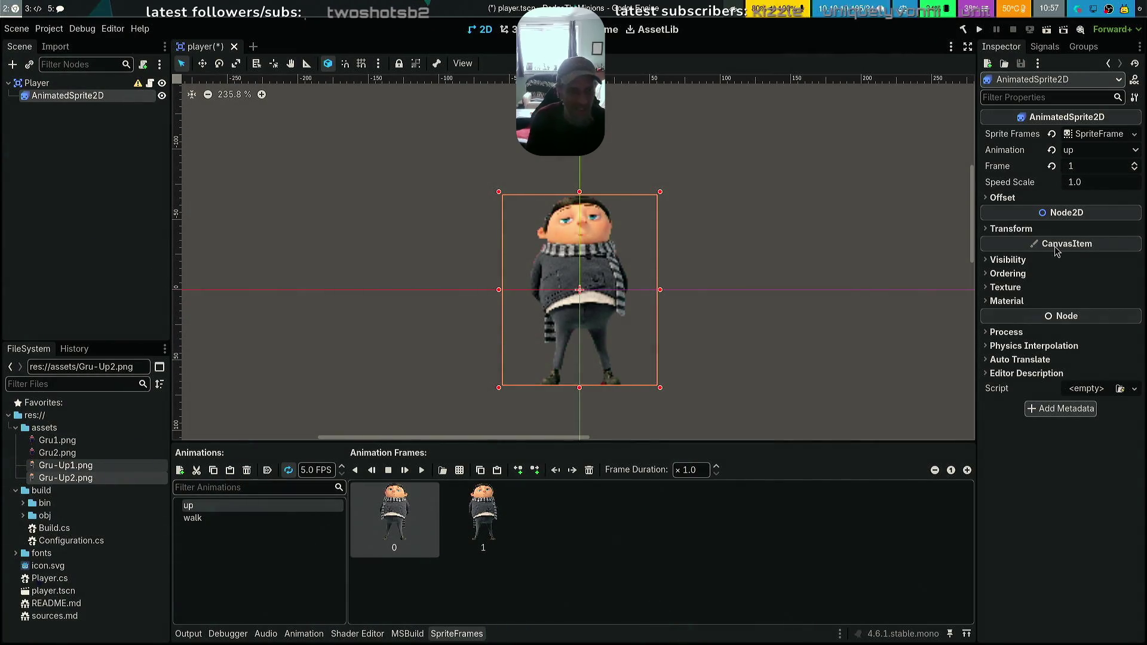
# Step: Set the Gru sprite's Transform Scale to 0.5, 0.5 and reselect the walk animation
pyautogui.click(989, 230)
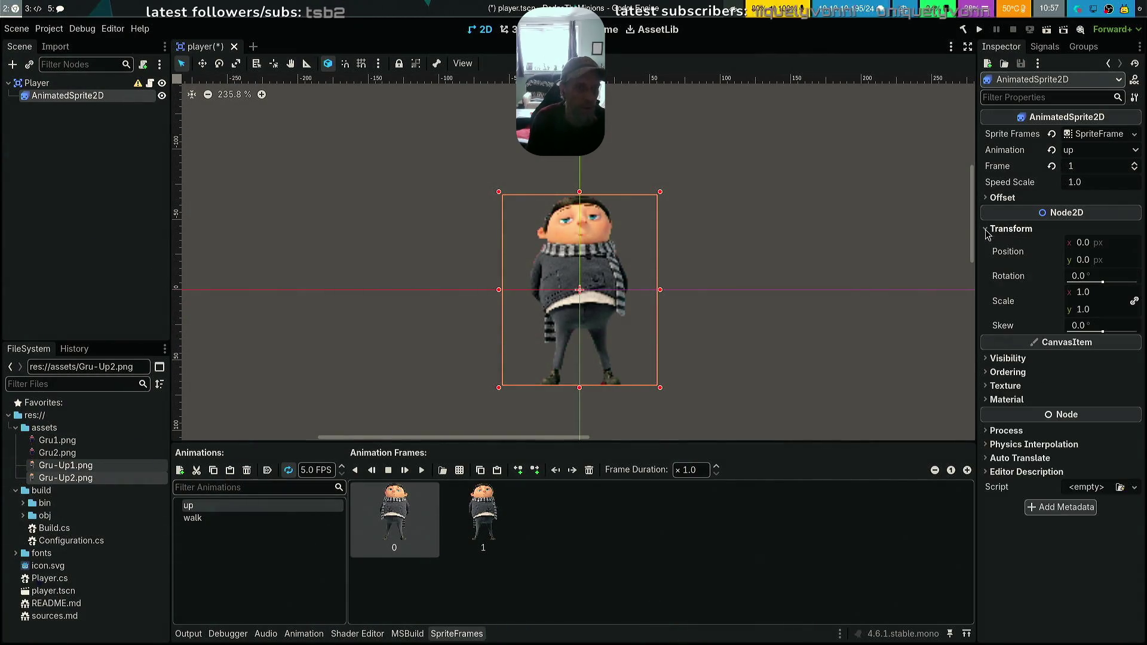
pyautogui.click(1094, 296)
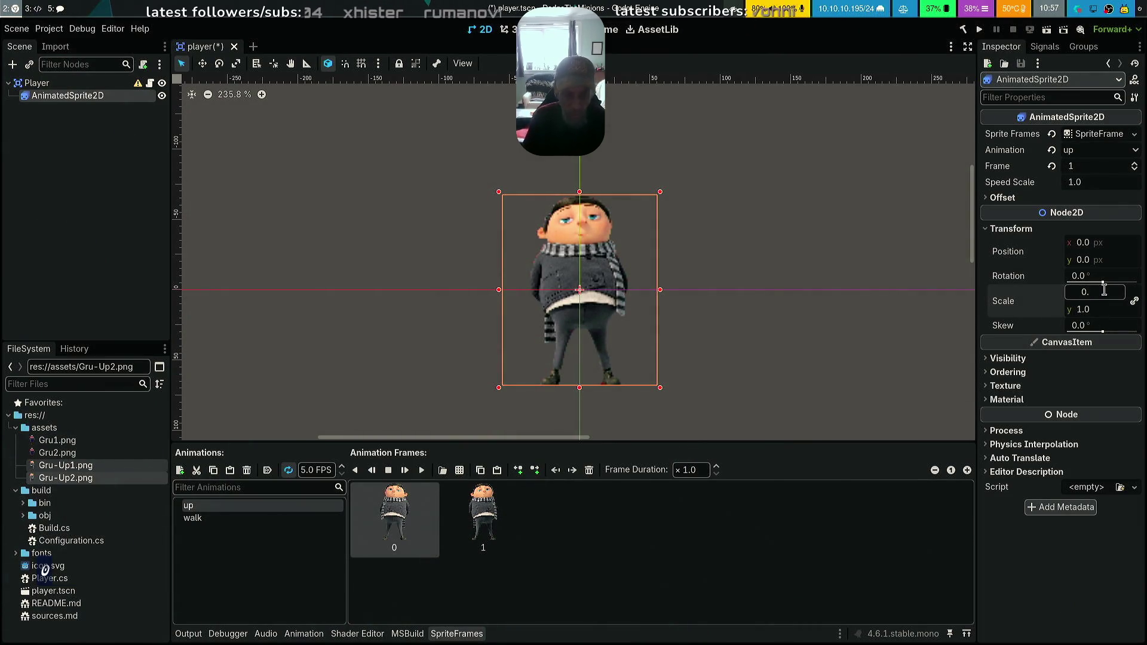
pyautogui.write('.5')
pyautogui.press('Tab')
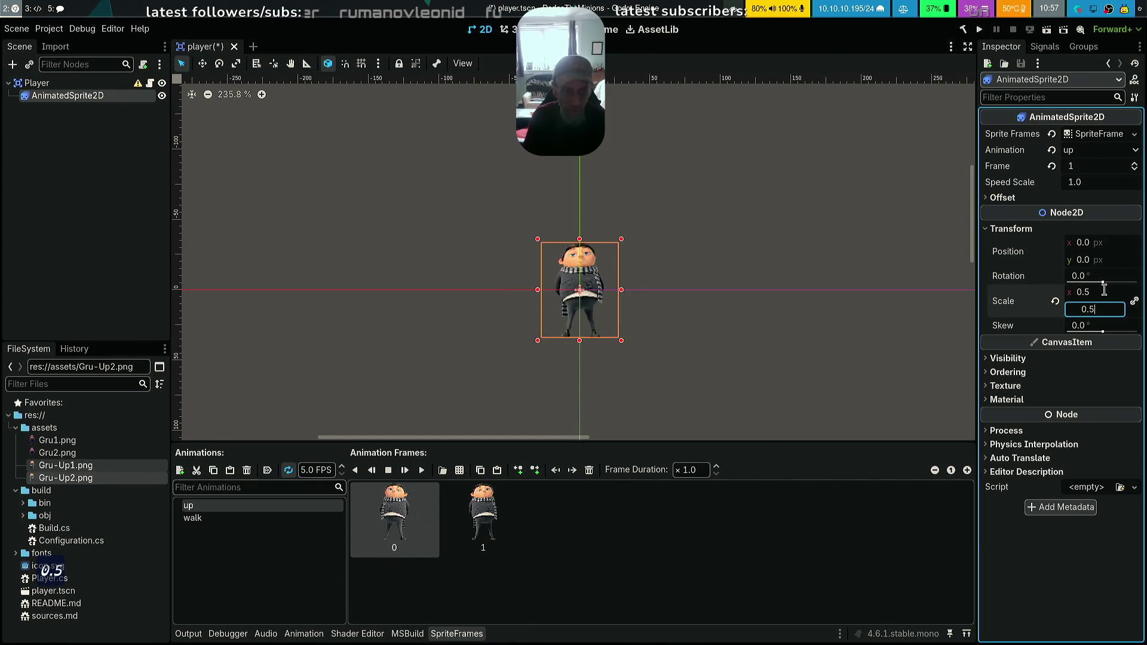
pyautogui.press('Return')
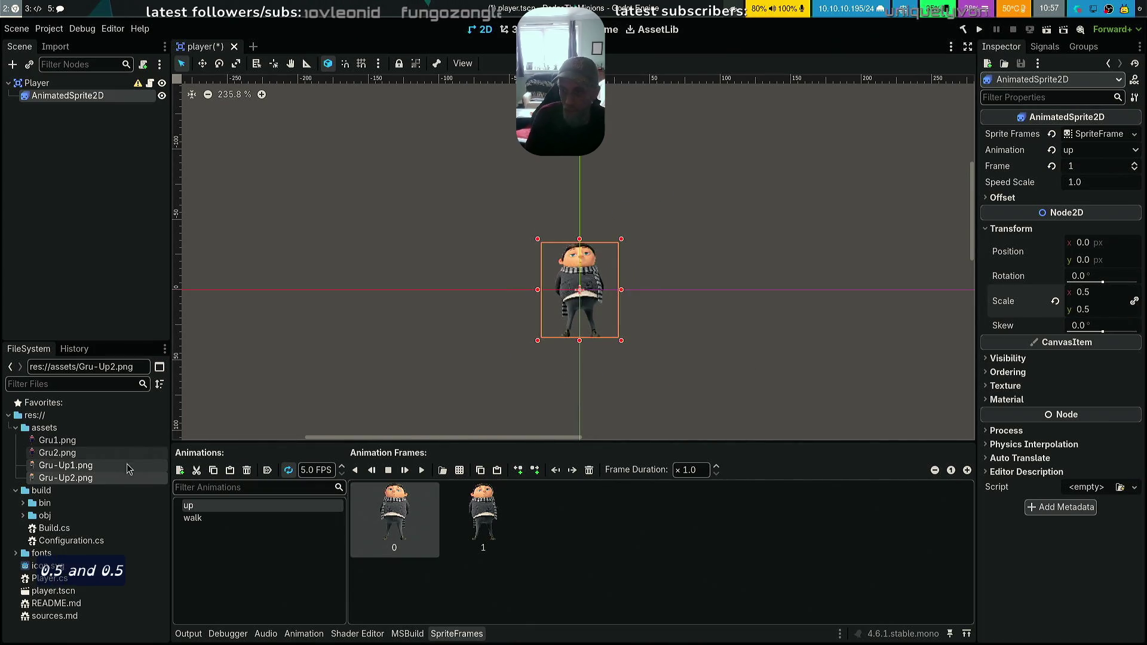
pyautogui.click(216, 516)
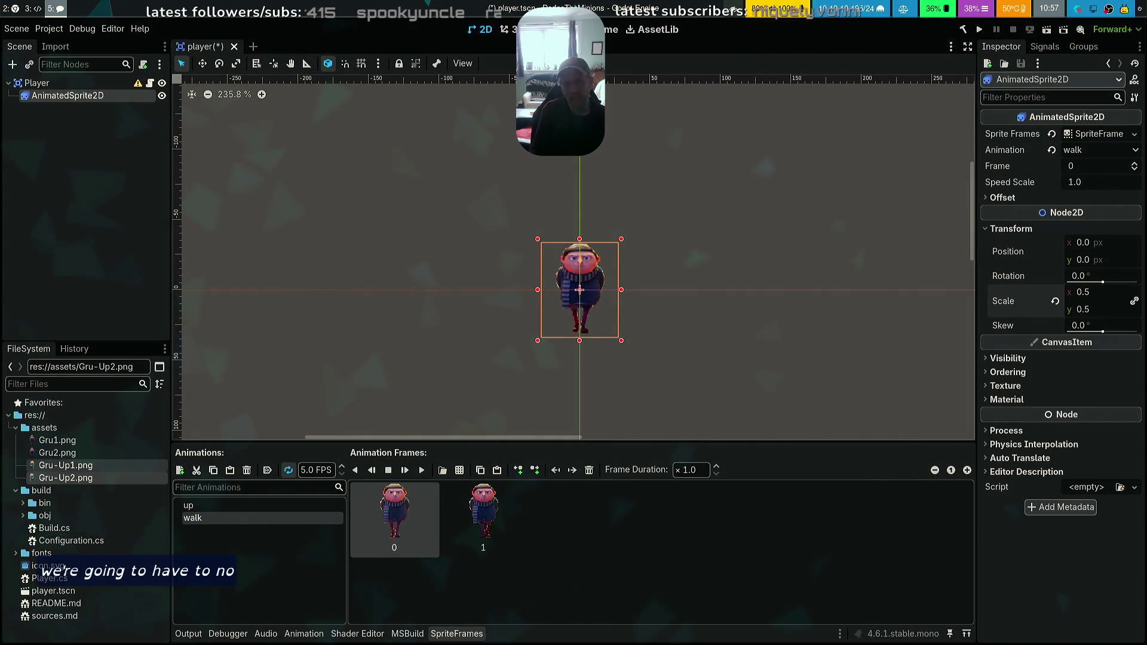
# Step: Start adding a child node under Player, searching for 'Colli'
pyautogui.press('super+2')
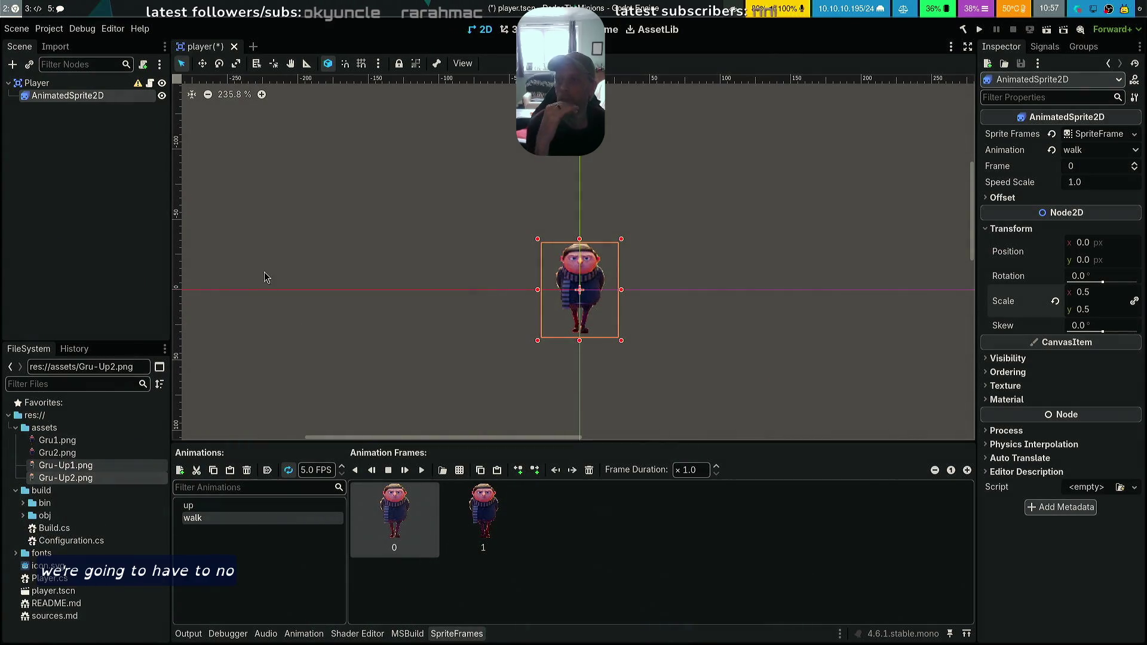
pyautogui.press('super+5')
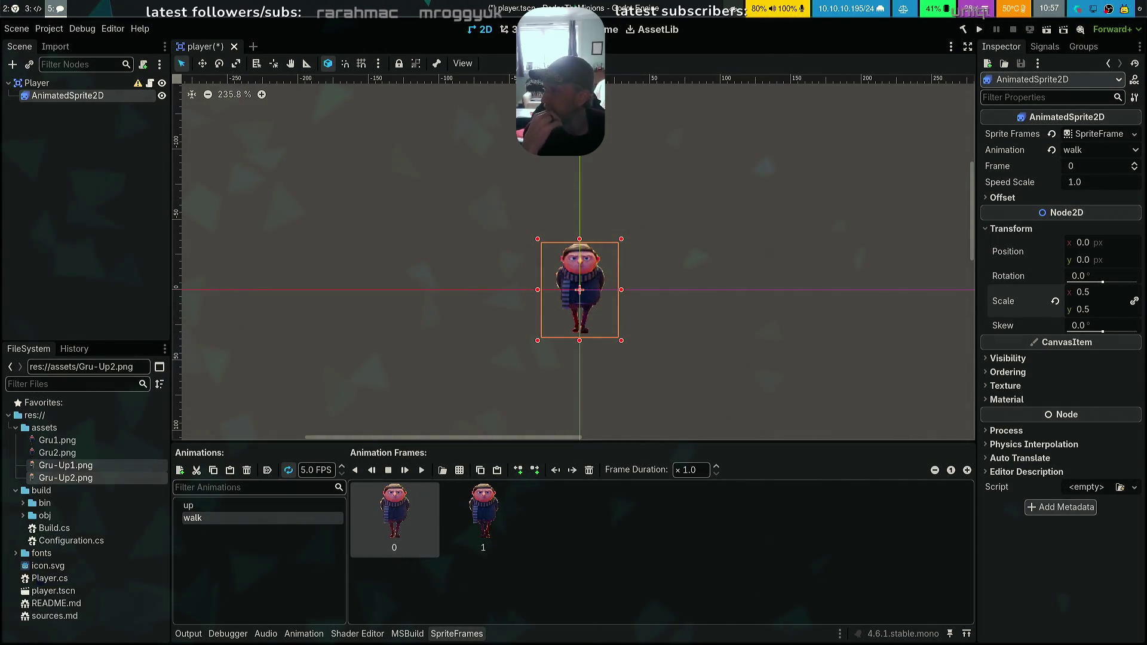
pyautogui.rightClick(56, 84)
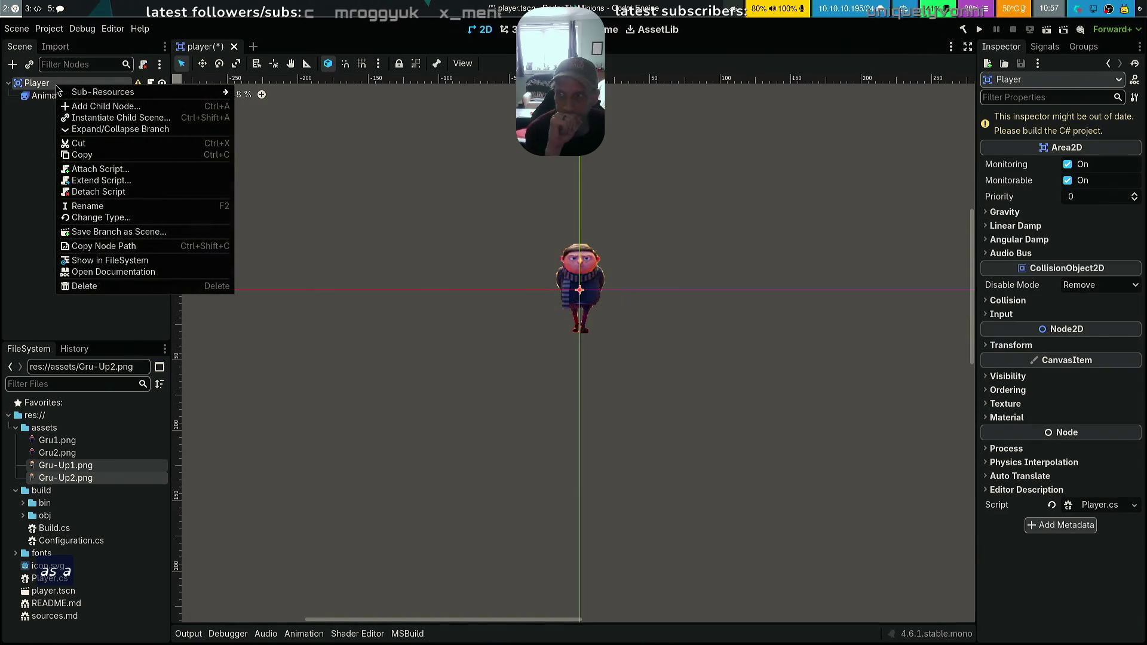
pyautogui.click(95, 105)
pyautogui.write('Coll')
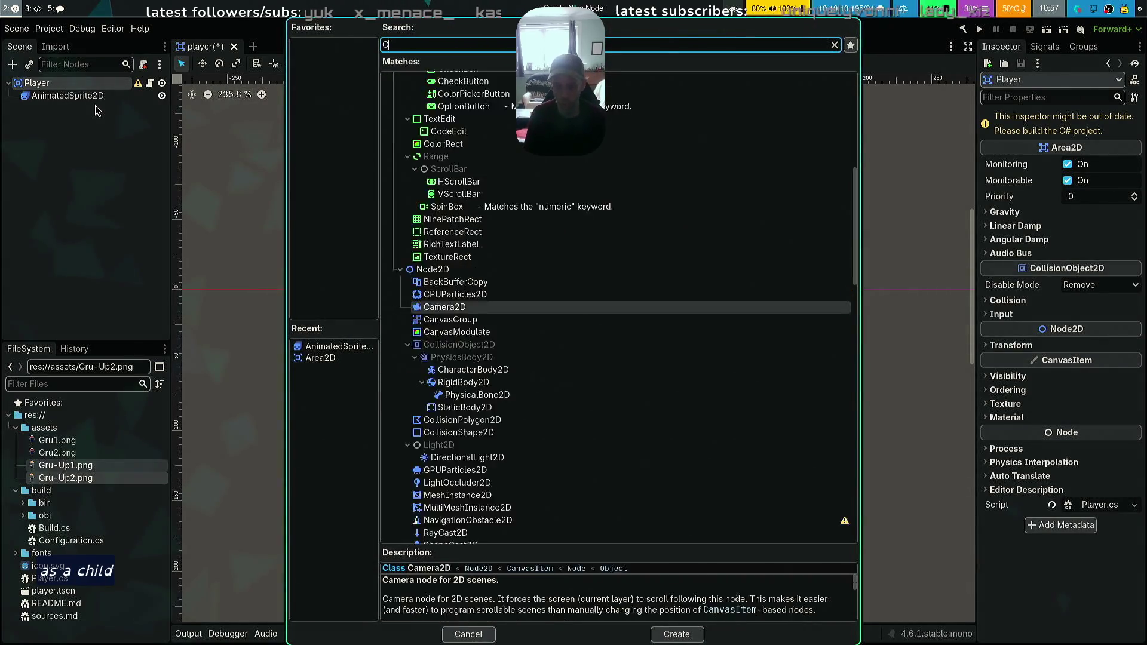
pyautogui.write('i')
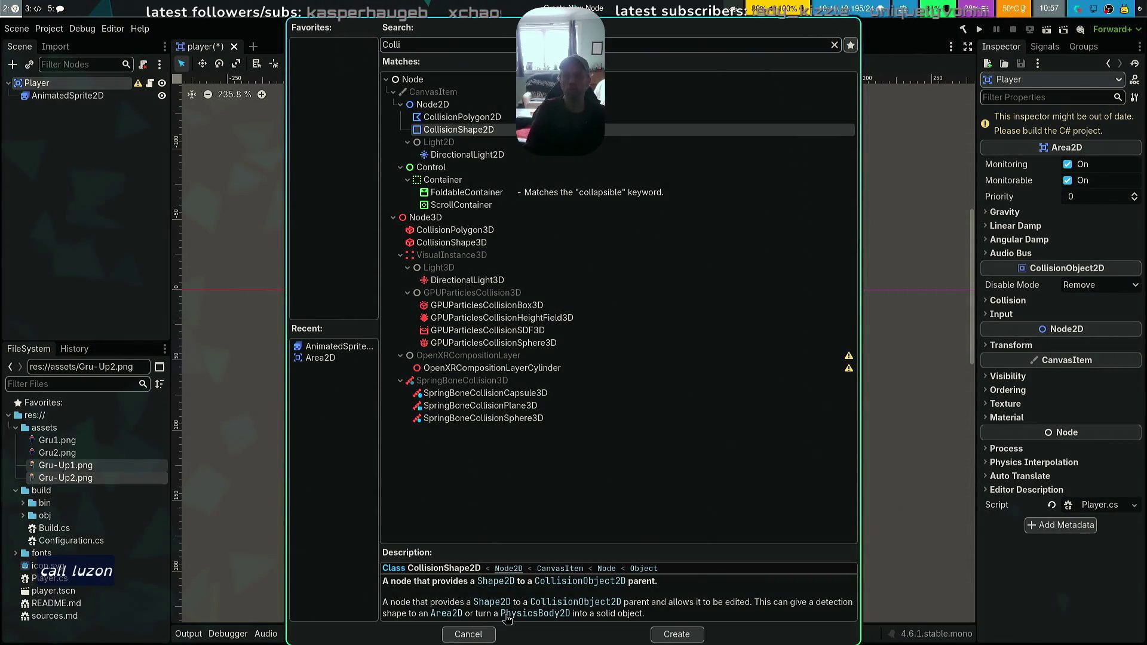
# Step: Add a CollisionShape2D child under Player and expand its empty Shape property list
pyautogui.click(681, 635)
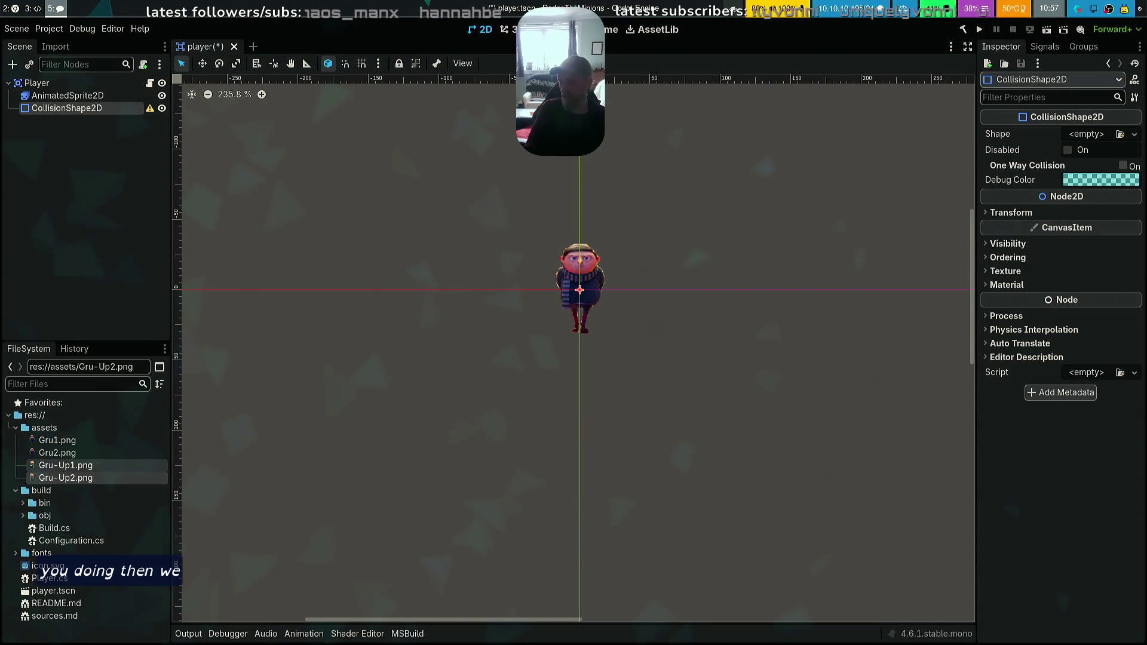
pyautogui.click(1102, 137)
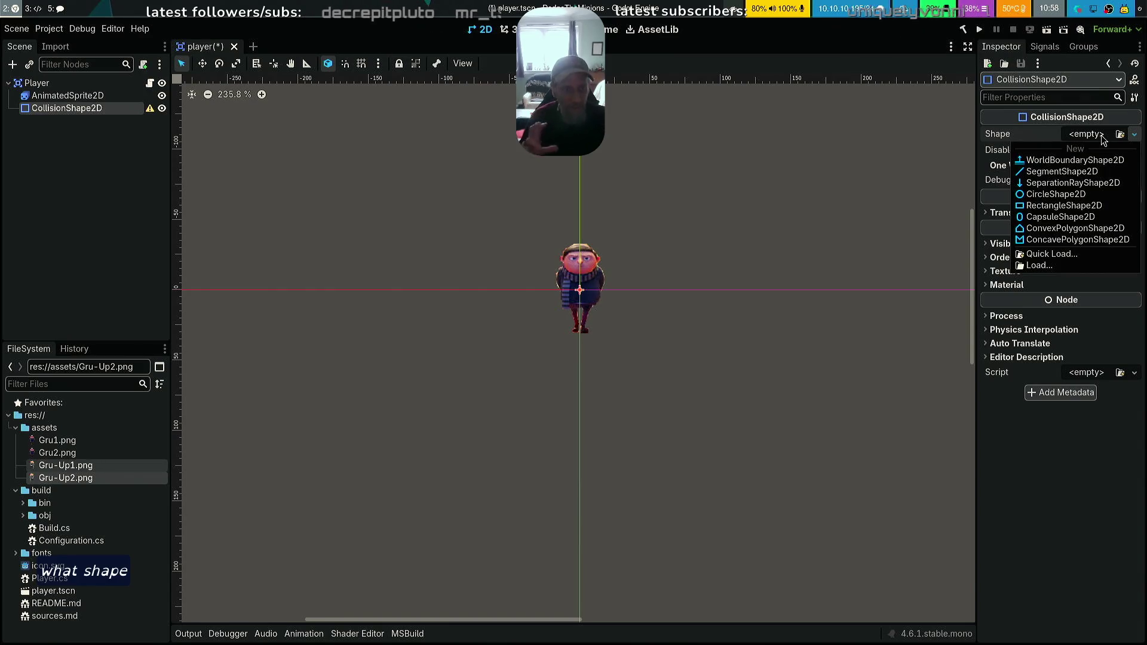
# Step: Assign a new CapsuleShape2D and stretch its height and radius to cover Gru's body
pyautogui.click(1073, 219)
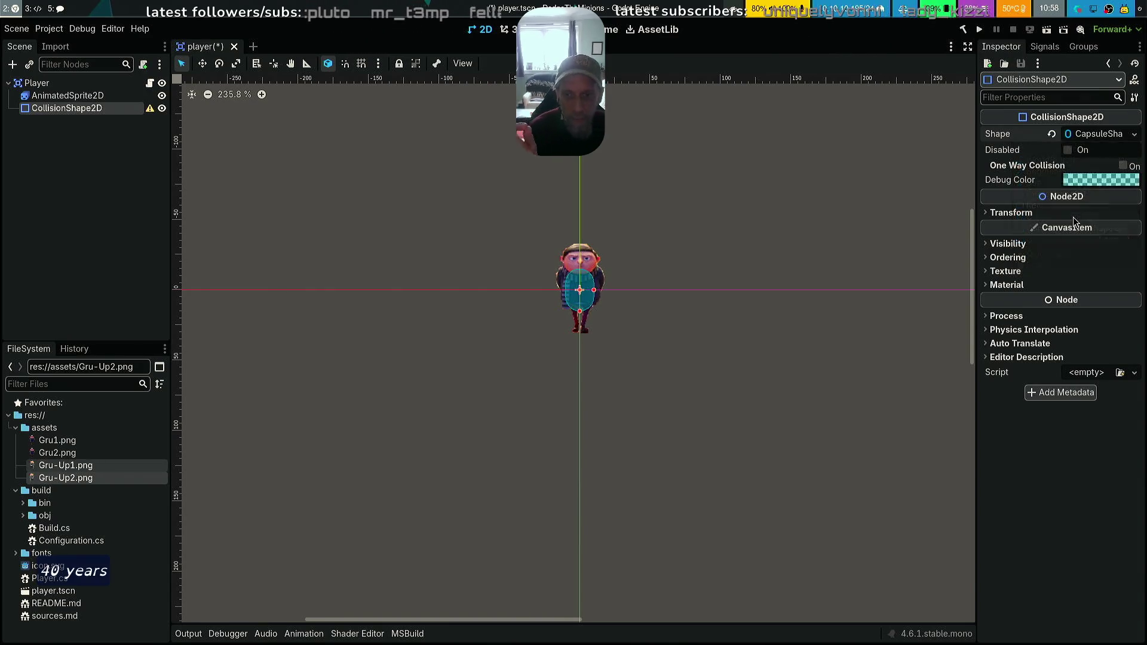
pyautogui.scroll(3, 601, 321)
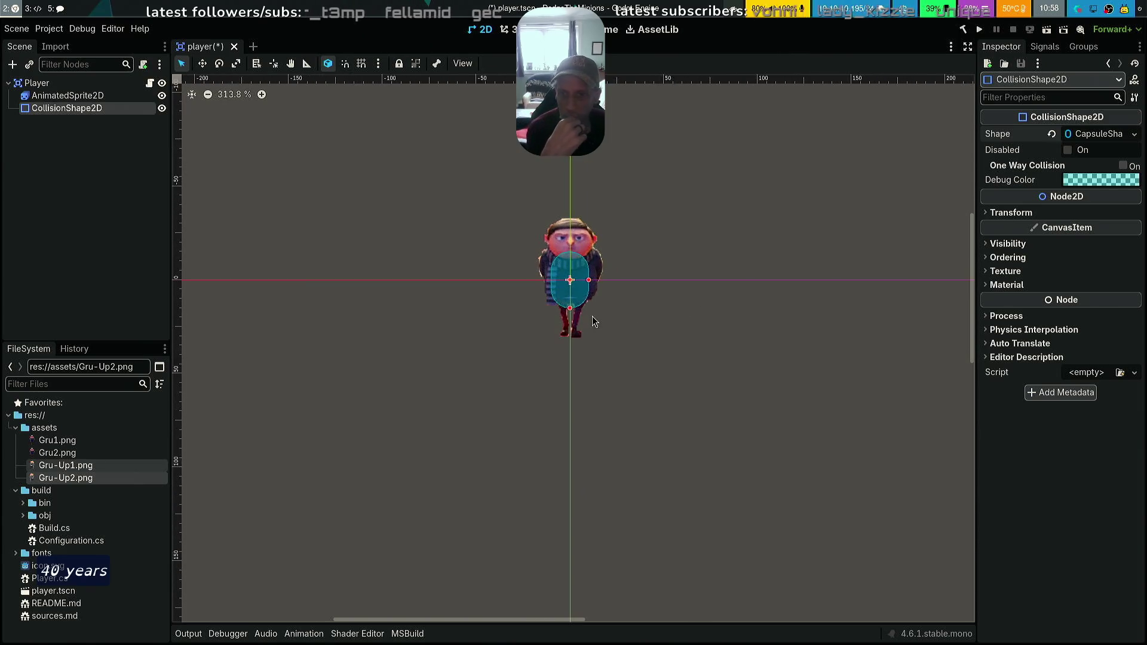
pyautogui.scroll(3, 593, 321)
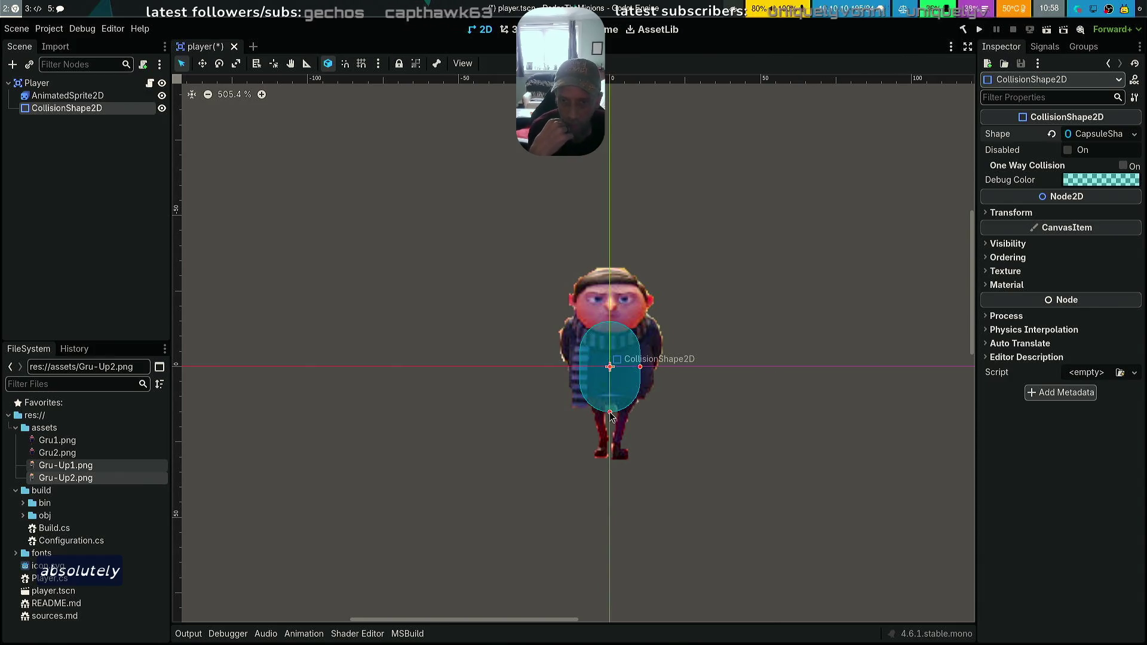
pyautogui.moveTo(610, 413); pyautogui.dragTo(613, 468)
pyautogui.moveTo(641, 367); pyautogui.dragTo(664, 367)
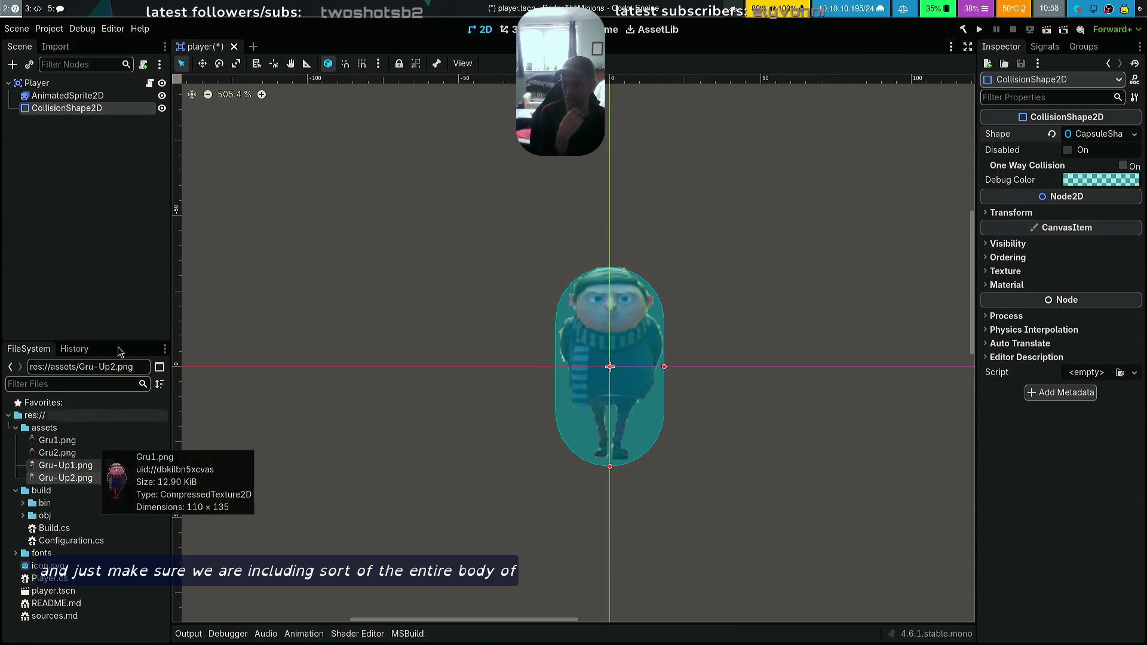
# Step: Preview the 'up' animation and extend the capsule's bottom to just below Gru's feet
pyautogui.click(84, 95)
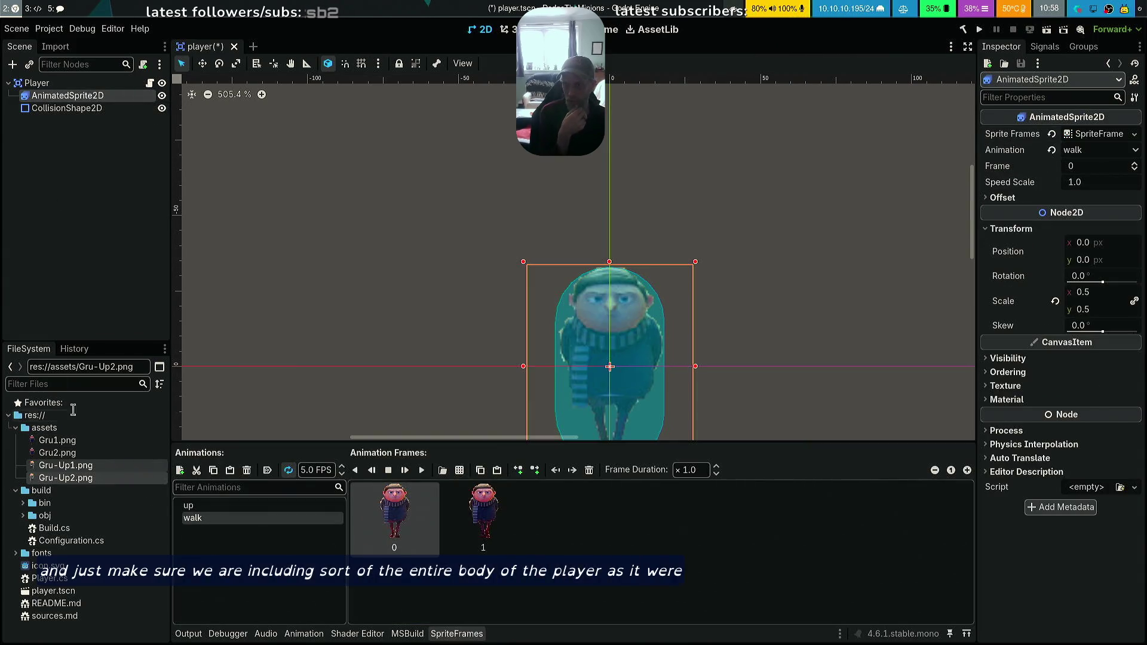
pyautogui.click(252, 506)
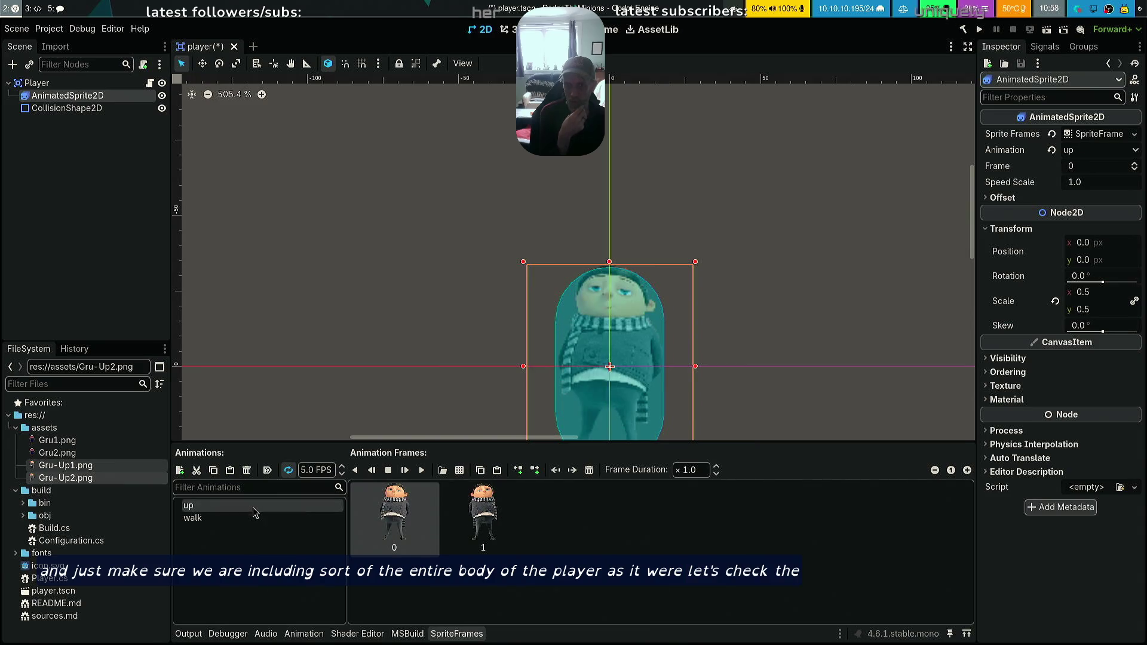
pyautogui.moveTo(773, 364); pyautogui.dragTo(767, 283)
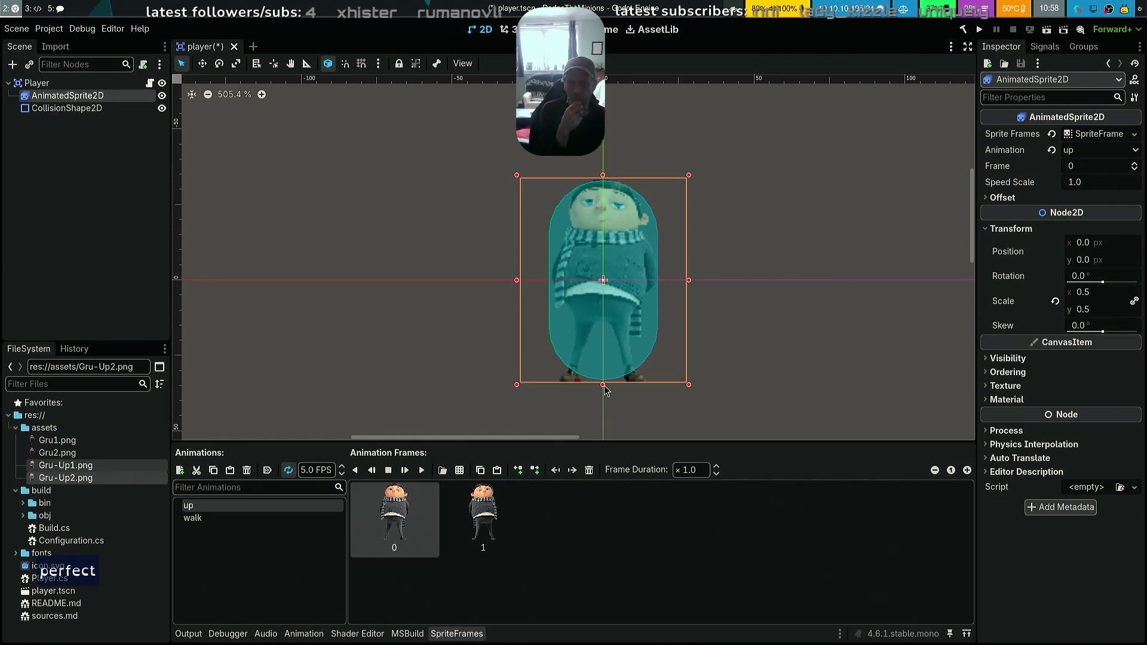
pyautogui.click(67, 108)
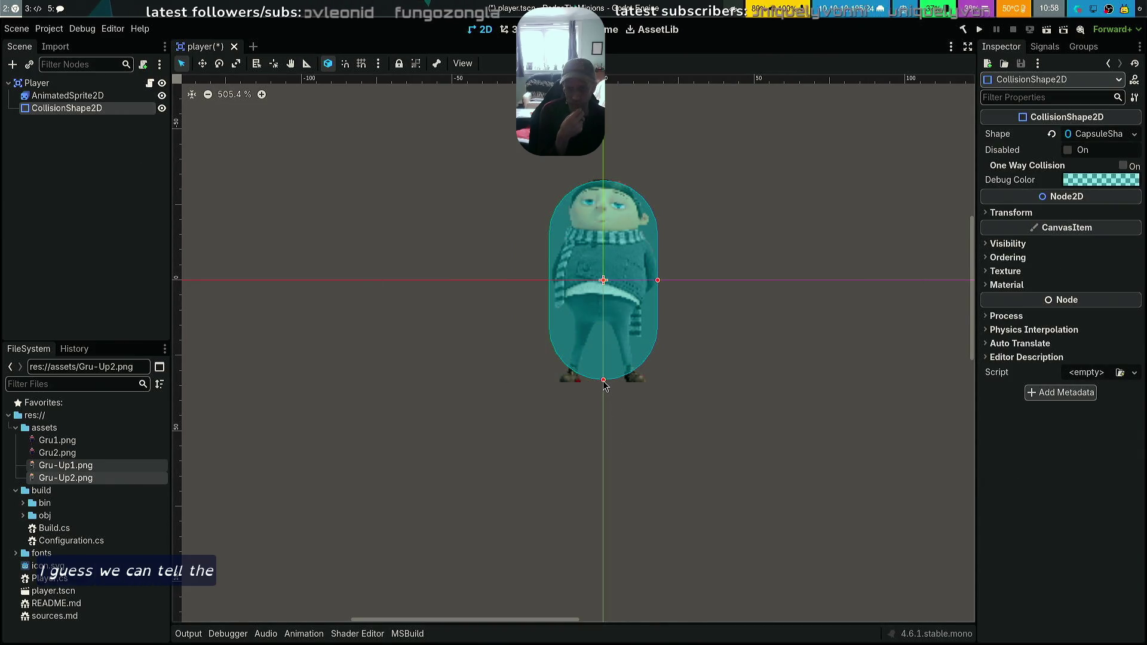
pyautogui.moveTo(604, 382); pyautogui.dragTo(604, 394)
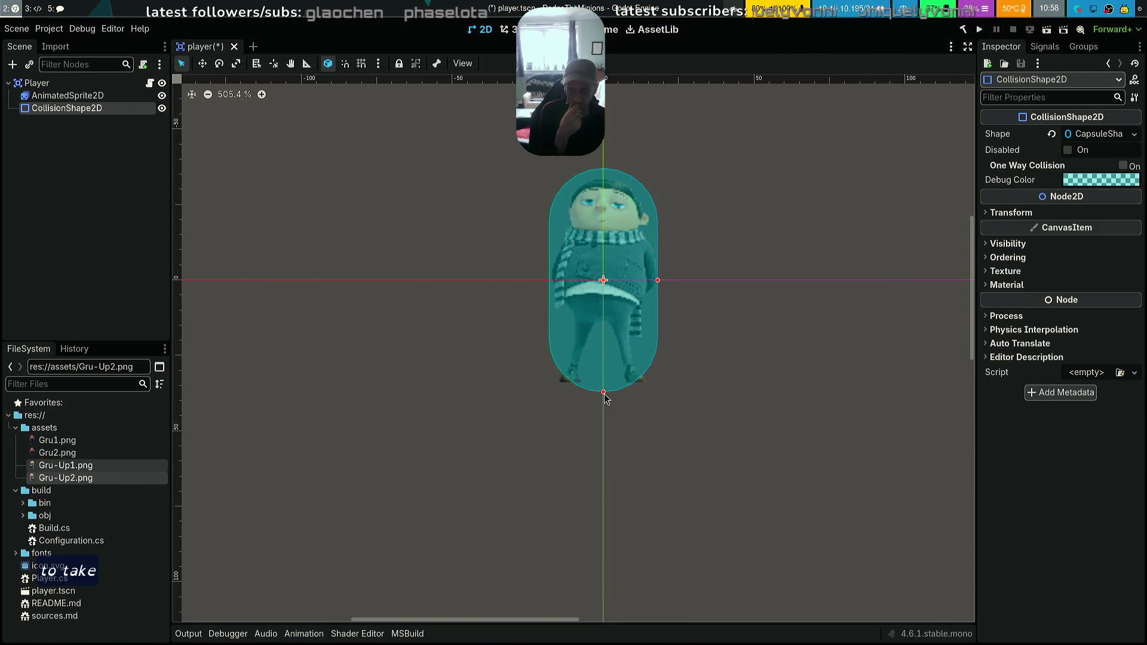
pyautogui.moveTo(604, 394); pyautogui.dragTo(604, 396)
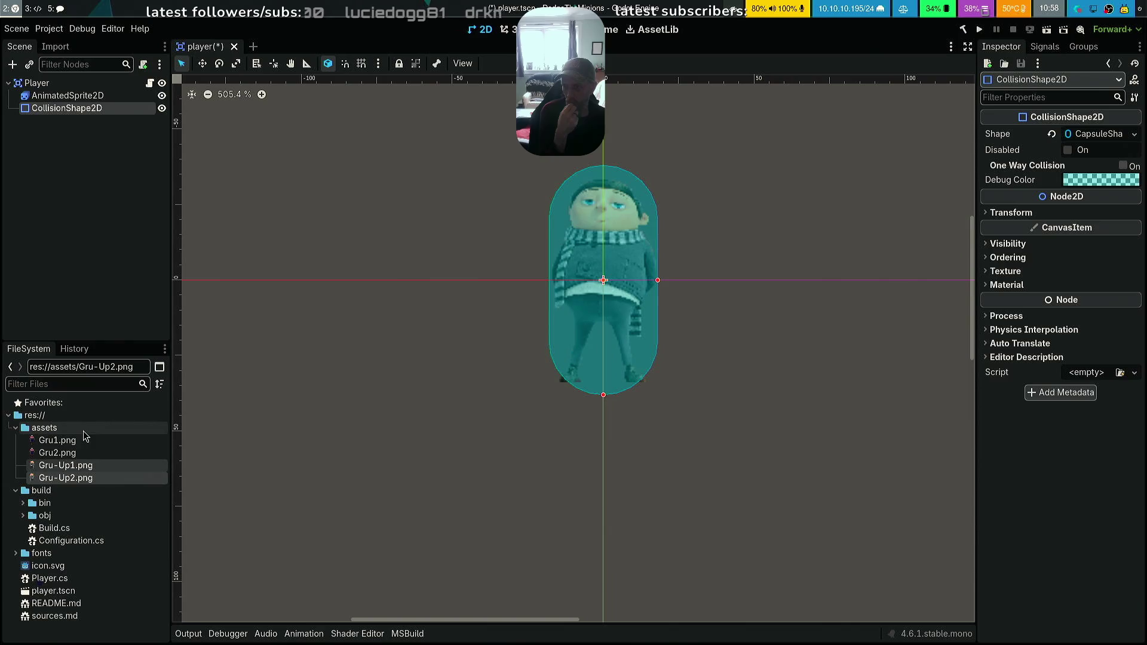
pyautogui.click(101, 99)
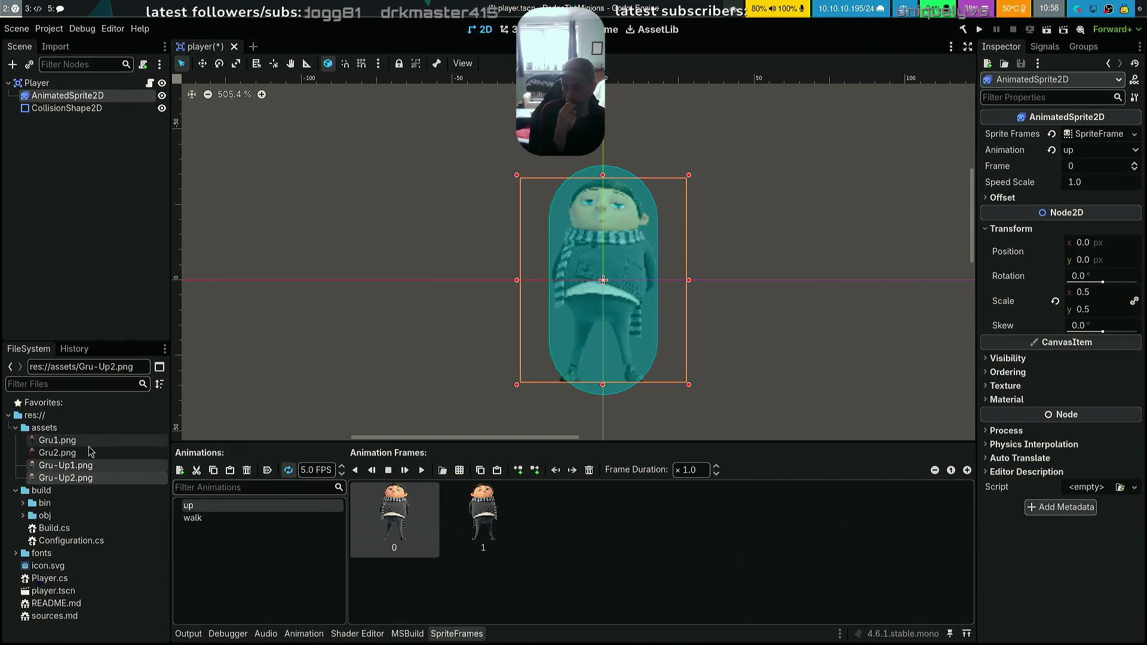
# Step: Switch the sprite preview to the 'walk' animation and save player.tscn
pyautogui.click(237, 523)
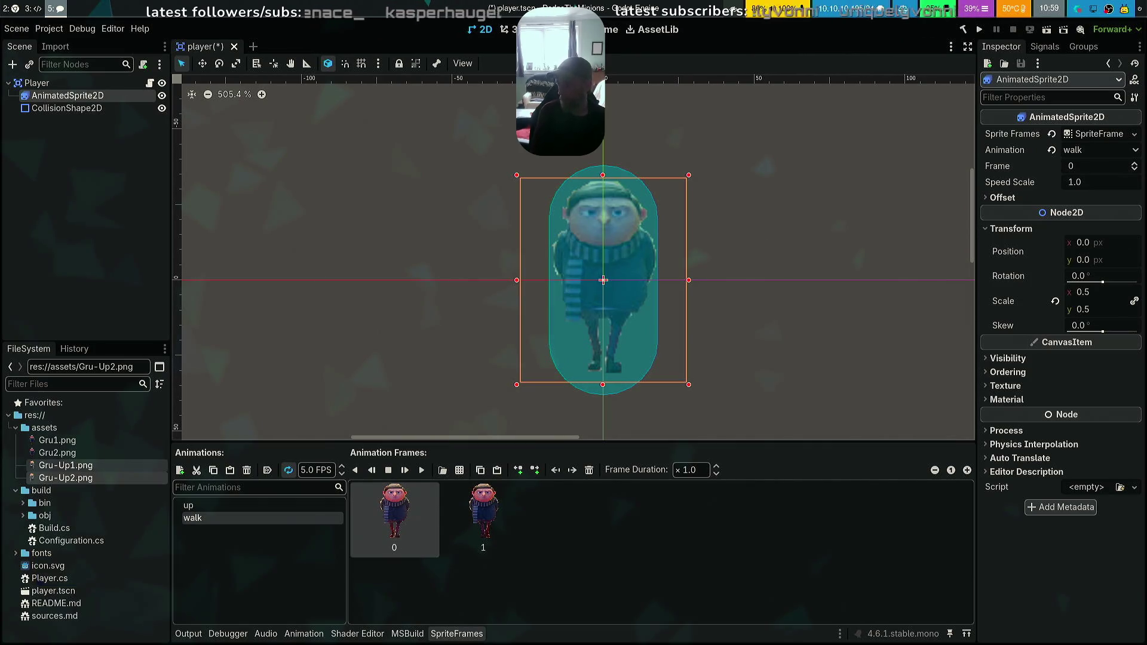
pyautogui.click(103, 243)
pyautogui.hotkey('ctrl', 's')
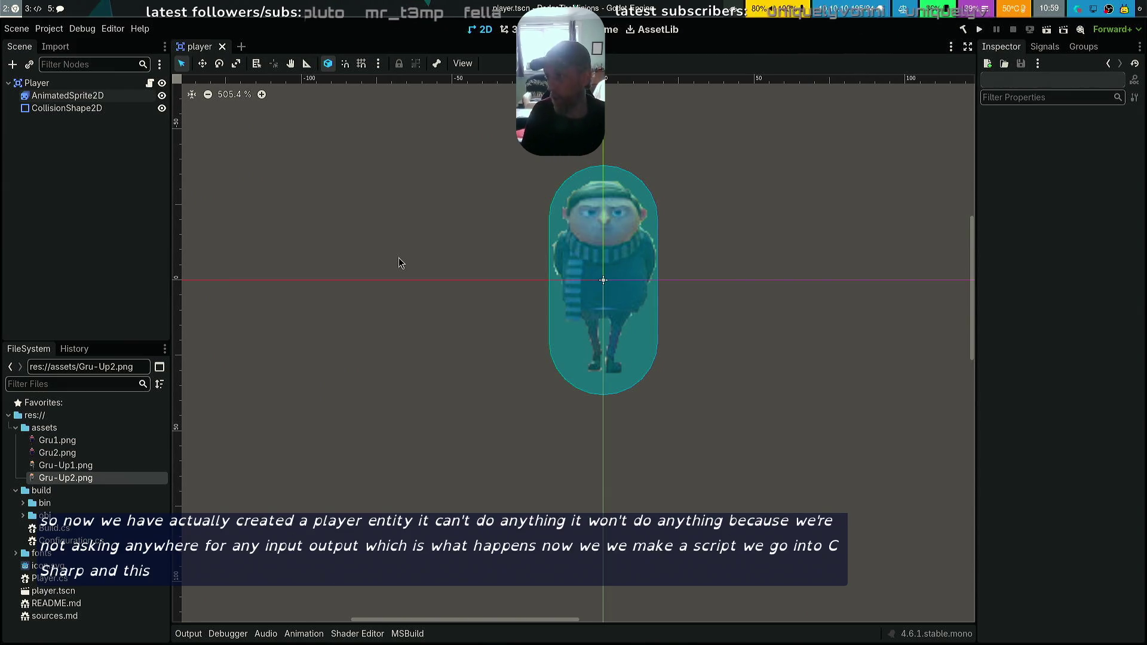
pyautogui.press('super+5')
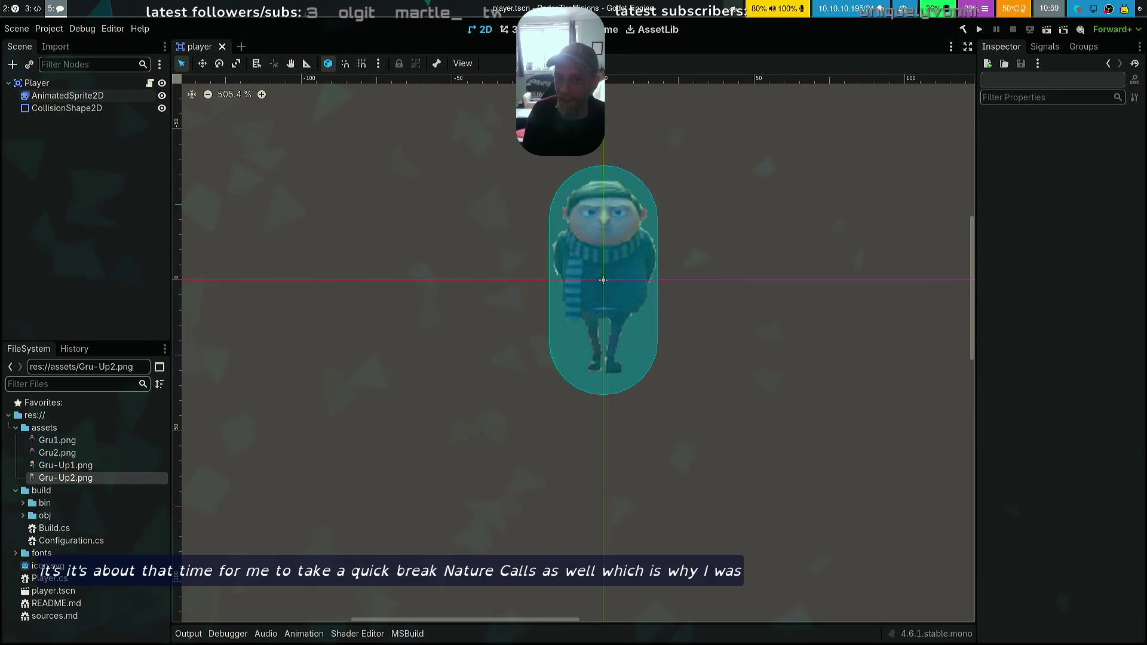
# Step: Show the Godot docs 'Coding the player' page with the C# Speed and ScreenSize example
pyautogui.press('super+s')
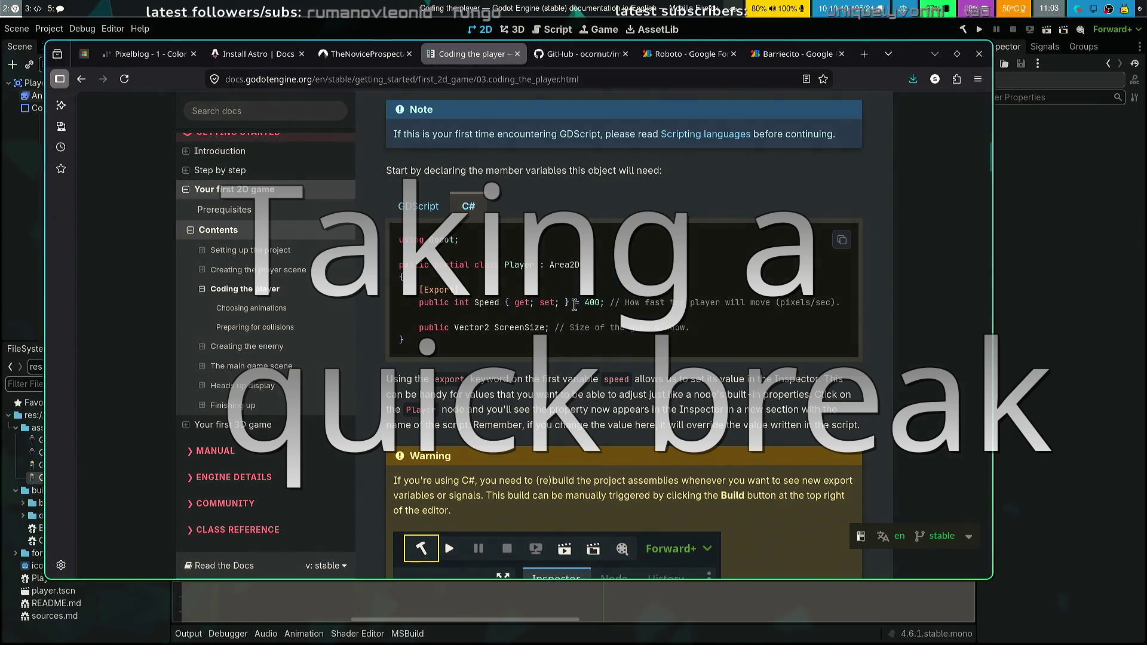
pyautogui.press('super+Return')
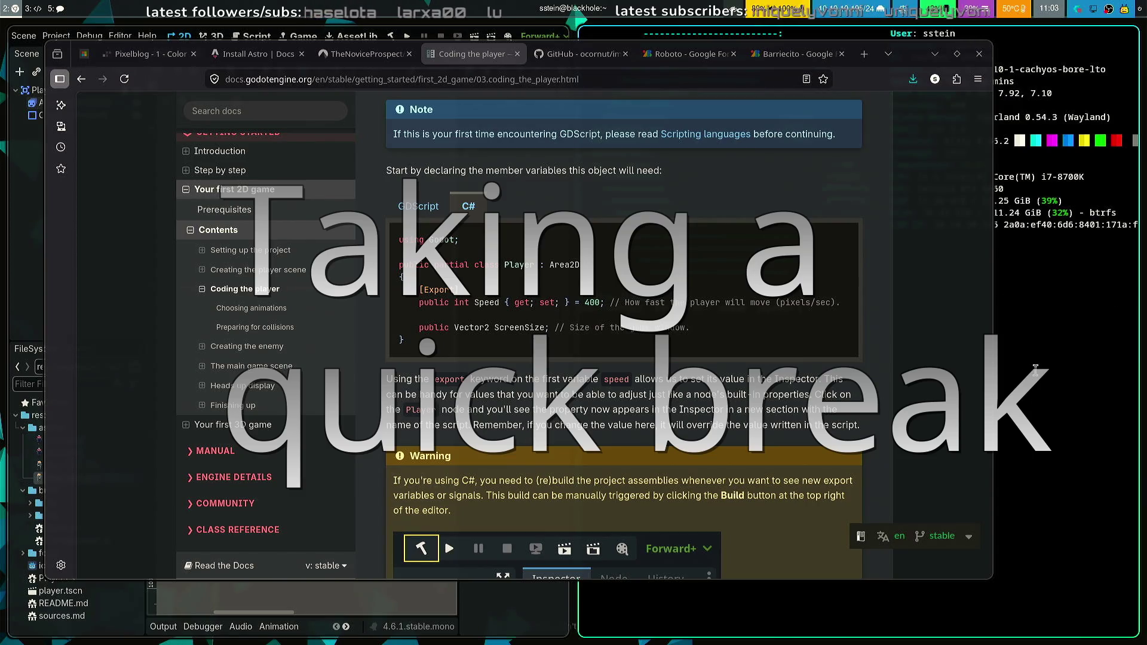
pyautogui.hotkey('ctrl', 'd')
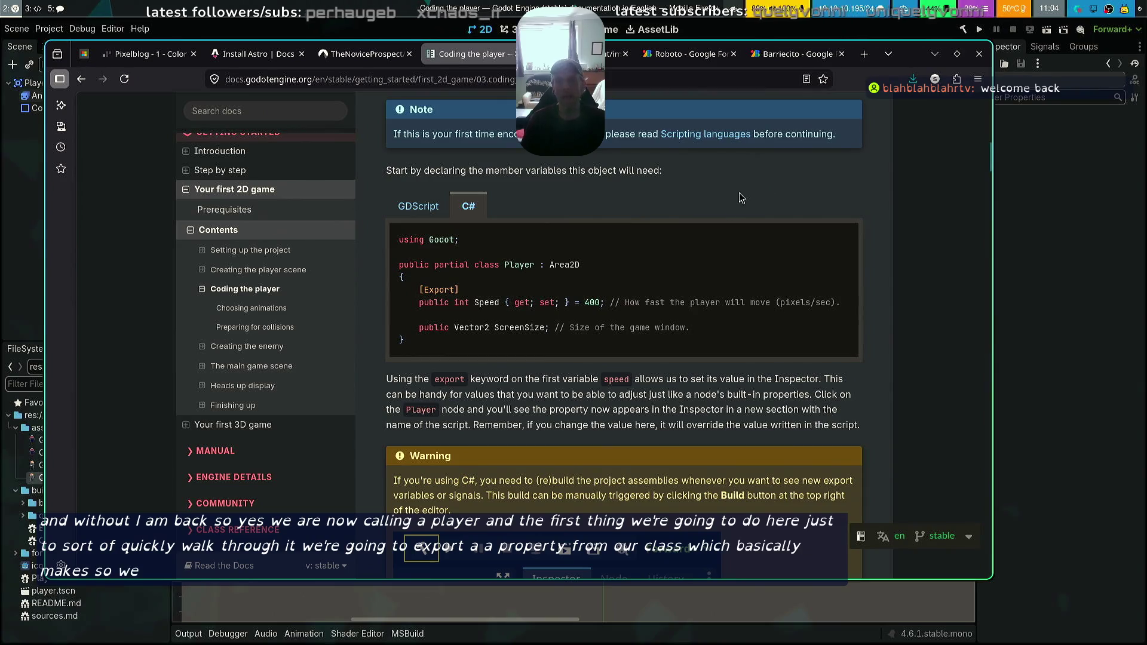
# Step: Dismiss the docs browser window to return to player.tscn in the Godot editor
pyautogui.doubleClick(487, 303)
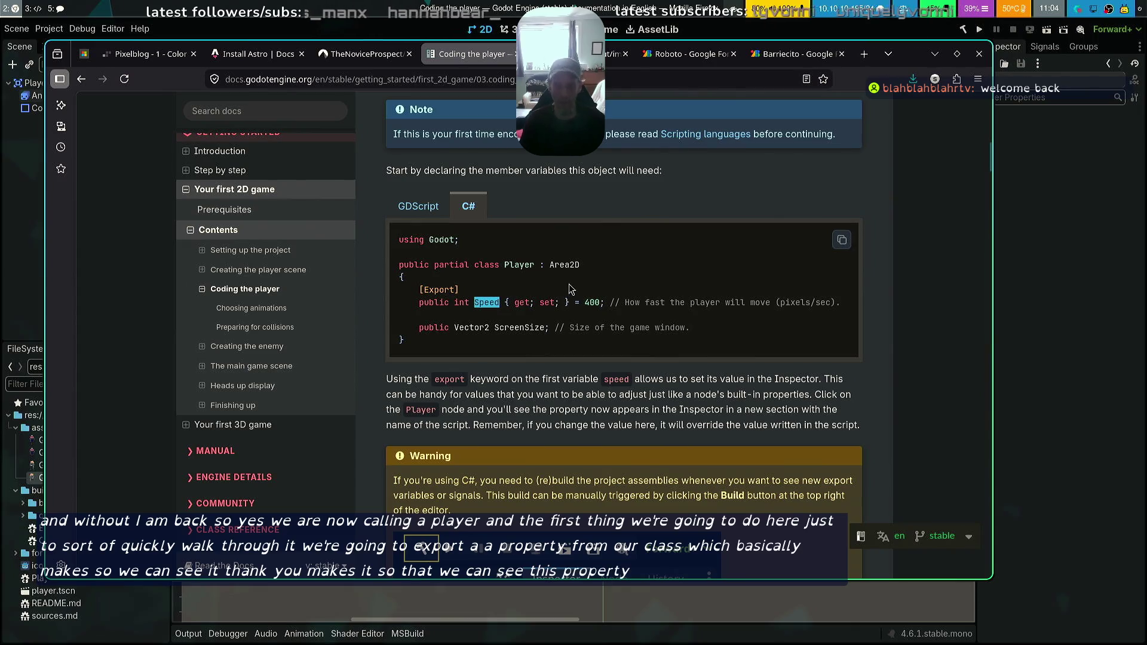
pyautogui.press('super+minus')
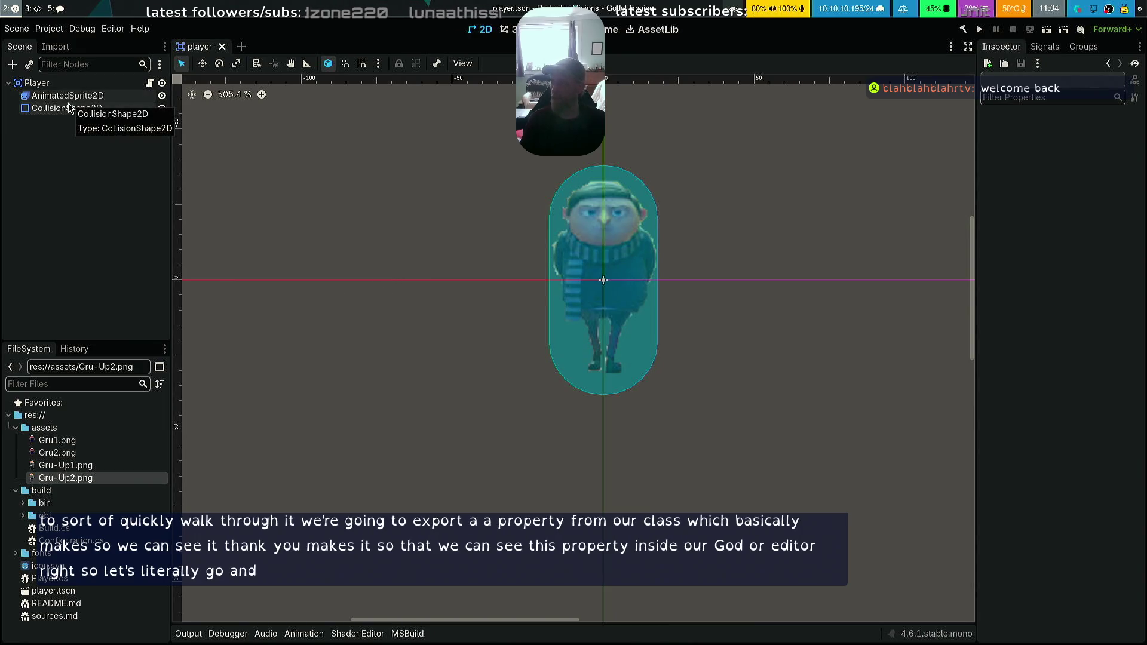
# Step: Attach the existing res://Player.cs script to the Player node using Load
pyautogui.press('super+5')
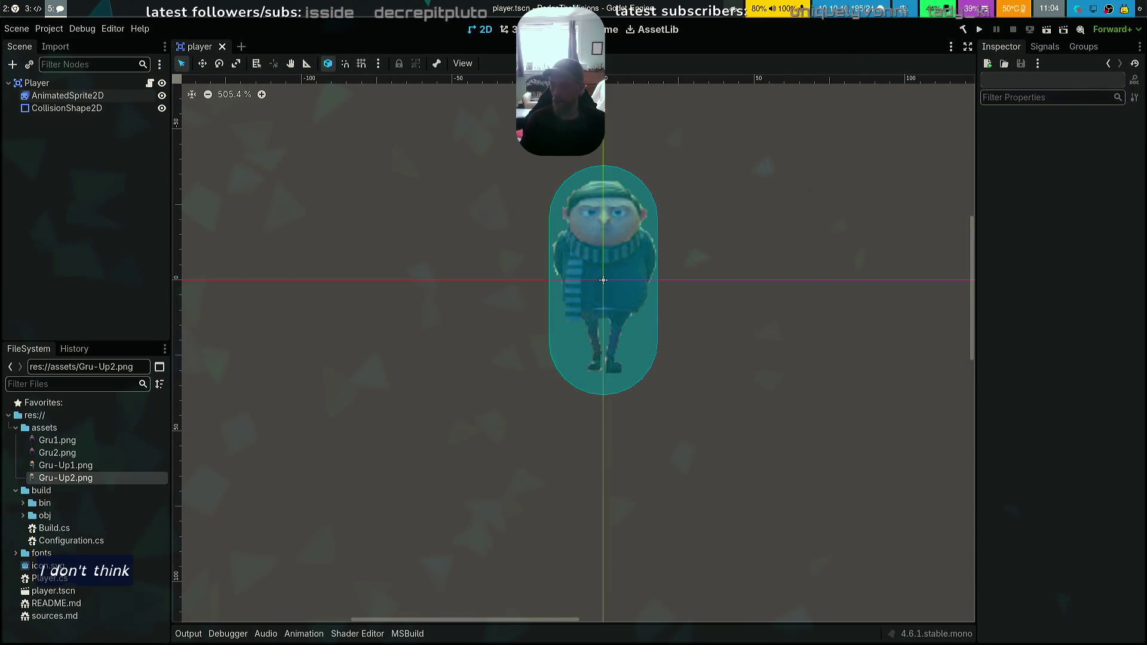
pyautogui.rightClick(63, 89)
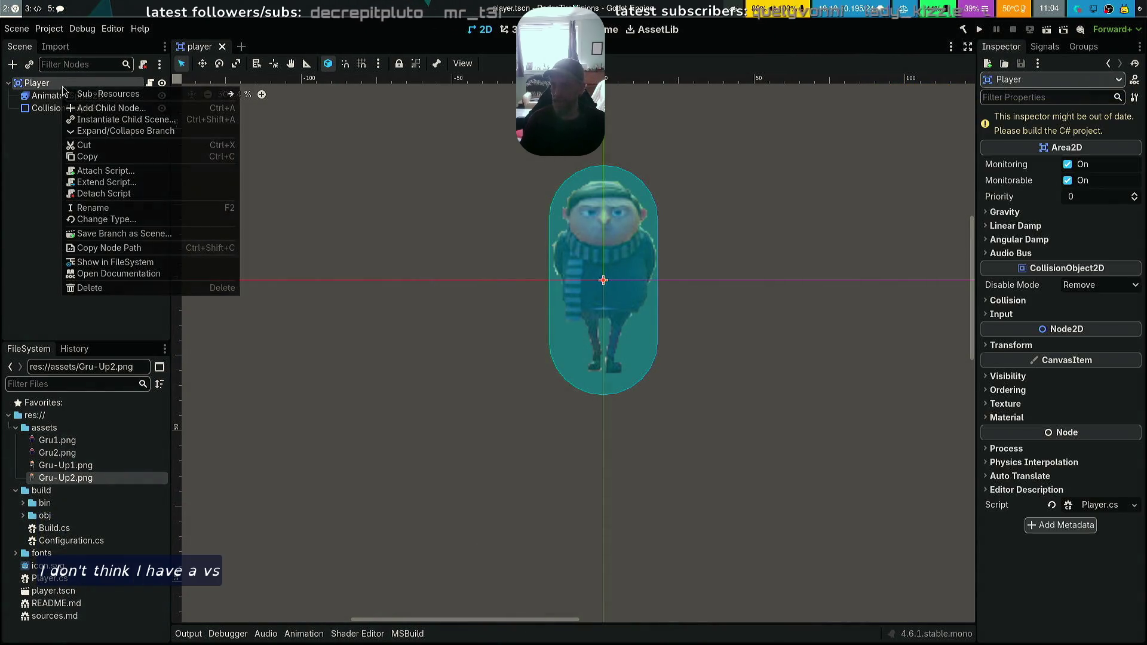
pyautogui.click(142, 183)
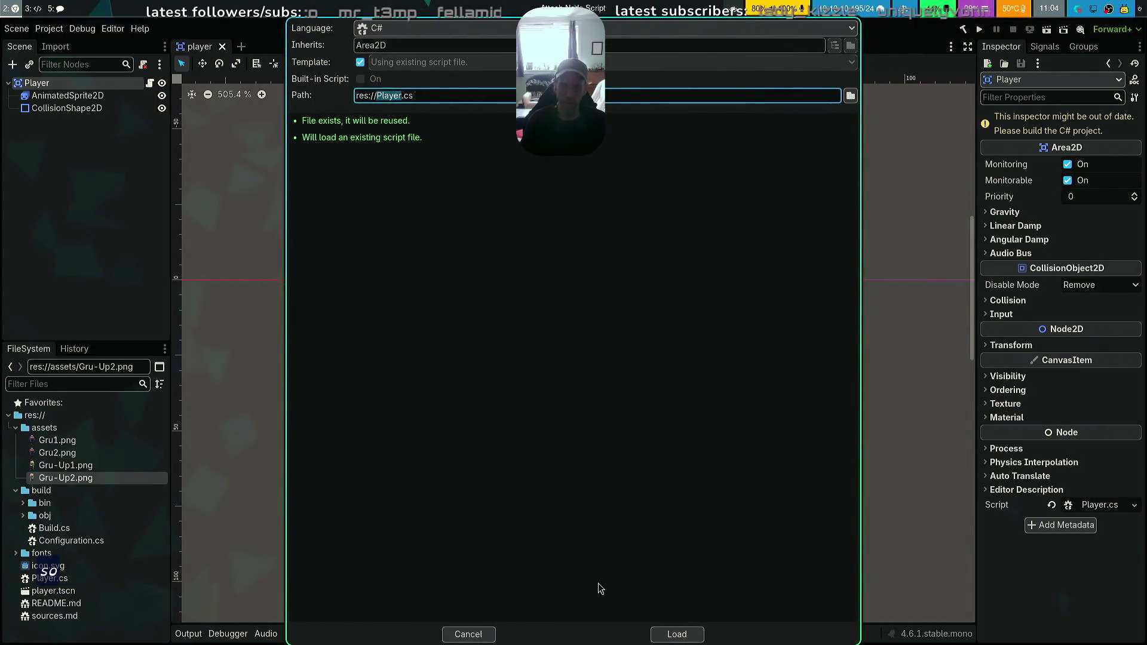
pyautogui.click(673, 633)
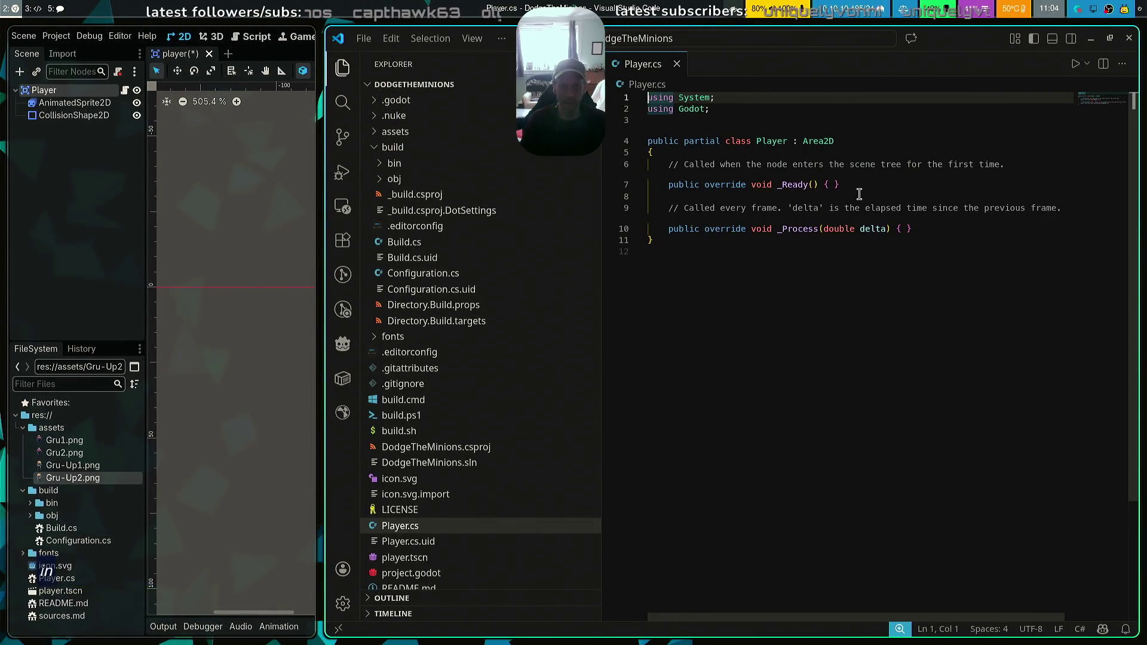
# Step: Add an [Export] attribute line at the top of the Player class body
pyautogui.click(861, 186)
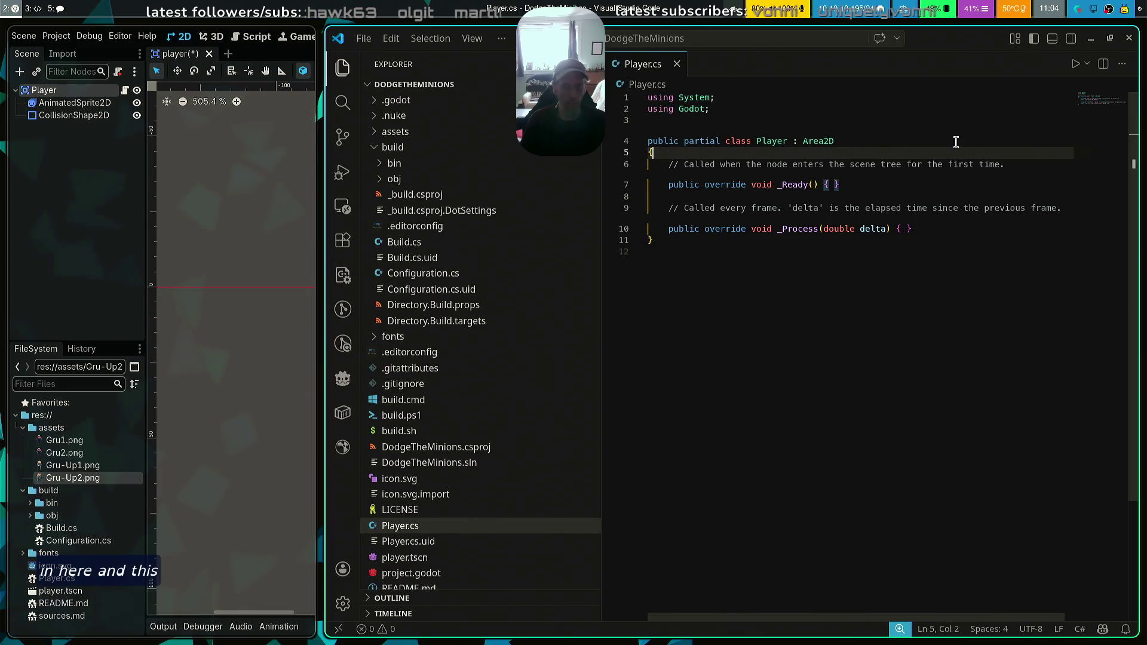
pyautogui.press('Up')
pyautogui.press('Up')
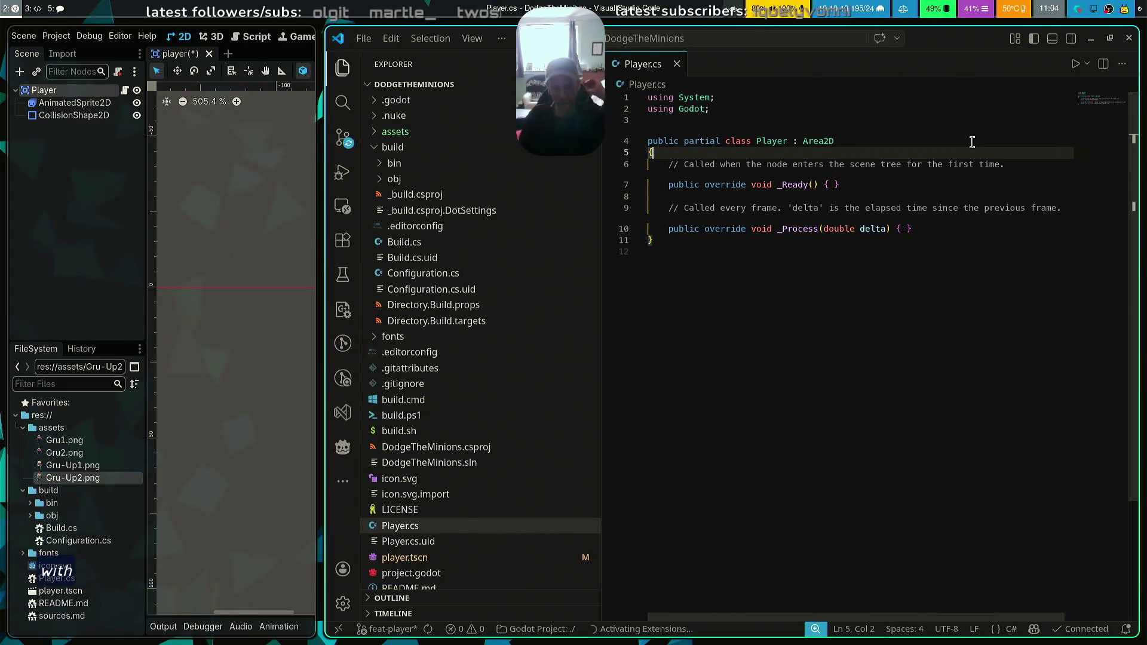
pyautogui.press('Return')
pyautogui.press('Return')
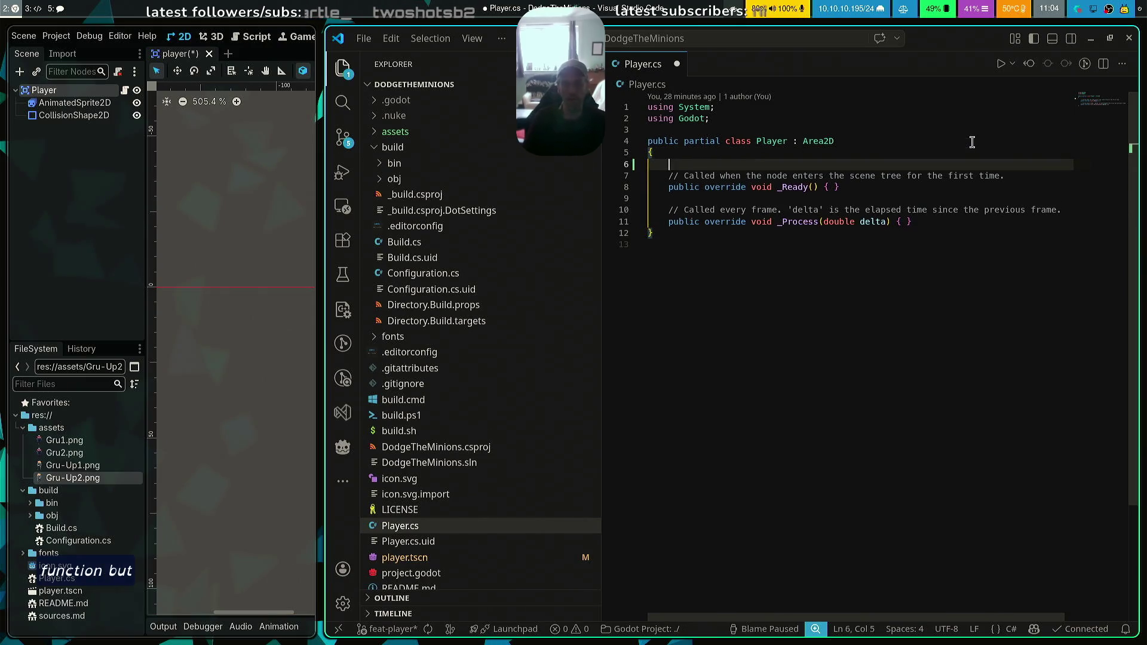
pyautogui.press('Up')
pyautogui.press('Tab')
pyautogui.write('[Export]')
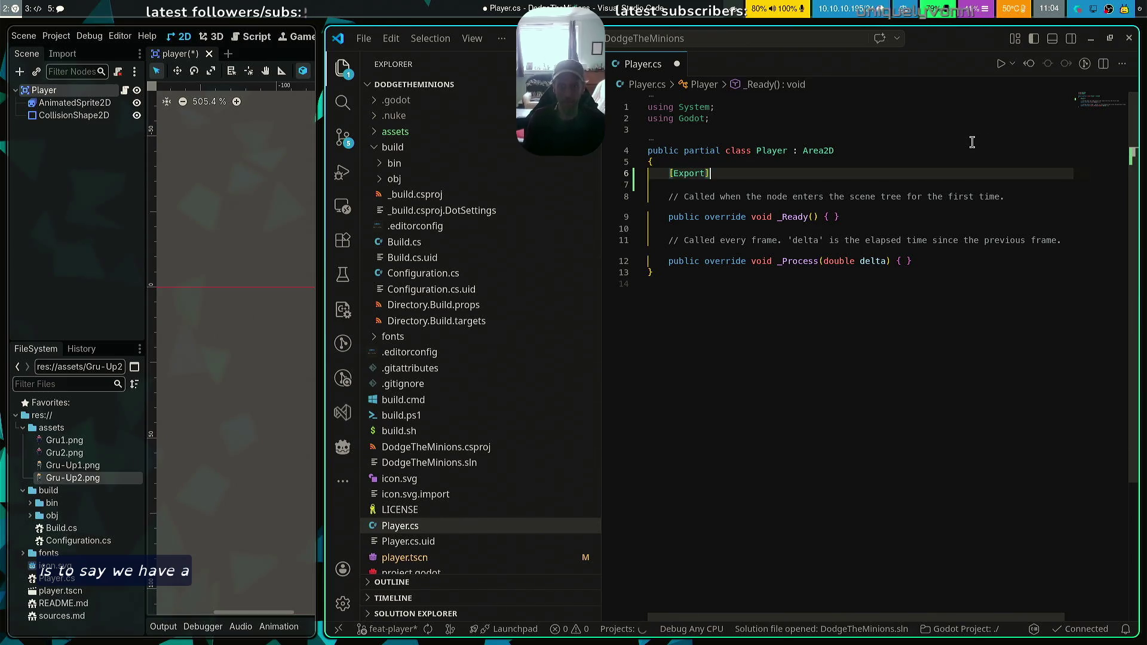
pyautogui.press('Return')
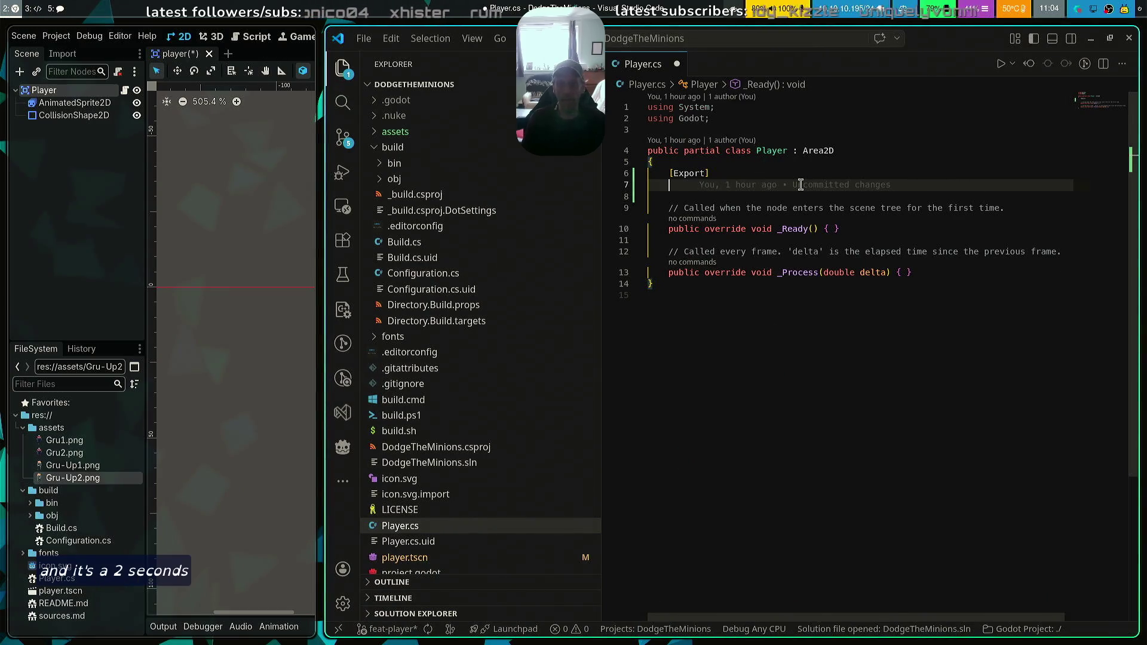
# Step: Declare 'public int Speed { get; set; } = 400;' under [Export] and save Player.cs
pyautogui.write('public InputEventShortcut')
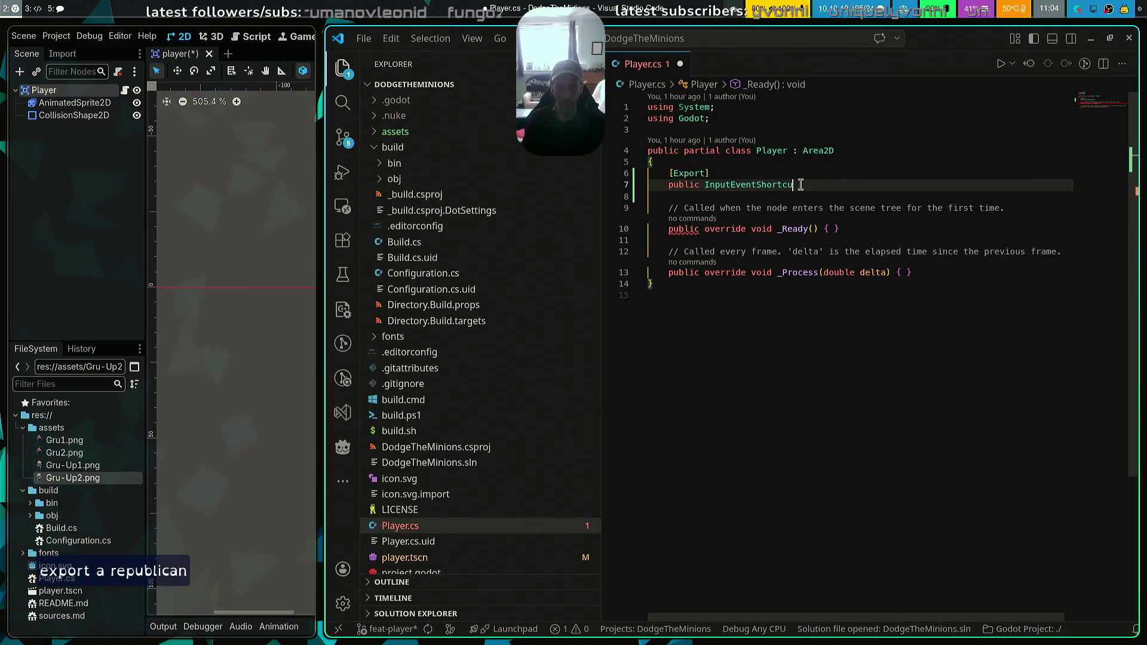
pyautogui.press('BackSpace')
pyautogui.press('BackSpace')
pyautogui.press('BackSpace')
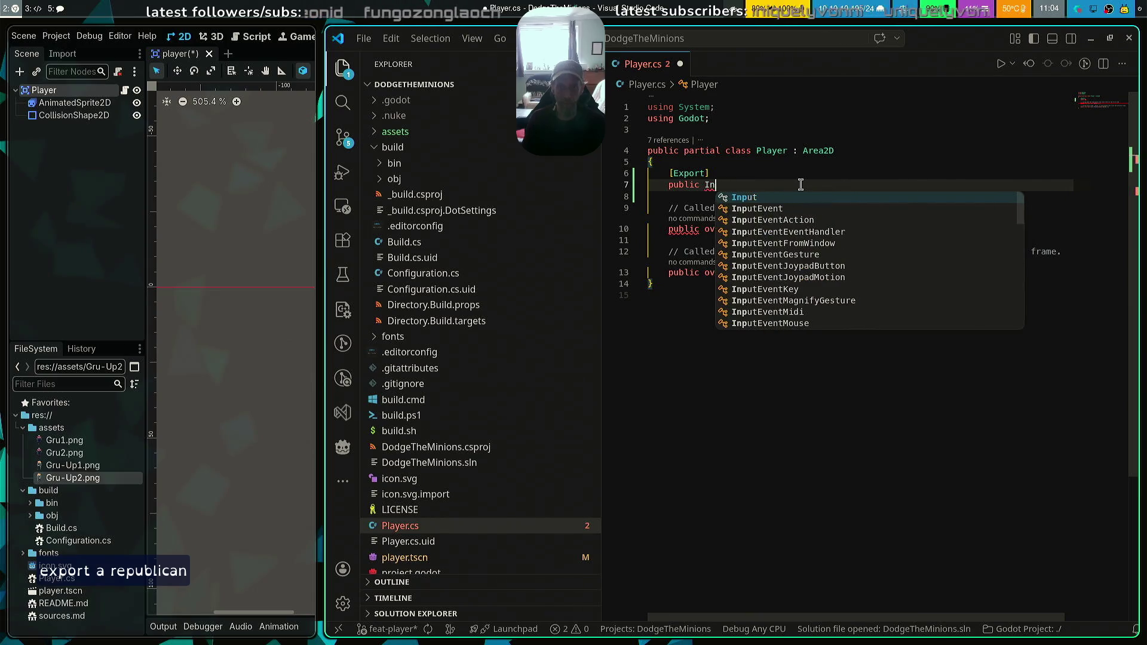
pyautogui.press('BackSpace')
pyautogui.press('BackSpace')
pyautogui.write('t Speed;')
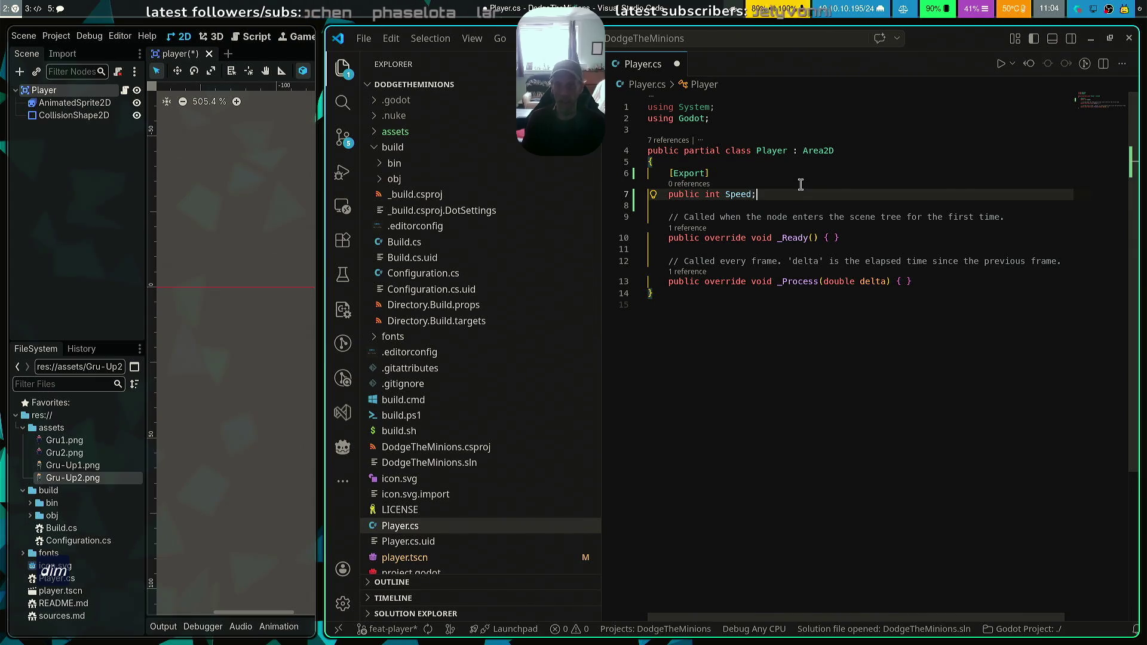
pyautogui.hotkey('ctrl', 'space')
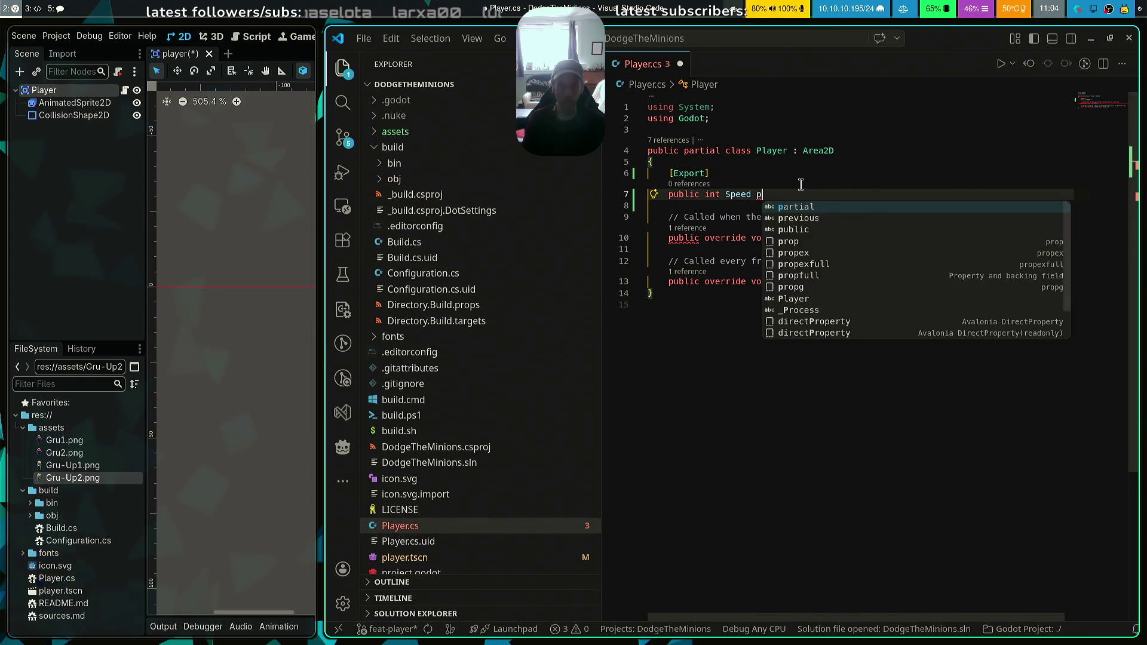
pyautogui.press('Escape')
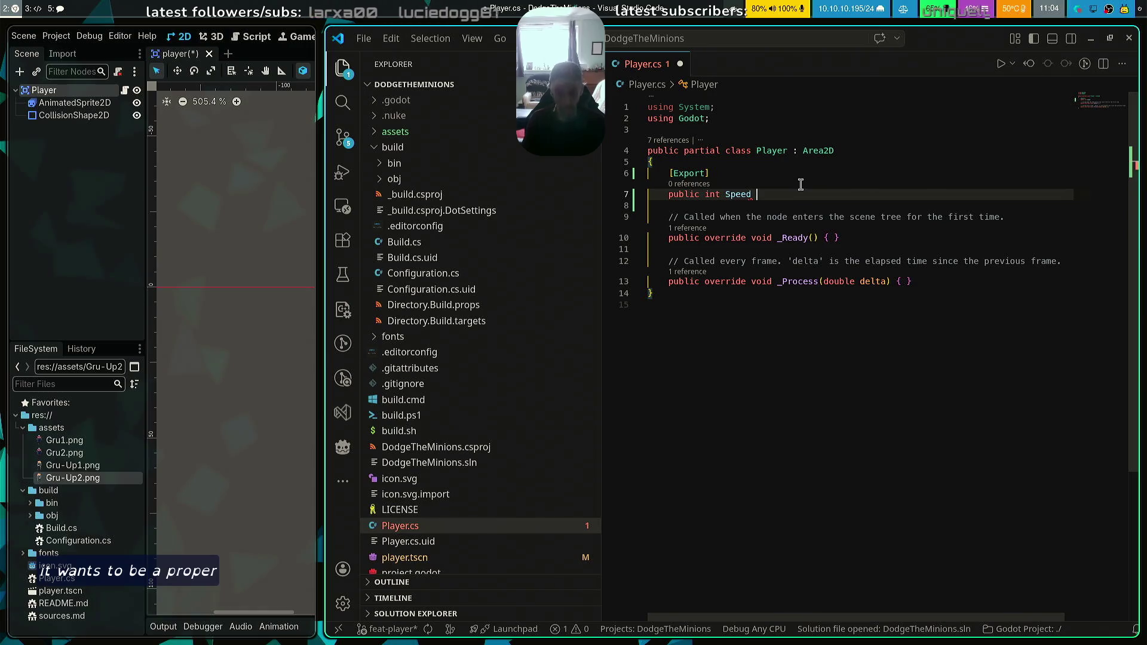
pyautogui.write('{ get; set; }')
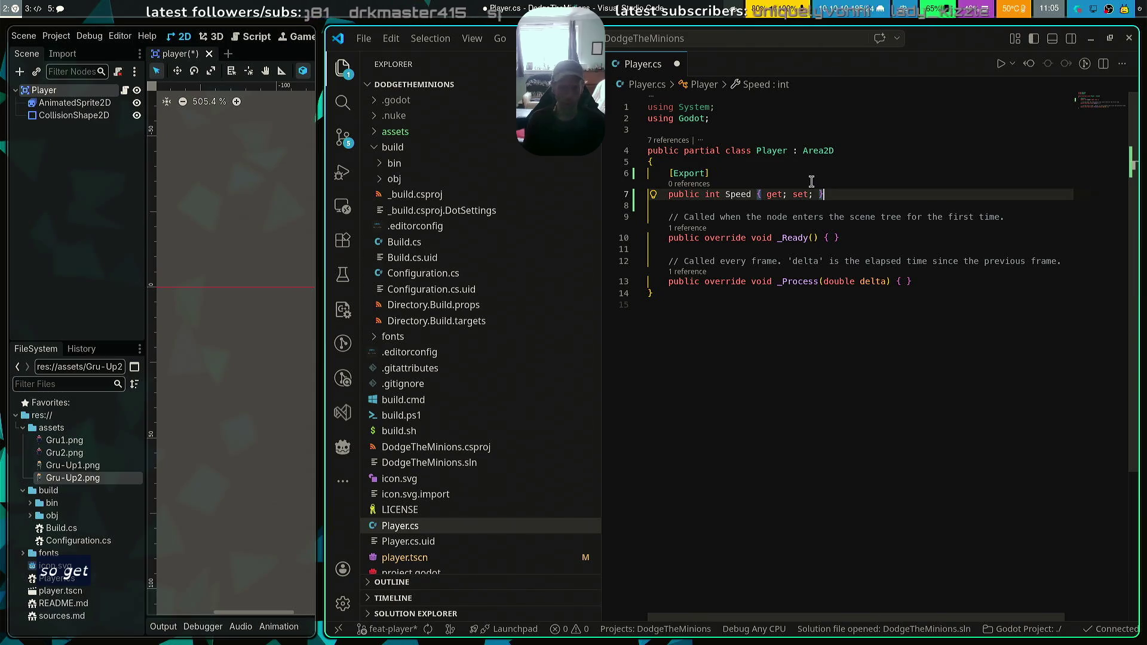
pyautogui.write(' = 400;')
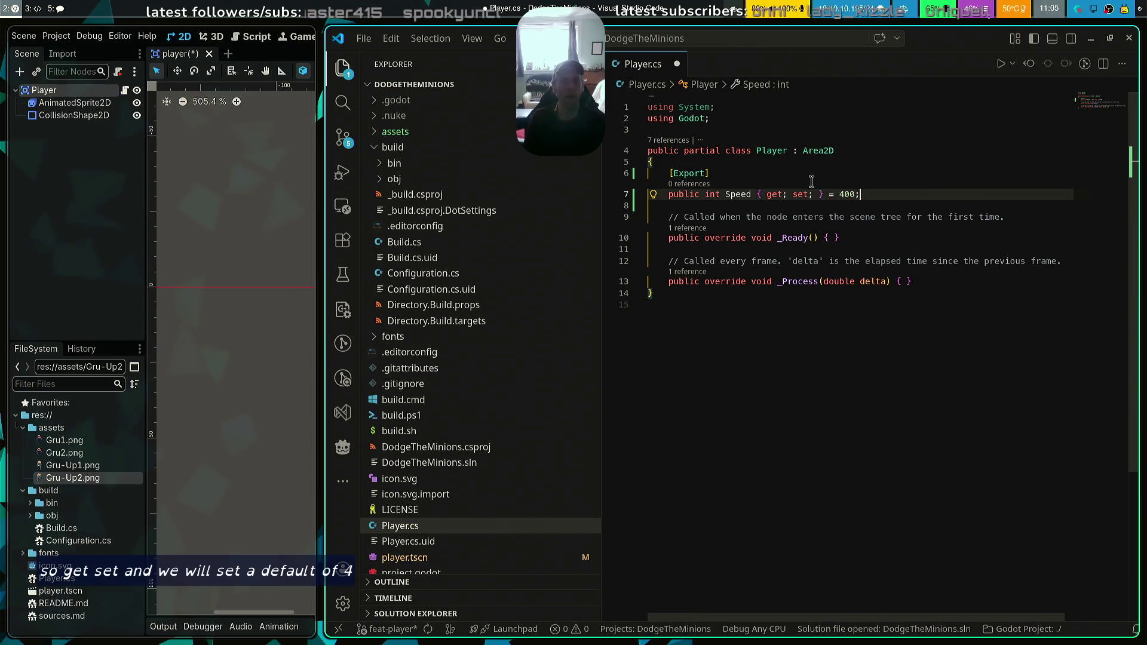
pyautogui.hotkey('ctrl', 's')
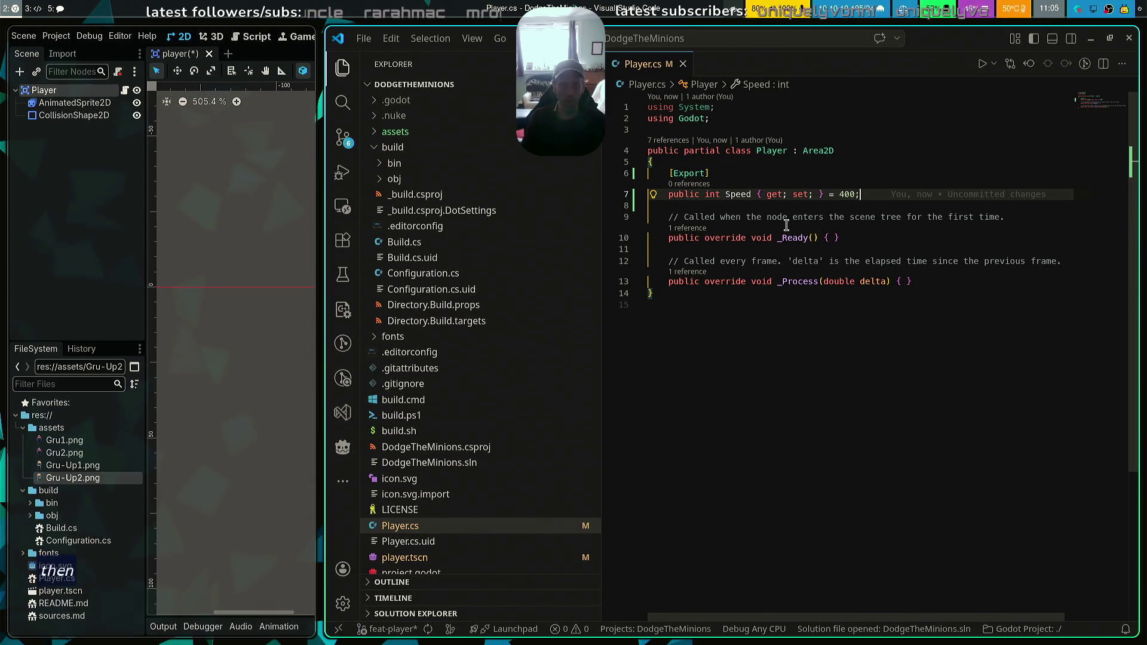
# Step: Add a 'public Vector2 ScreenSize;' field on the following line
pyautogui.press('Return')
pyautogui.press('Return')
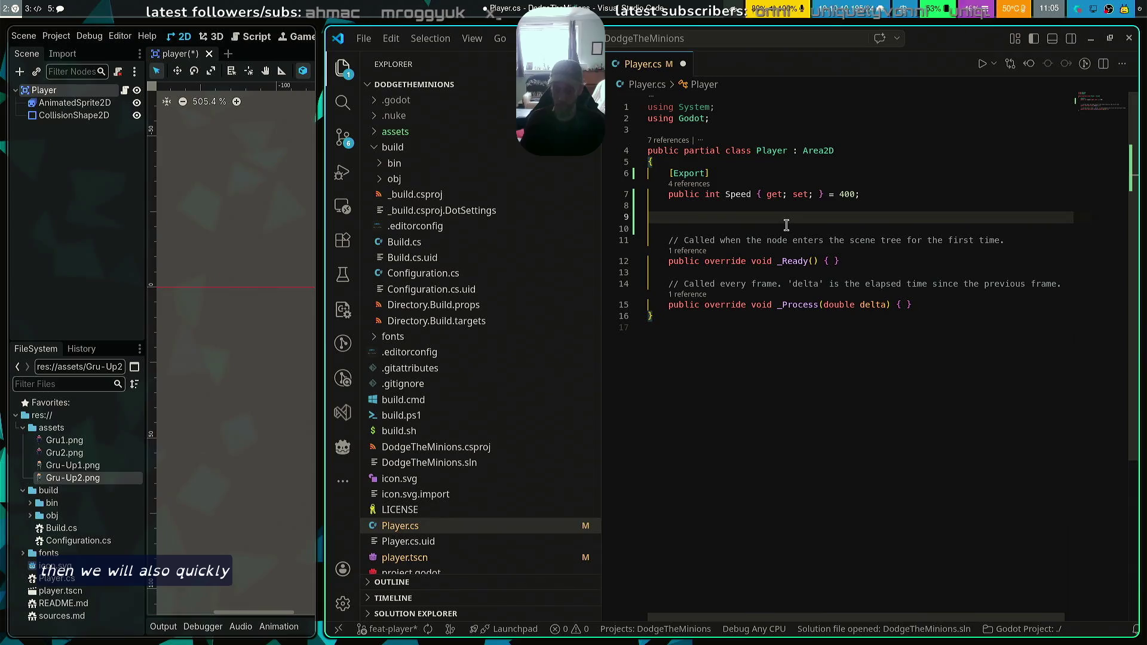
pyautogui.write('public Vector2 Sc')
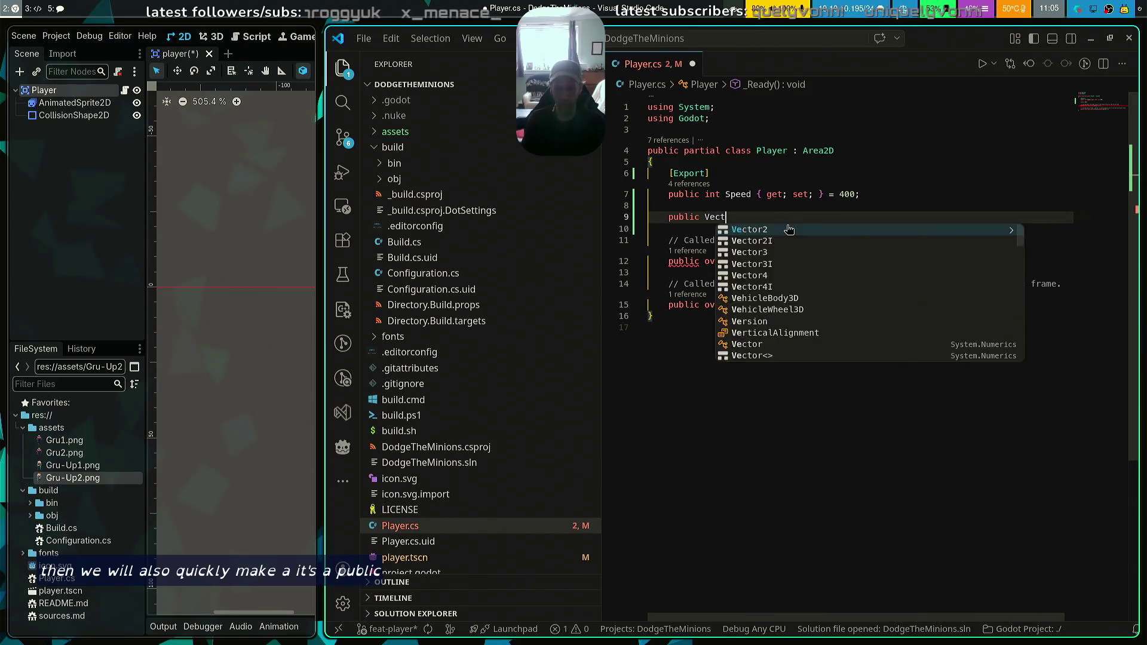
pyautogui.write('reenSize')
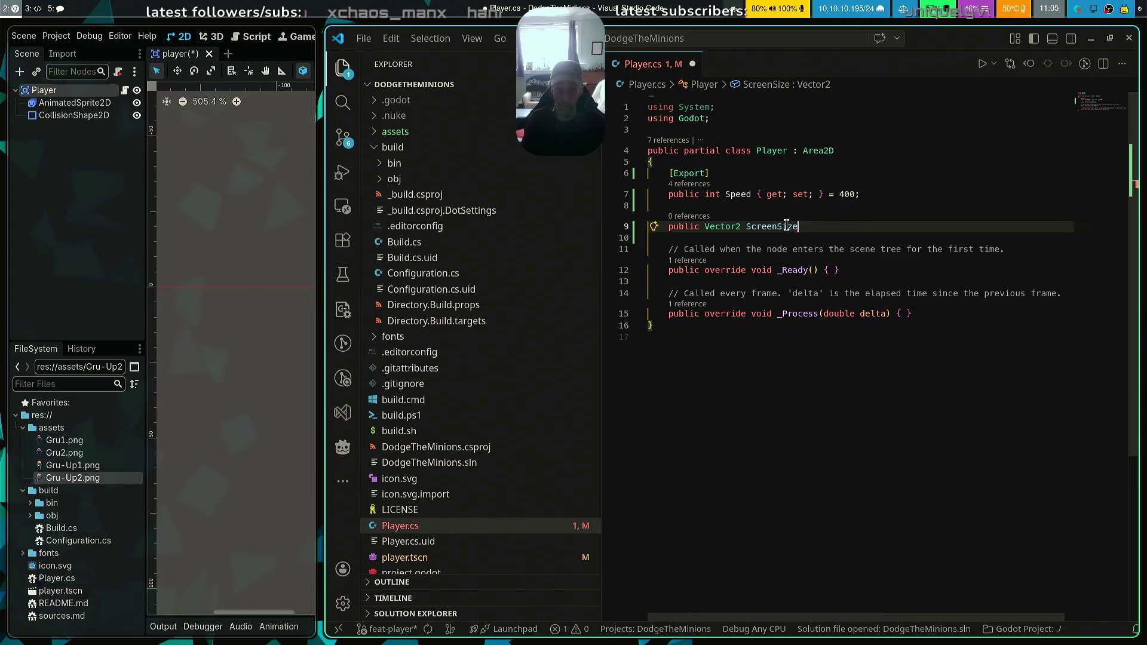
pyautogui.write('get; se')
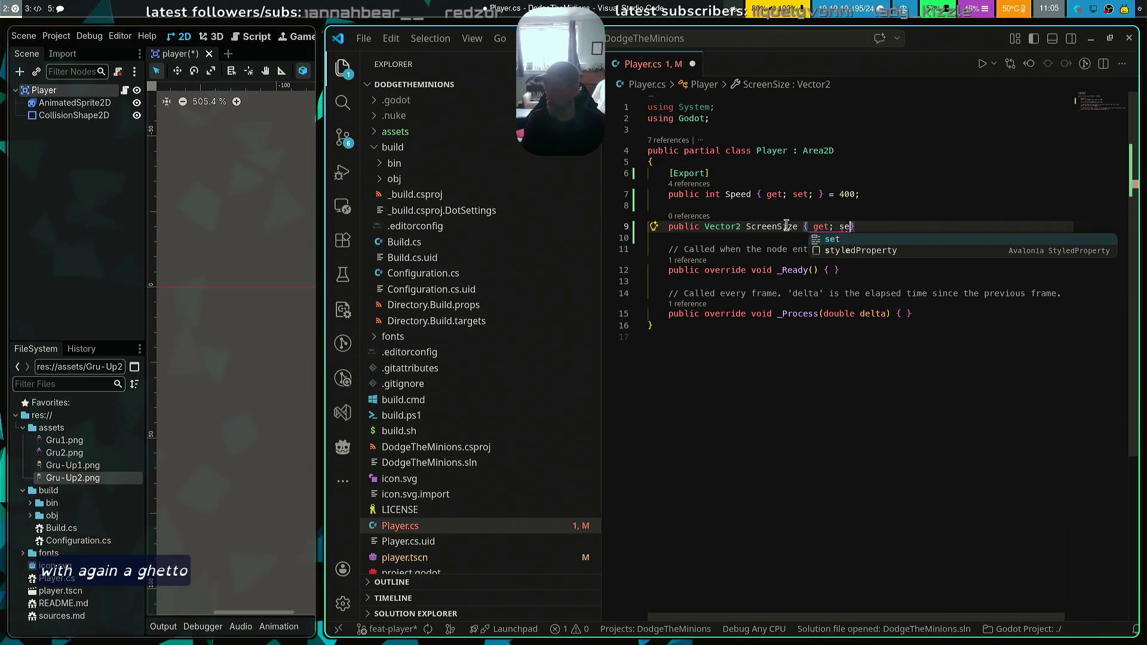
pyautogui.hotkey('ctrl', 'shift', 'Left')
pyautogui.hotkey('ctrl', 'shift', 'Left')
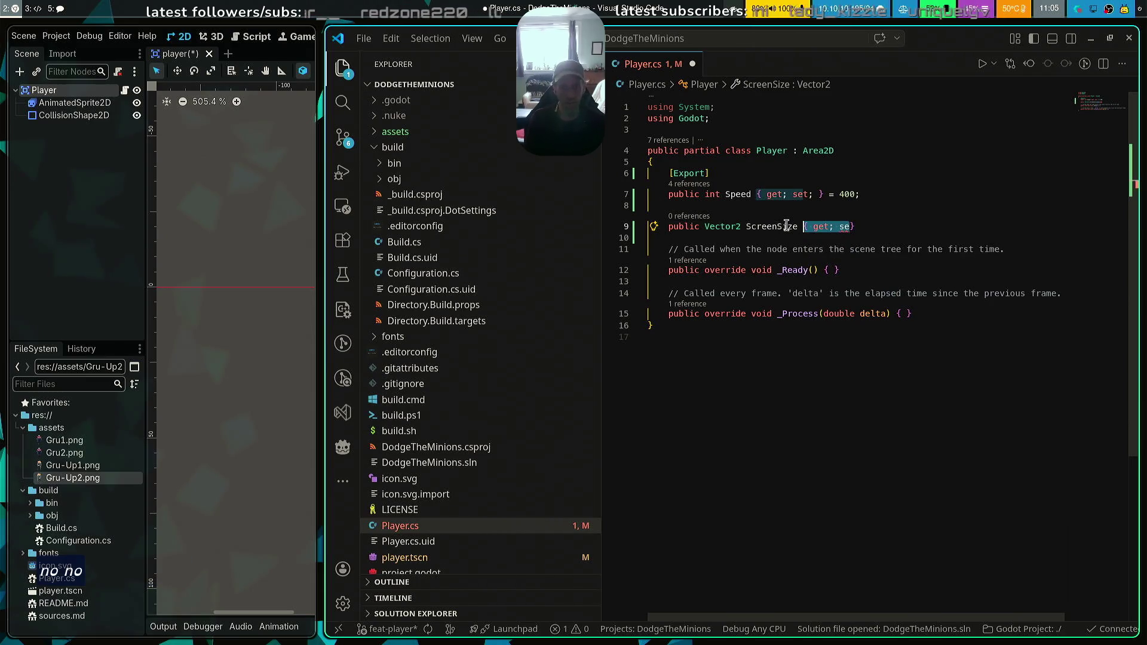
pyautogui.write(';')
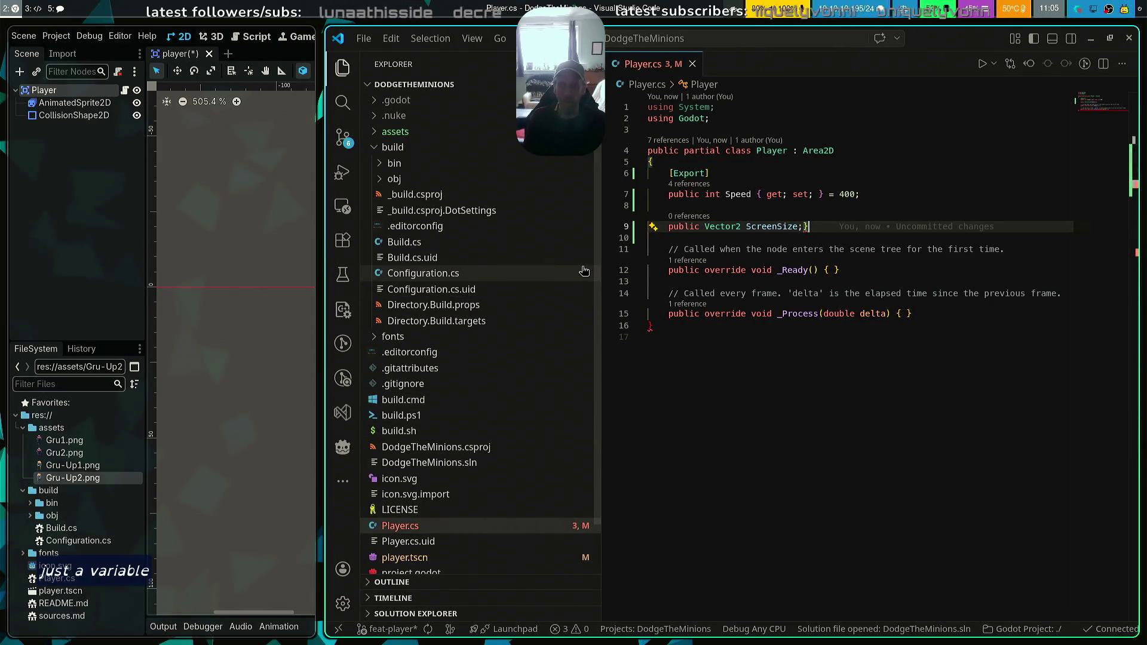
pyautogui.press('super+Left')
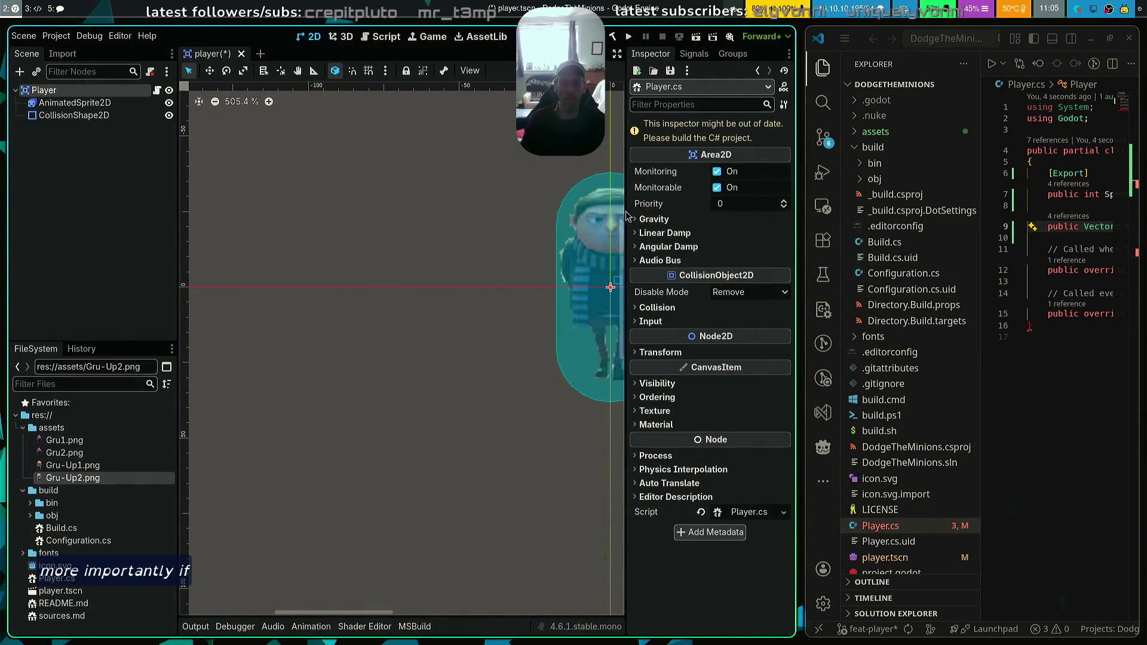
# Step: Build the C# project twice, dismissing the failure dialogs; 42 duplicate-attribute errors appear
pyautogui.click(612, 37)
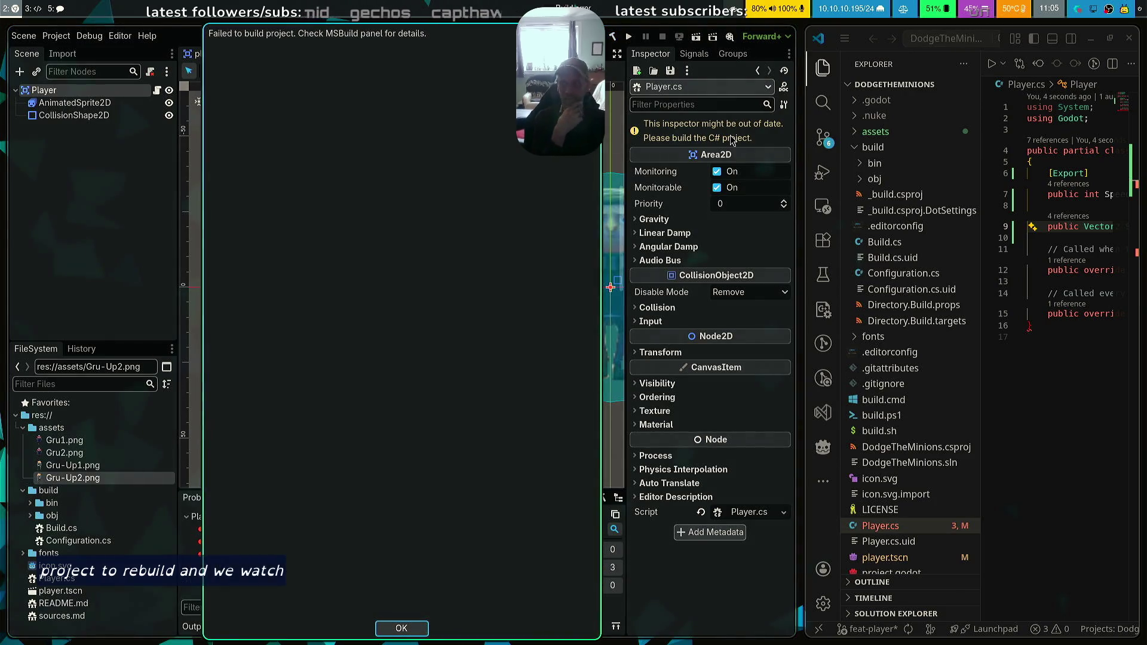
pyautogui.click(402, 628)
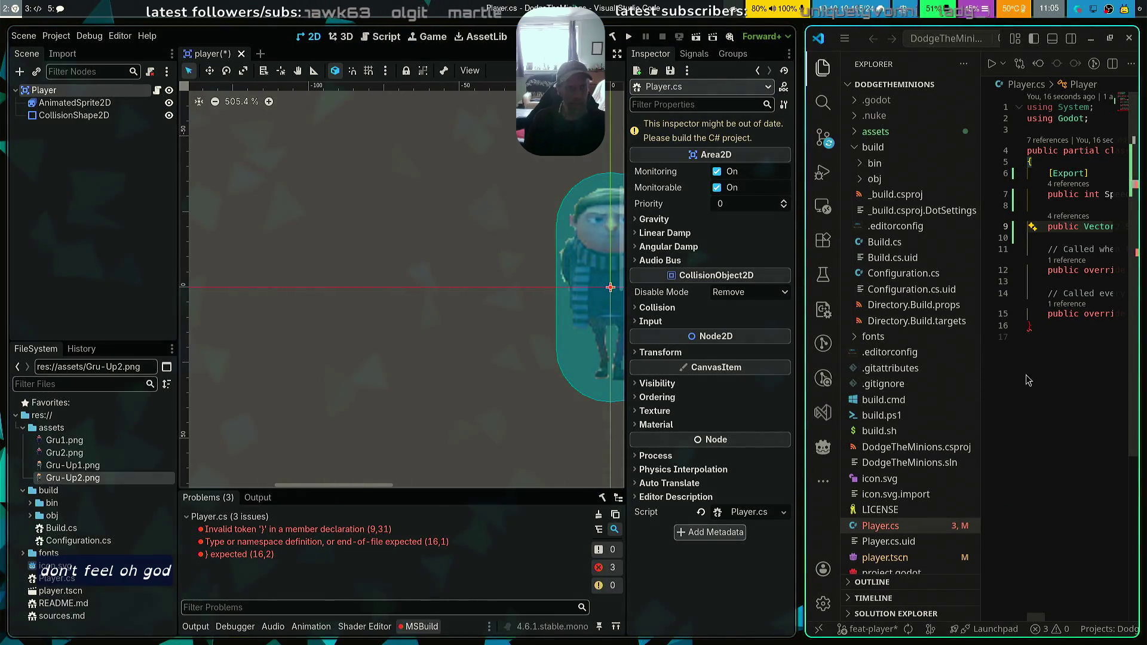
pyautogui.moveTo(1063, 392); pyautogui.dragTo(688, 397)
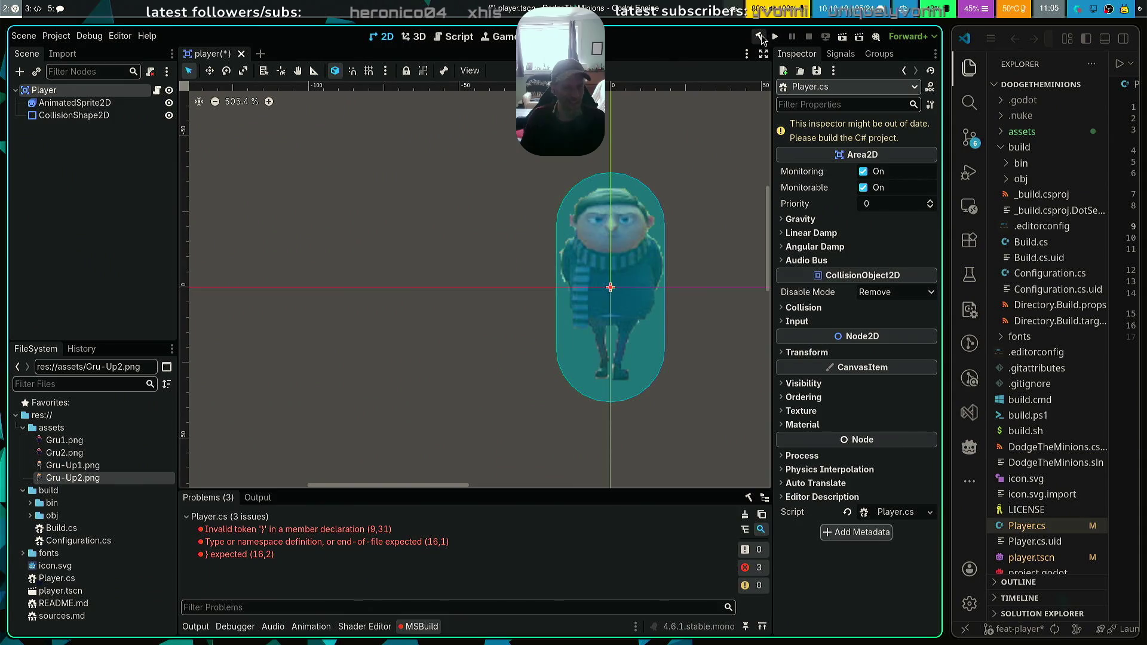
pyautogui.click(760, 38)
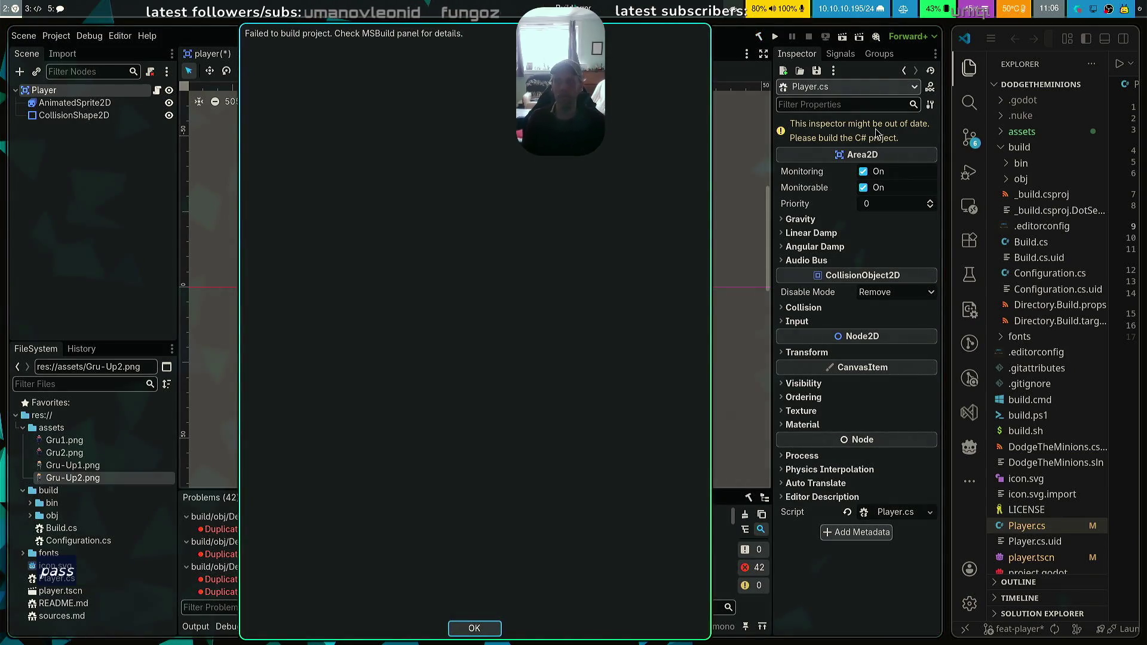
pyautogui.click(495, 629)
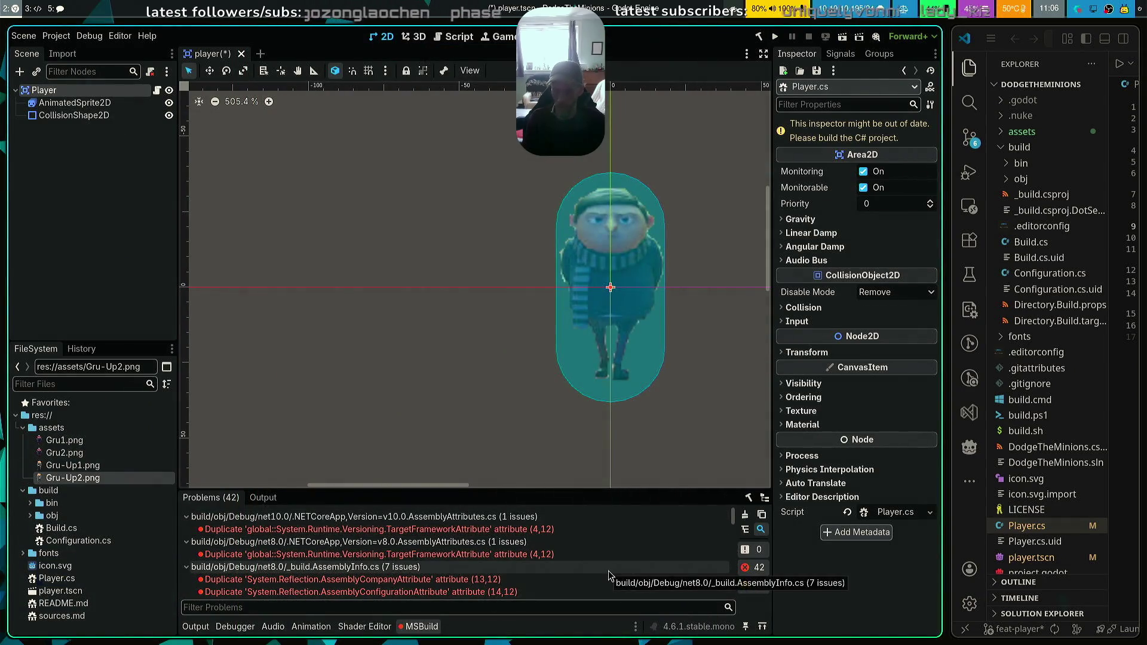
pyautogui.click(1016, 289)
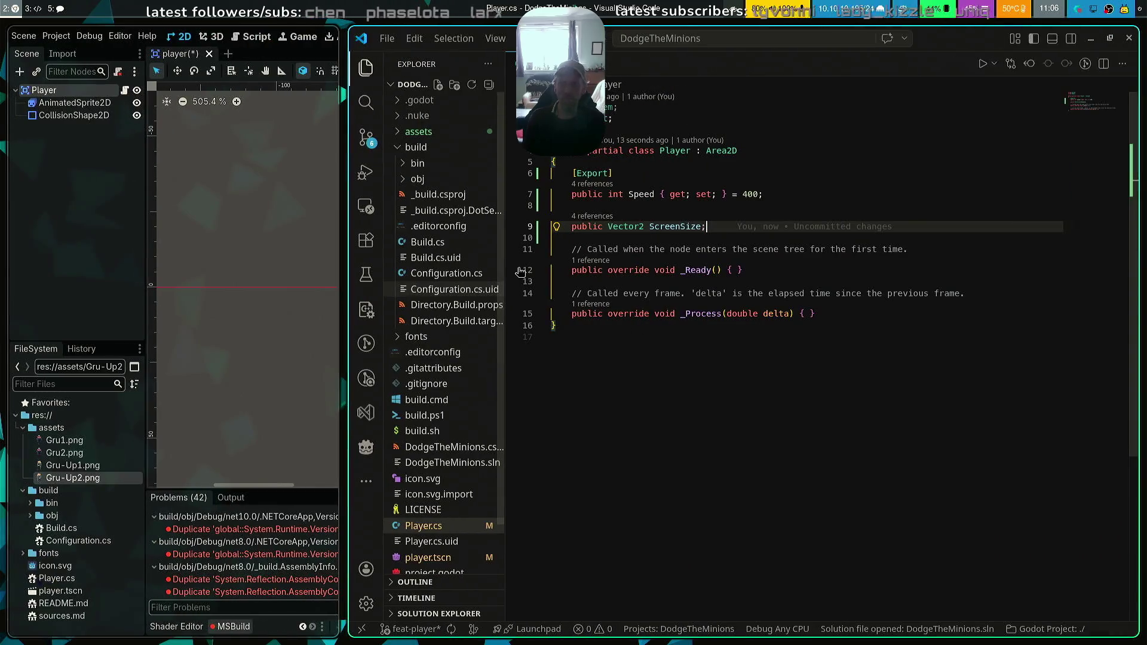
# Step: Delete the unused 'using System' line from Player.cs
pyautogui.click(628, 107)
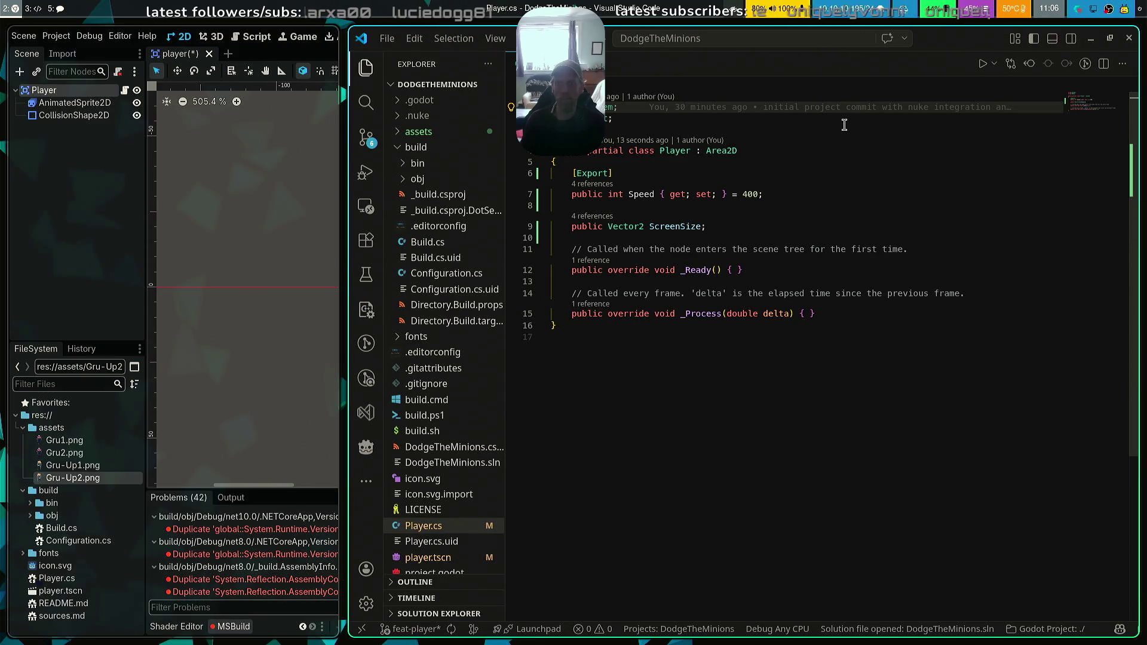
pyautogui.hotkey('ctrl', 'shift', 'k')
pyautogui.press('Down')
pyautogui.press('Down')
pyautogui.press('Down')
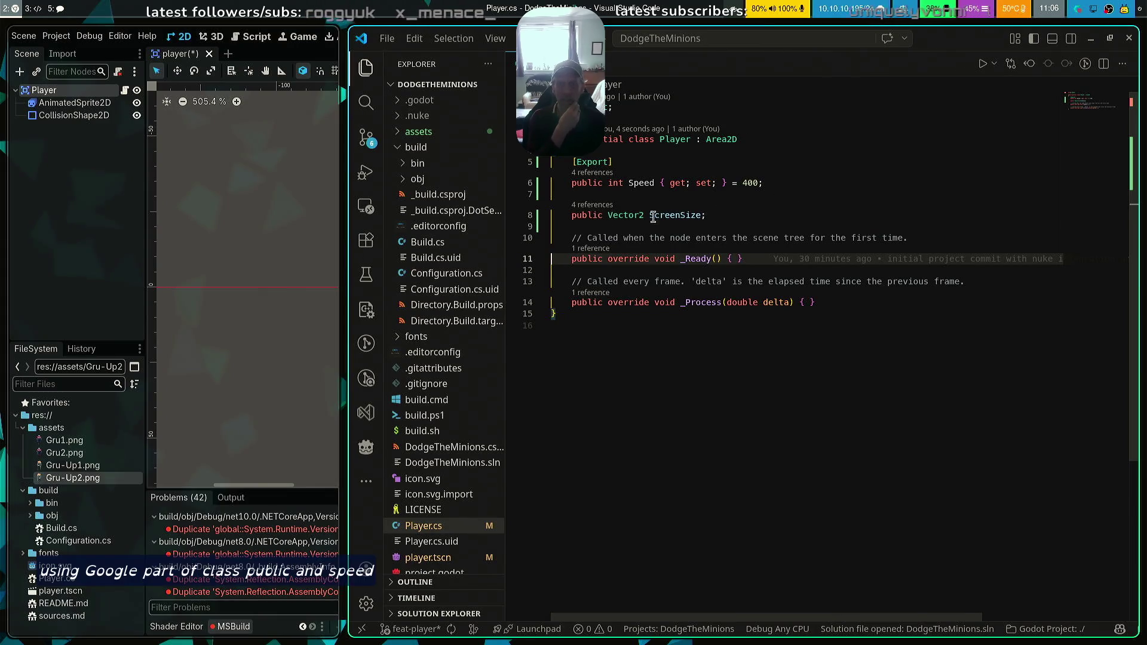
pyautogui.click(725, 215)
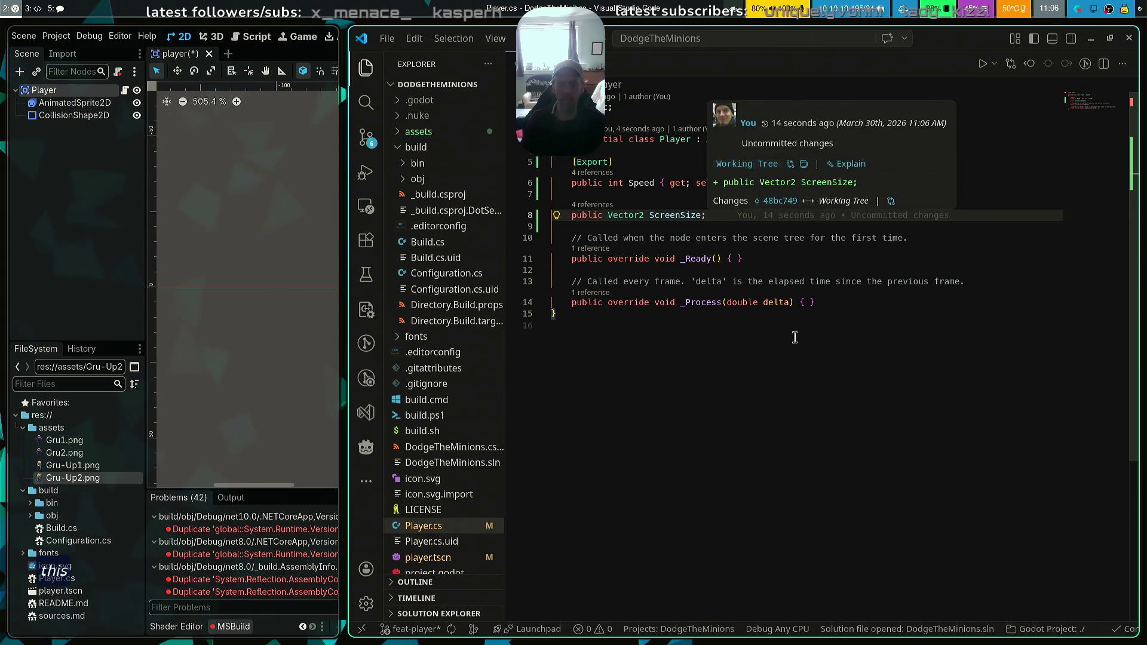
# Step: Widen the Godot window and open DodgeTheMinions.csproj from the VS Code Explorer
pyautogui.moveTo(712, 353); pyautogui.dragTo(917, 353)
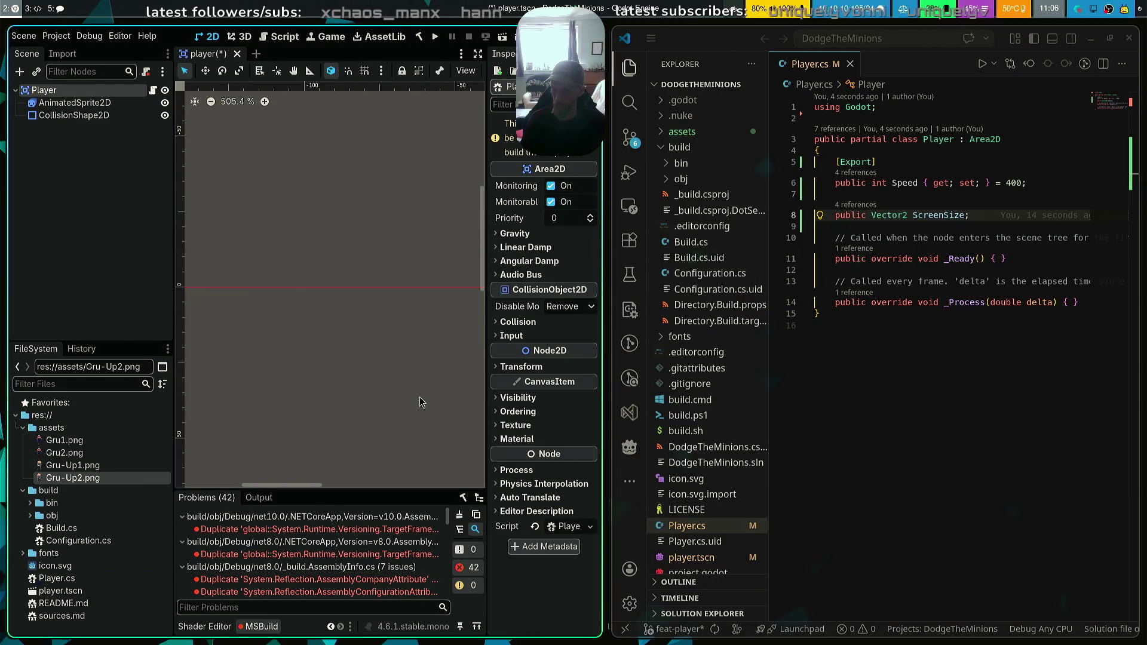
pyautogui.press('super+ctrl+Right')
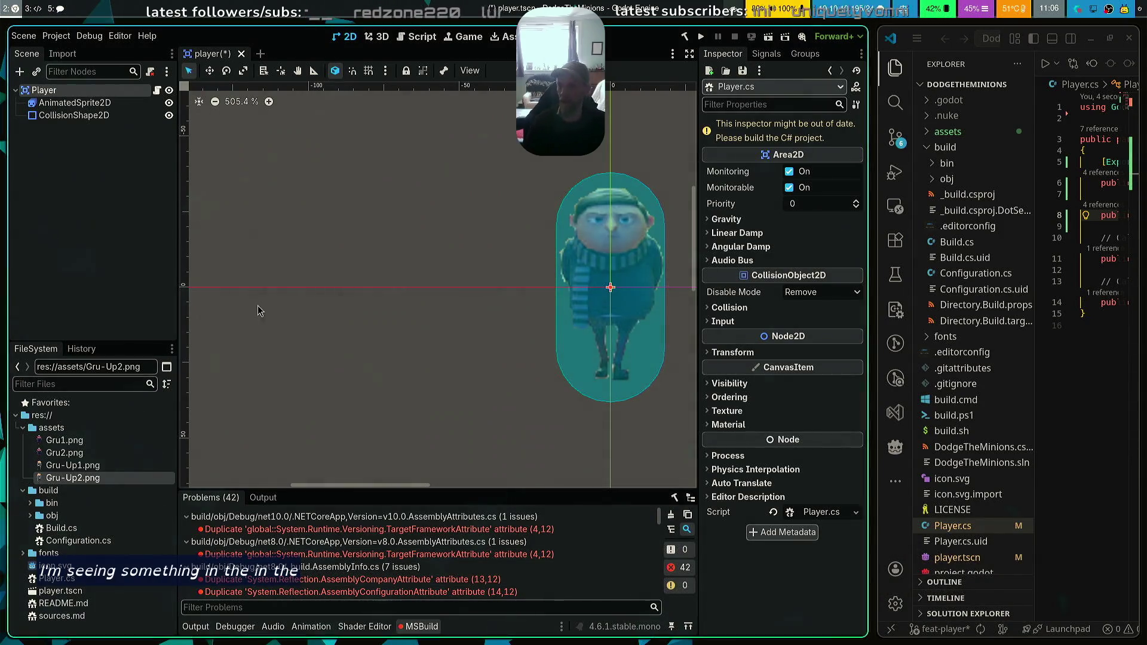
pyautogui.click(29, 90)
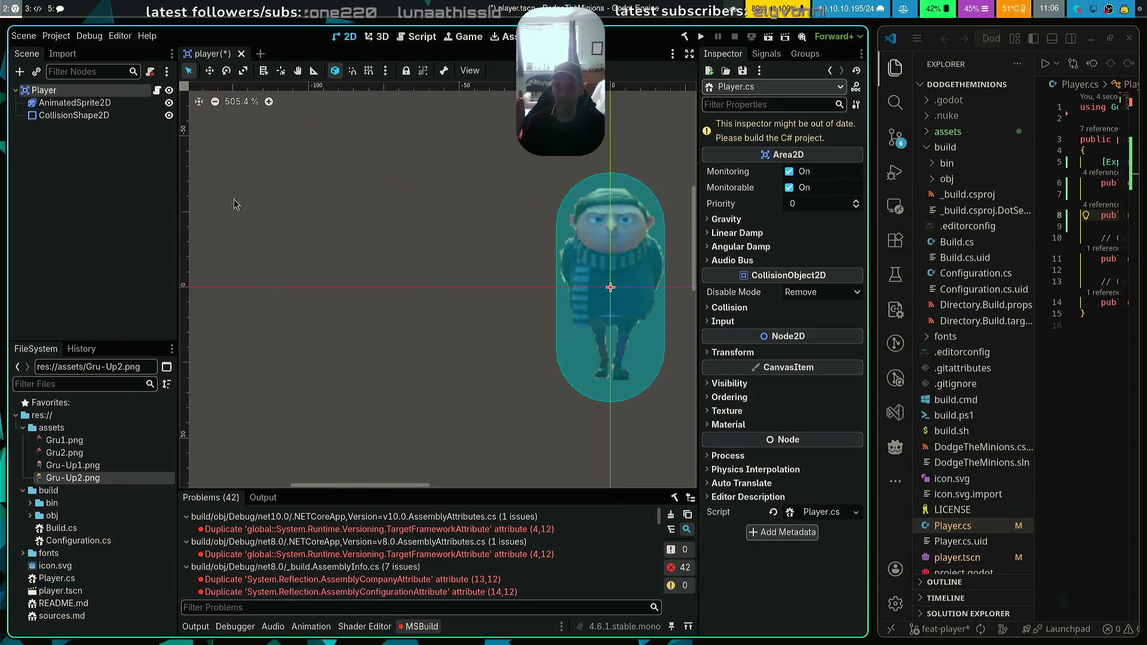
pyautogui.scroll(-2, 980, 395)
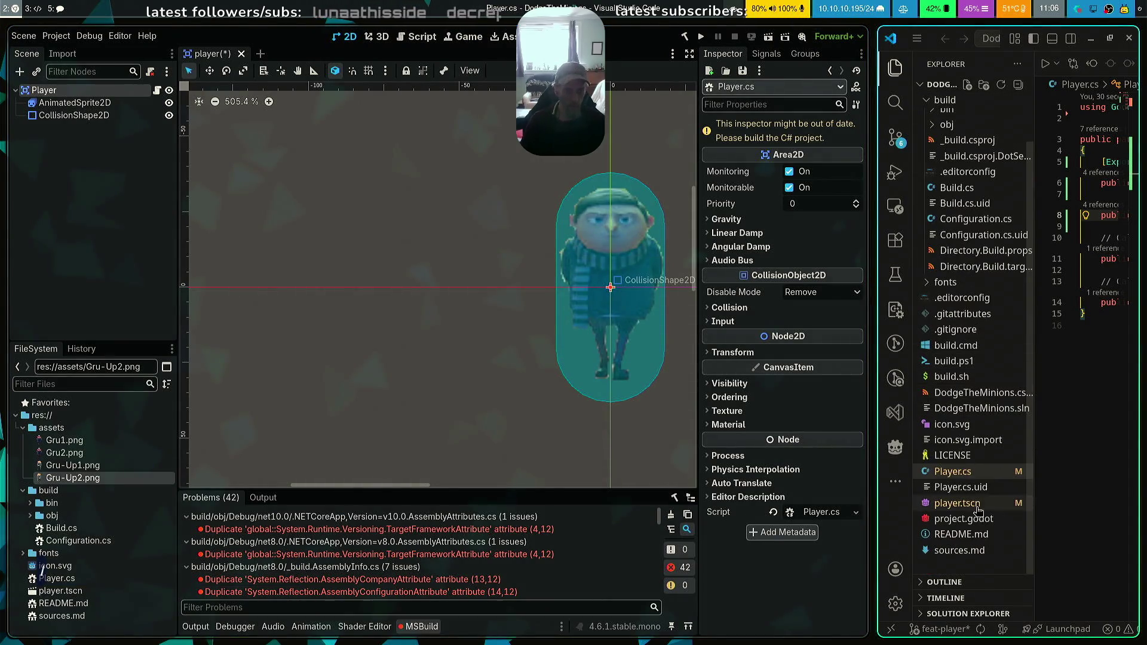
pyautogui.click(974, 394)
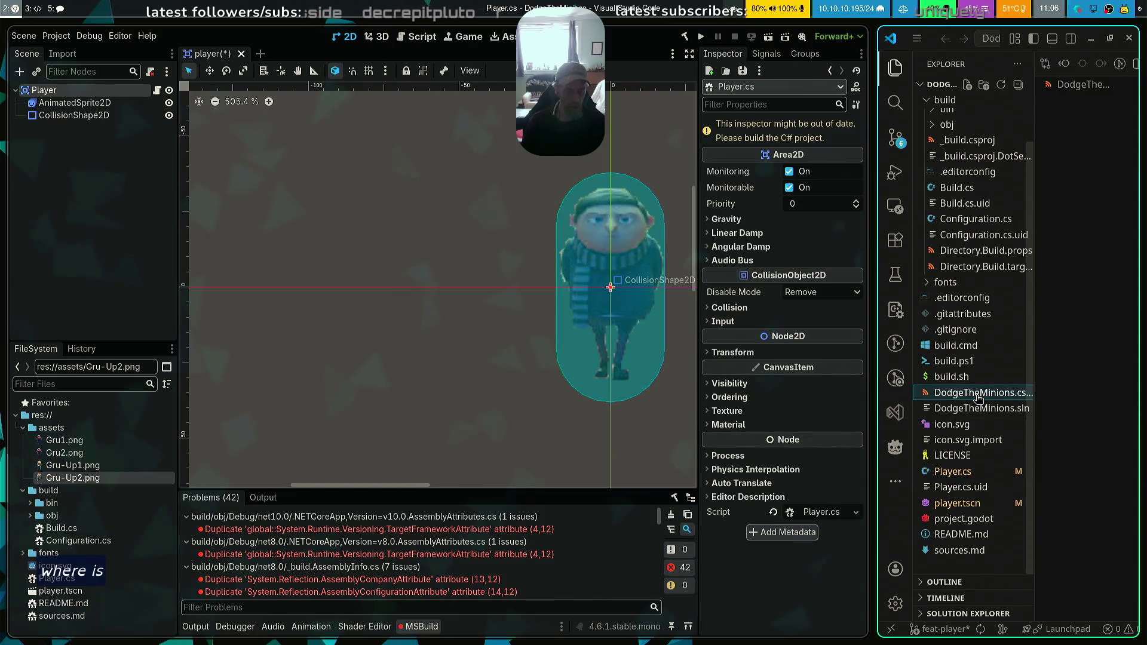
# Step: Edit line 3 of DodgeTheMinions.csproj from net8.0 to net10.0, save it, and close the tab
pyautogui.press('super+Left')
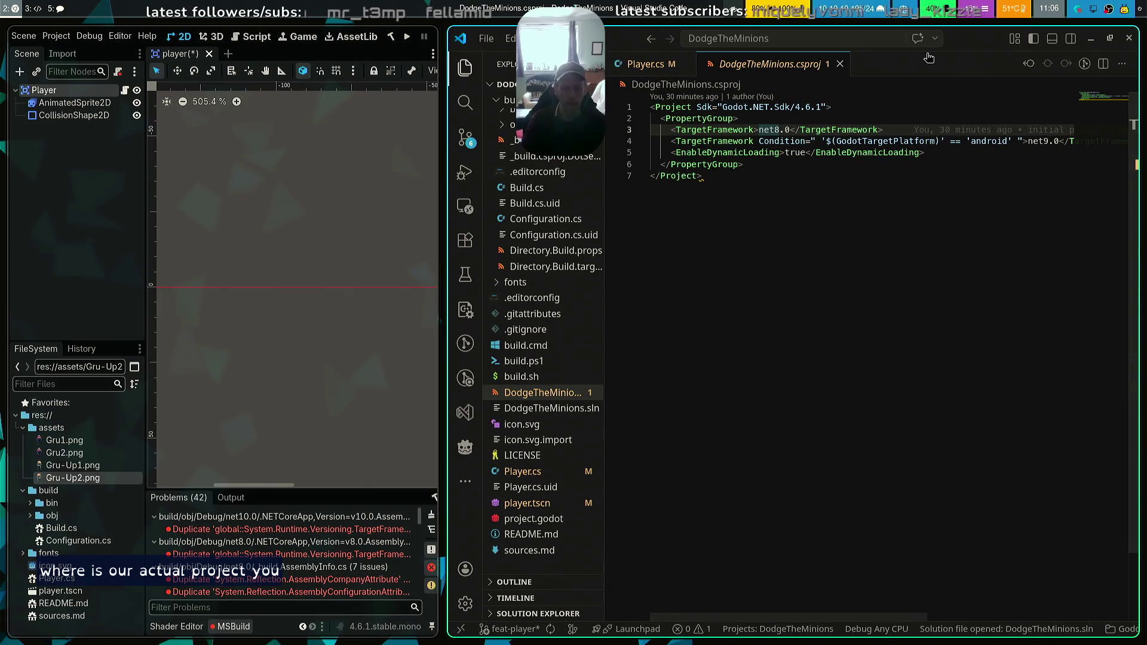
pyautogui.write('10')
pyautogui.press('End')
pyautogui.hotkey('ctrl', 's')
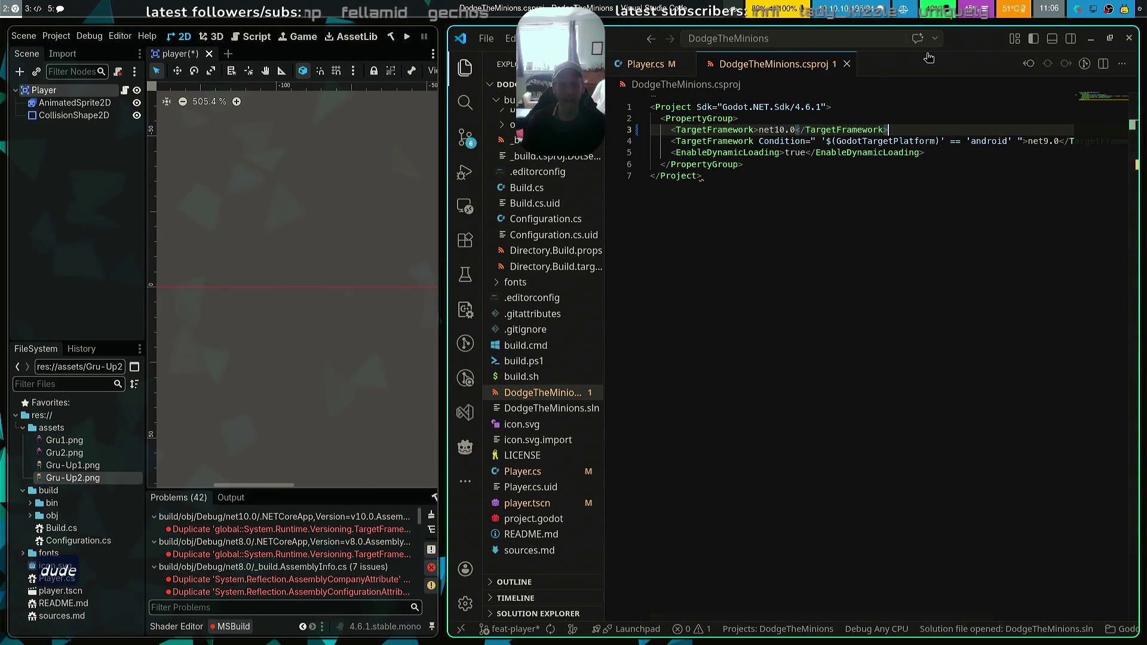
pyautogui.hotkey('alt', 'Tab')
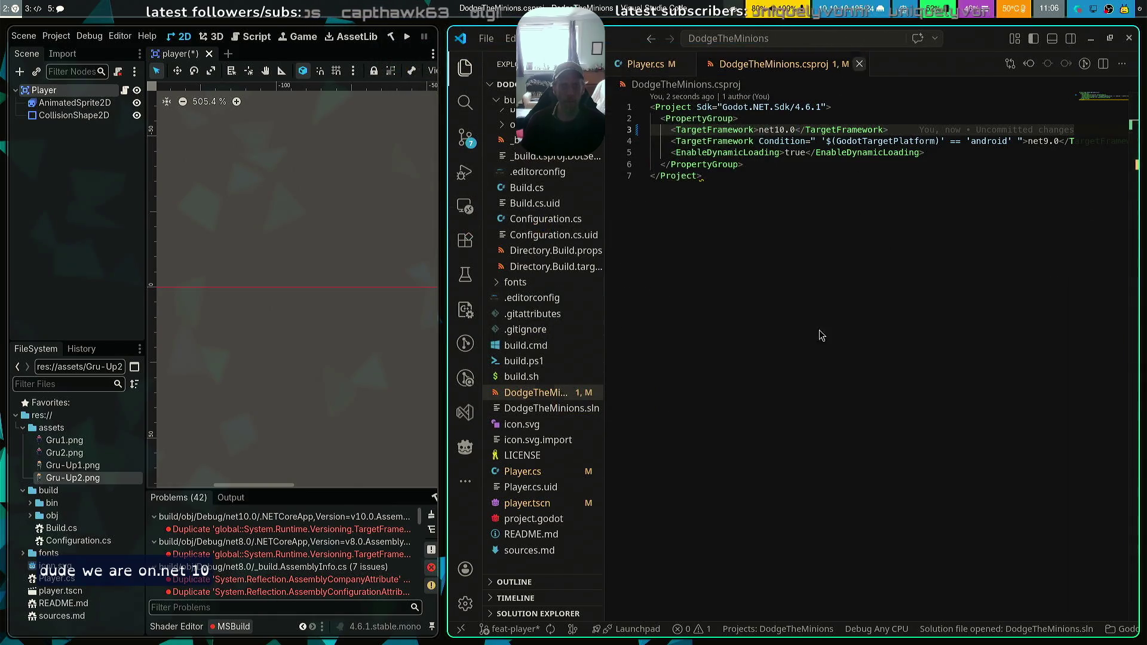
pyautogui.hotkey('ctrl', 'w')
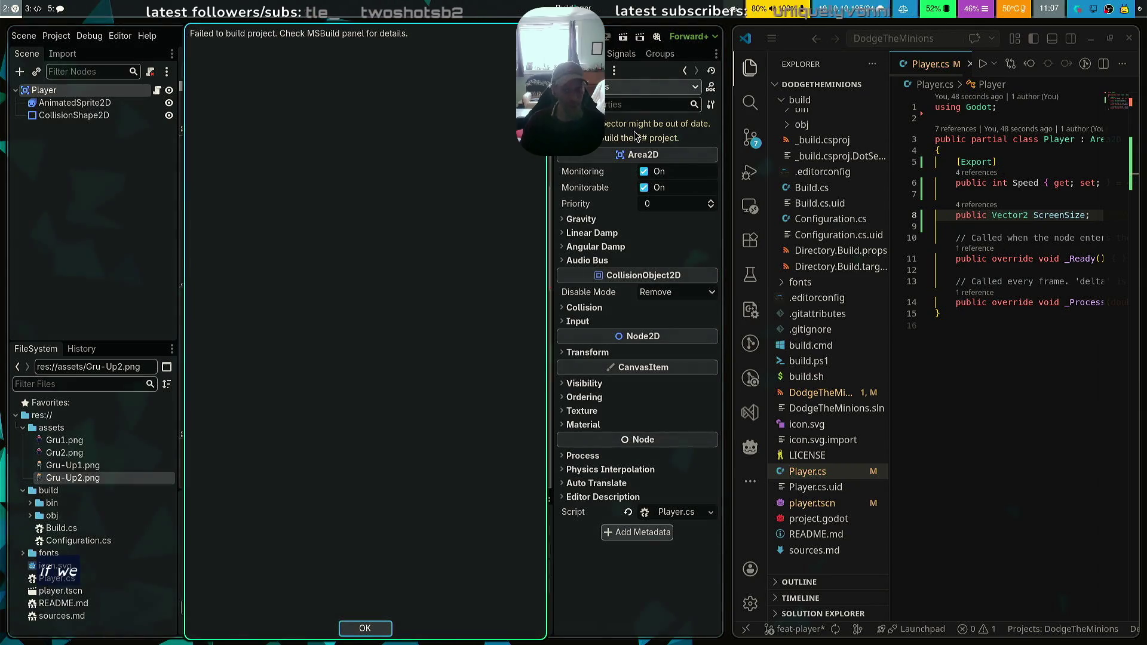
# Step: Dismiss Godot's 'Failed to build project' notice and resize the windows so VS Code shows Player.cs
pyautogui.click(365, 628)
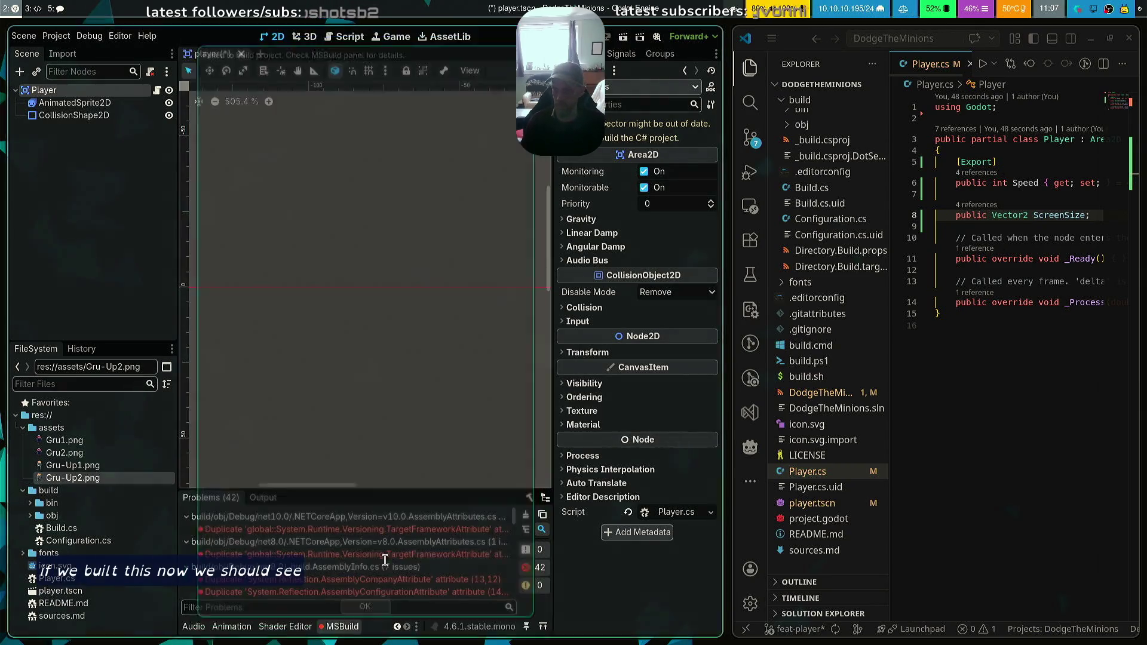
pyautogui.moveTo(460, 590); pyautogui.dragTo(619, 574)
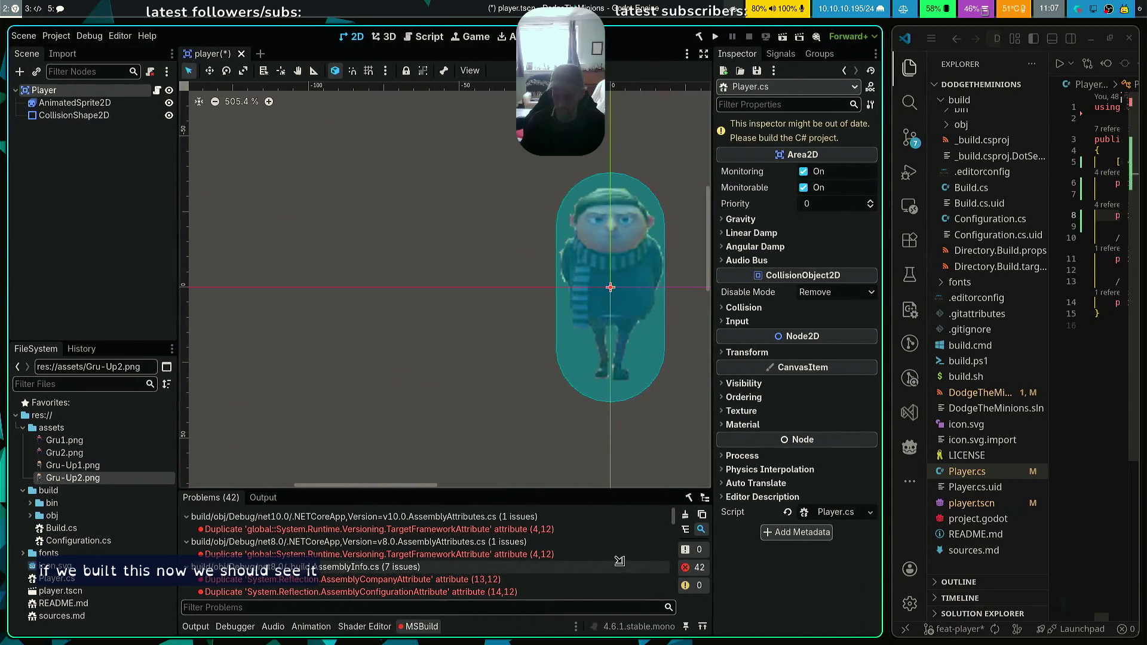
pyautogui.click(1112, 380)
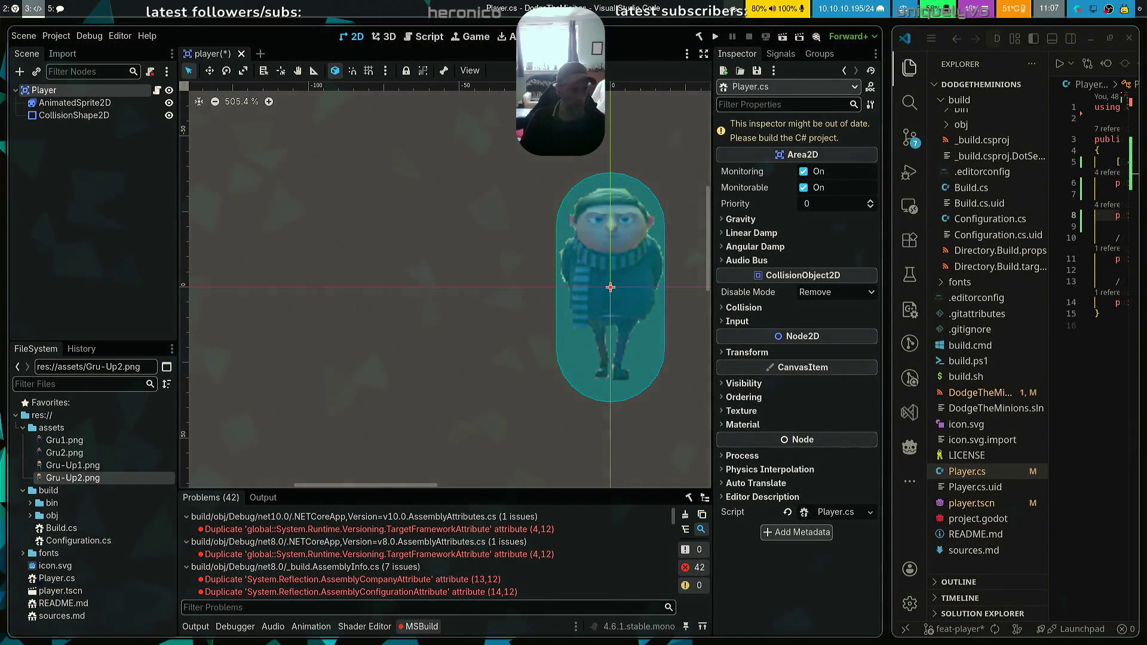
pyautogui.moveTo(986, 362); pyautogui.dragTo(551, 365)
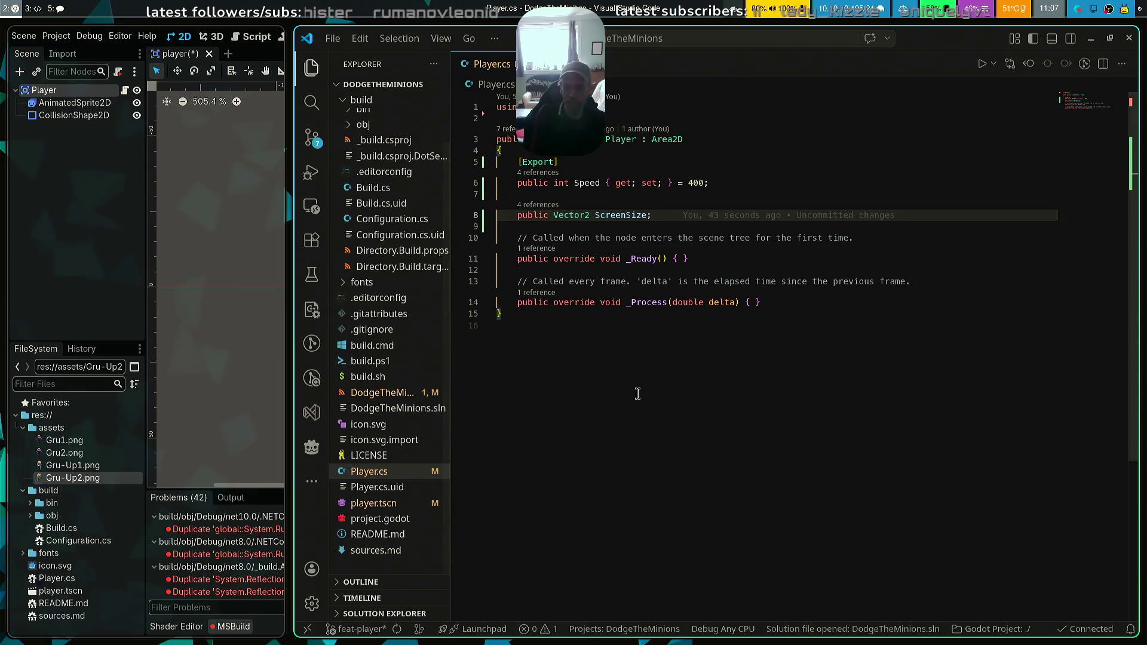
# Step: Run 'nuke clean' then 'nuke' in VS Code's integrated terminal until 'Build succeeded' appears
pyautogui.hotkey('ctrl', '`')
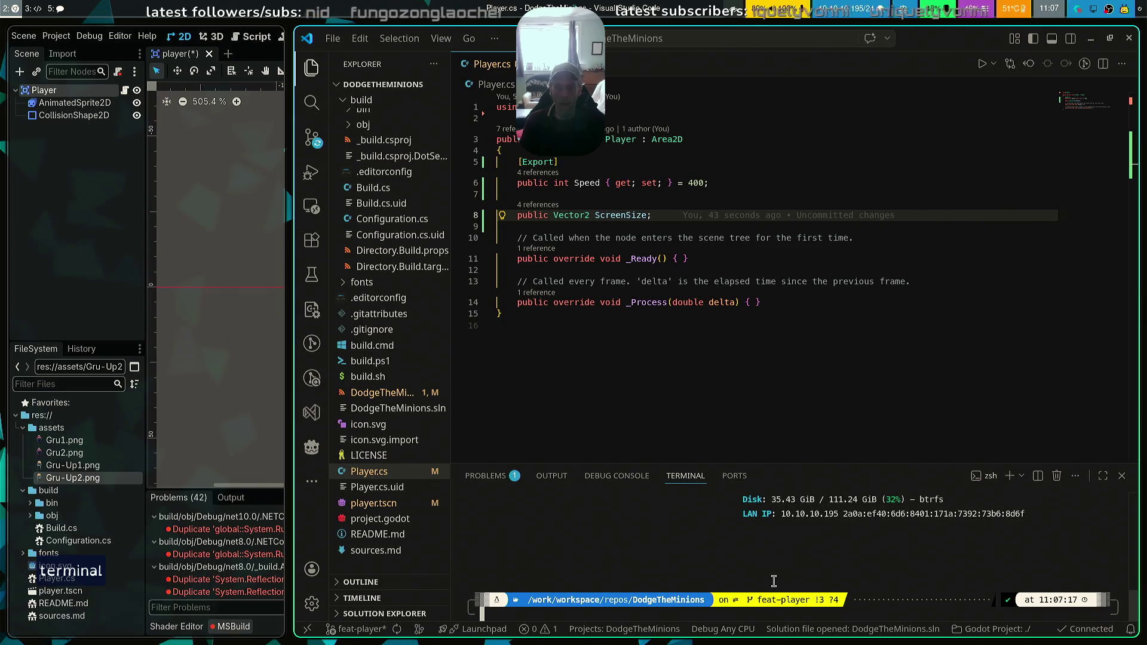
pyautogui.write('ke clean')
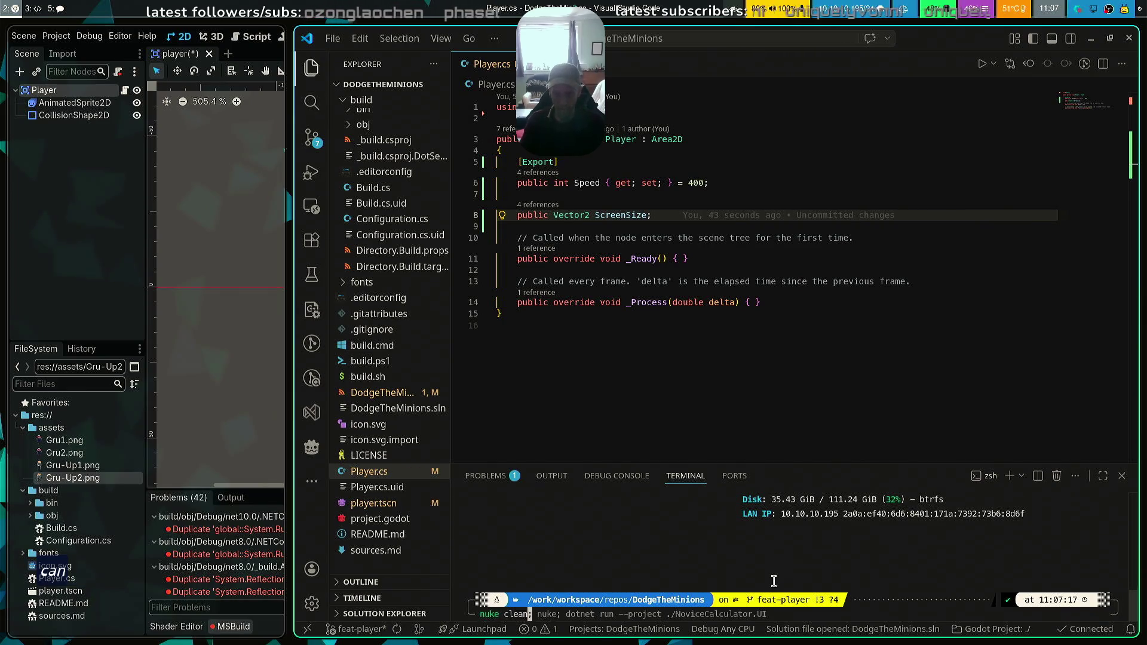
pyautogui.press('Return')
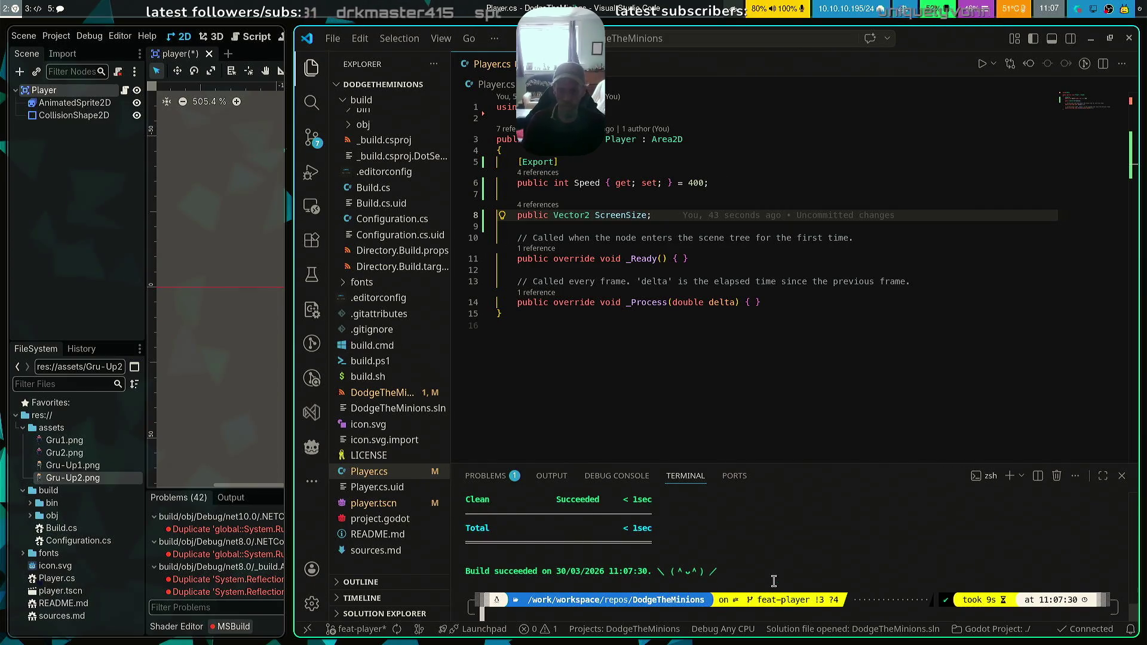
pyautogui.write('nuke')
pyautogui.press('Return')
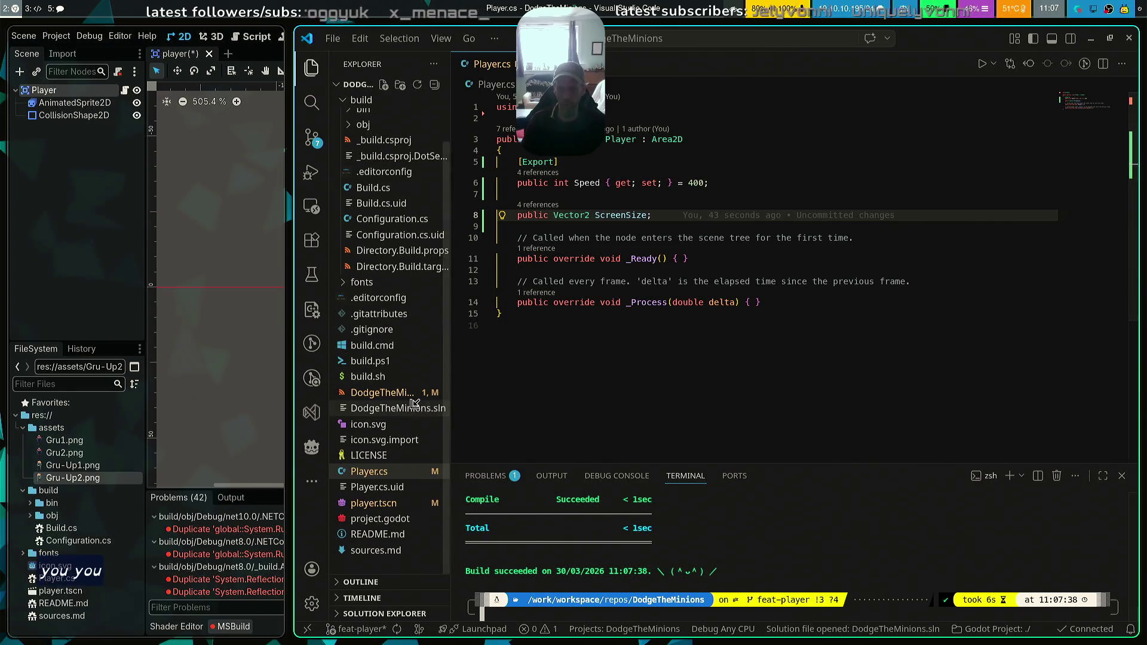
pyautogui.press('super+Left')
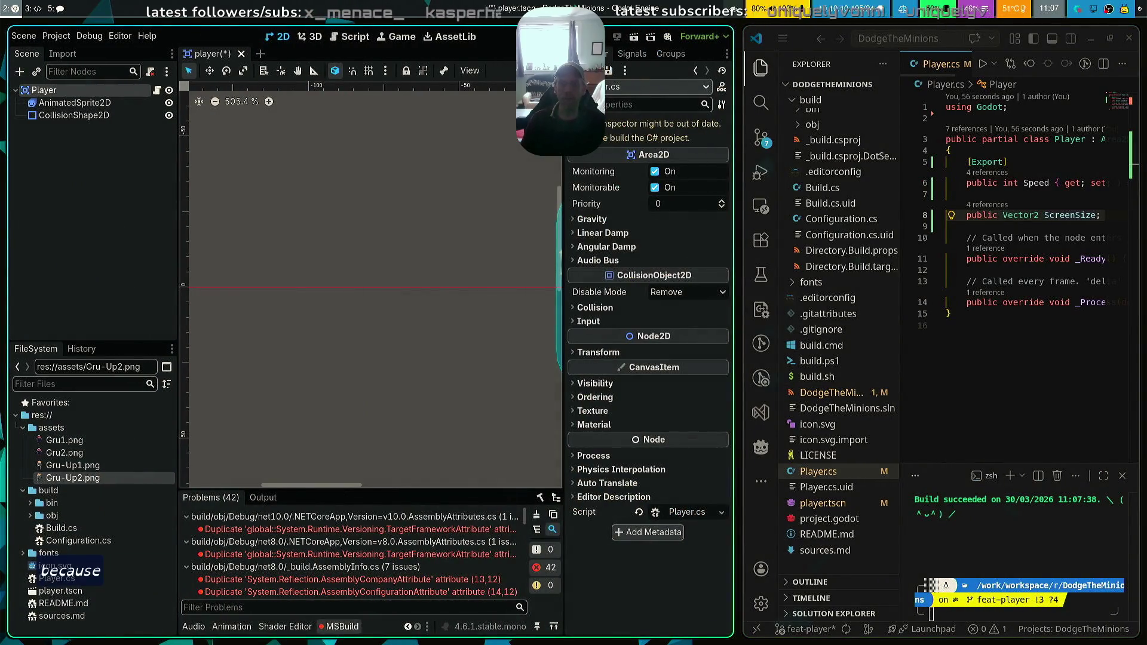
# Step: Rebuild in Godot with Alt+B, dismiss the 42-error failure notice, and open DodgeTheMinions.sln in VS Code
pyautogui.hotkey('alt', 'b')
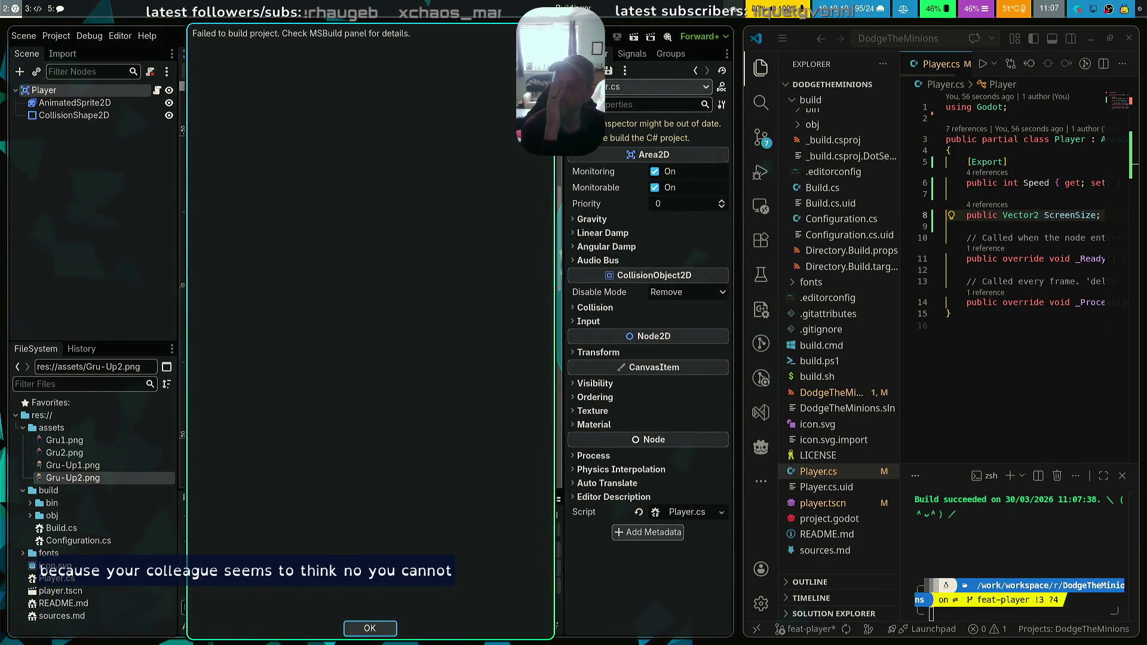
pyautogui.click(370, 628)
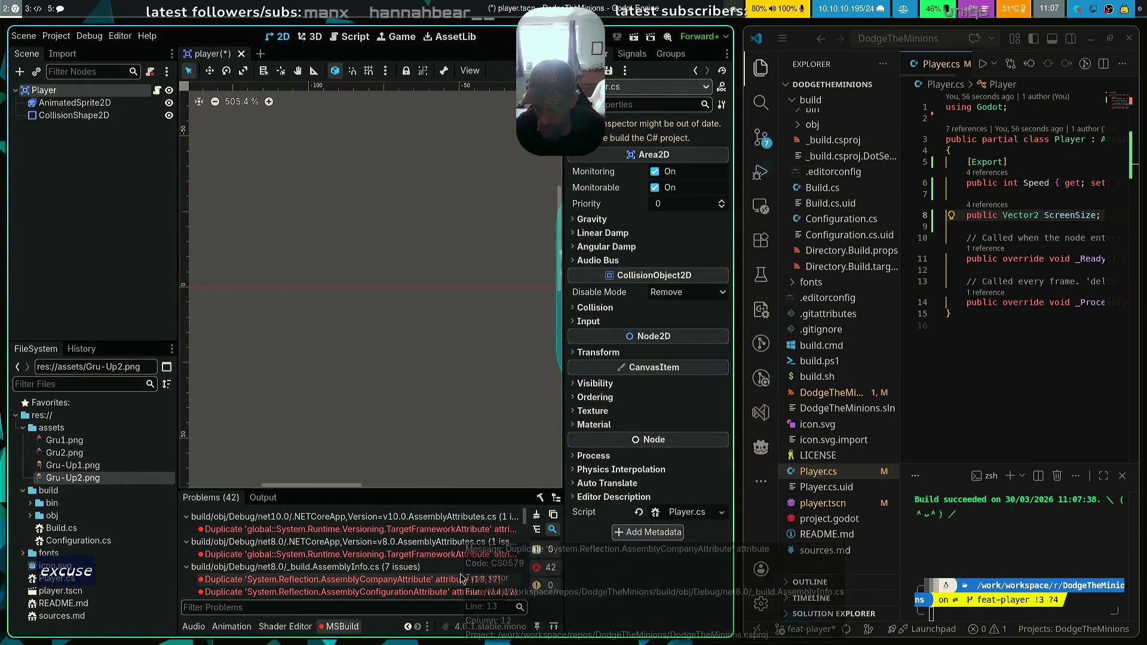
pyautogui.hotkey('alt', 'Tab')
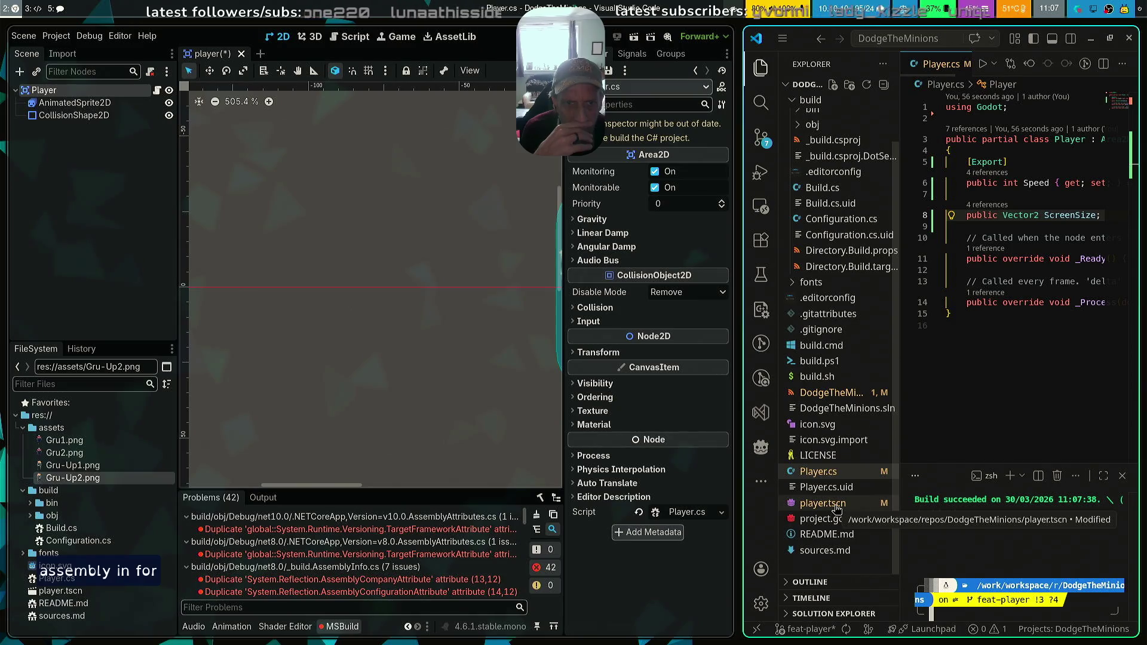
pyautogui.click(838, 408)
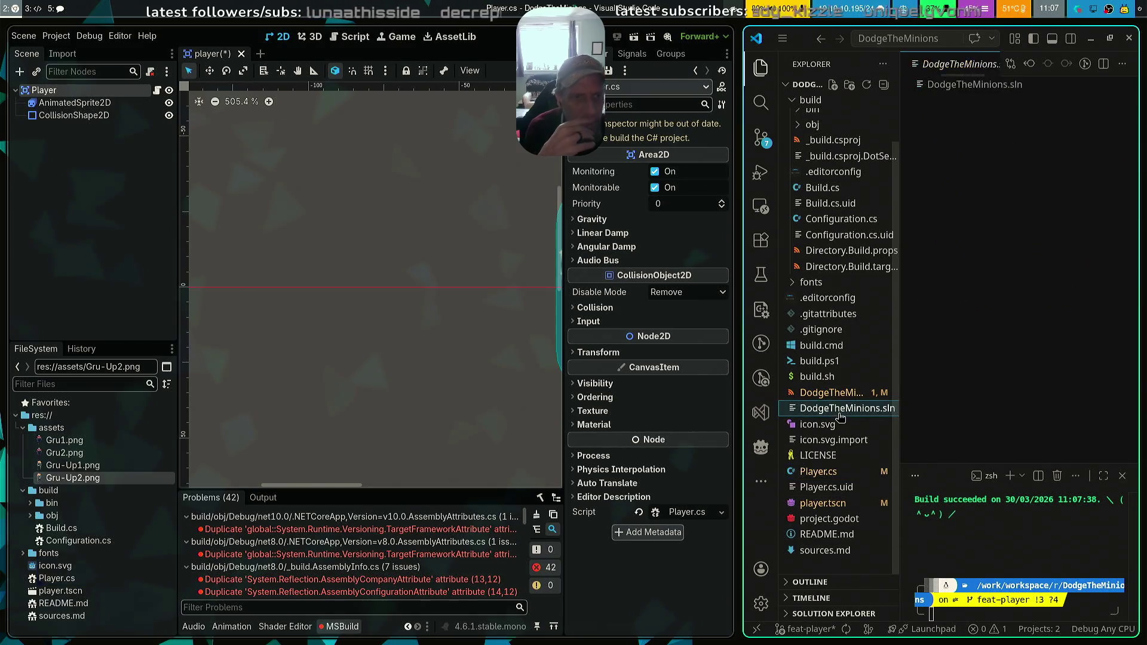
# Step: Reopen DodgeTheMinions.csproj, re-save its net10.0 change, then open build/_build.csproj
pyautogui.press('super+ctrl+Left')
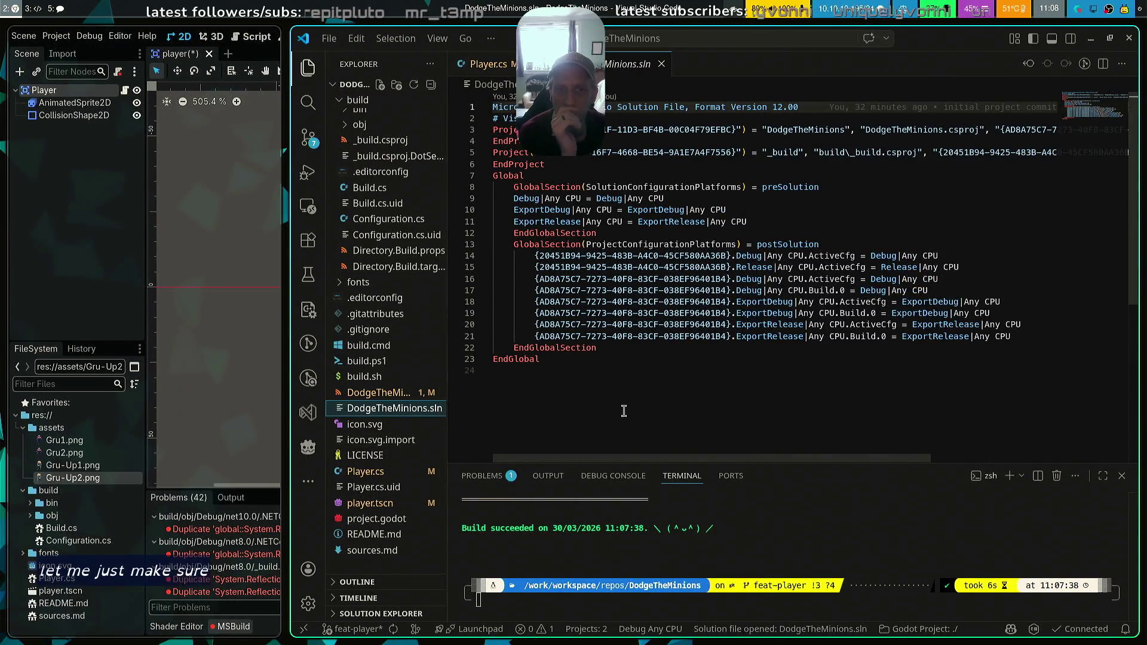
pyautogui.click(398, 397)
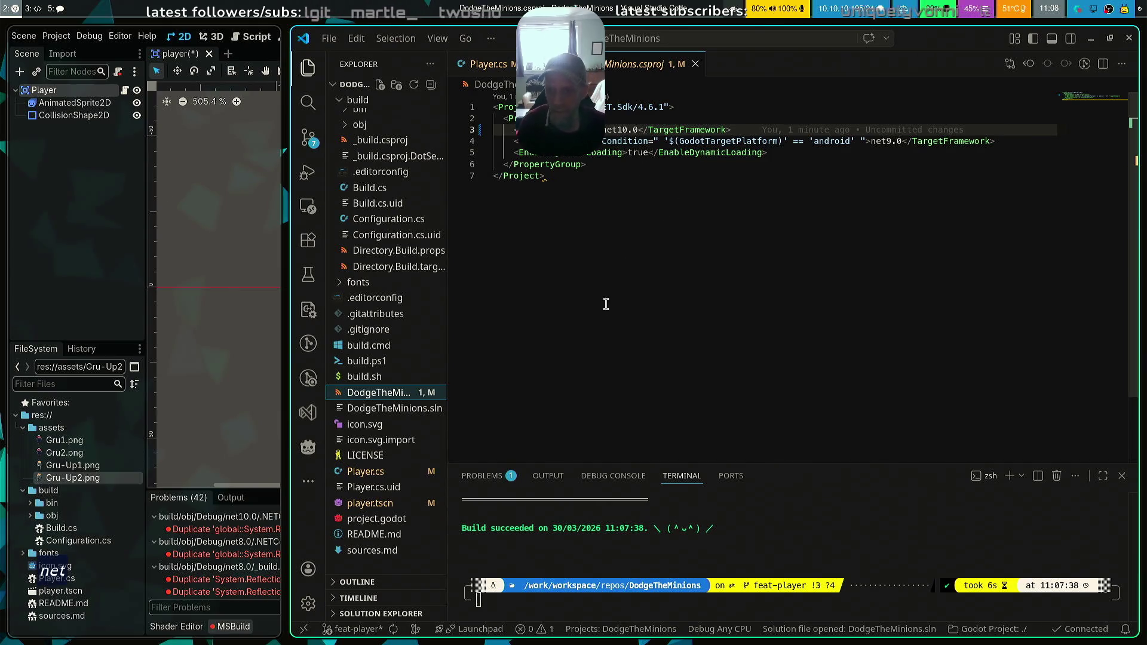
pyautogui.hotkey('ctrl', 's')
pyautogui.scroll(2, 402, 351)
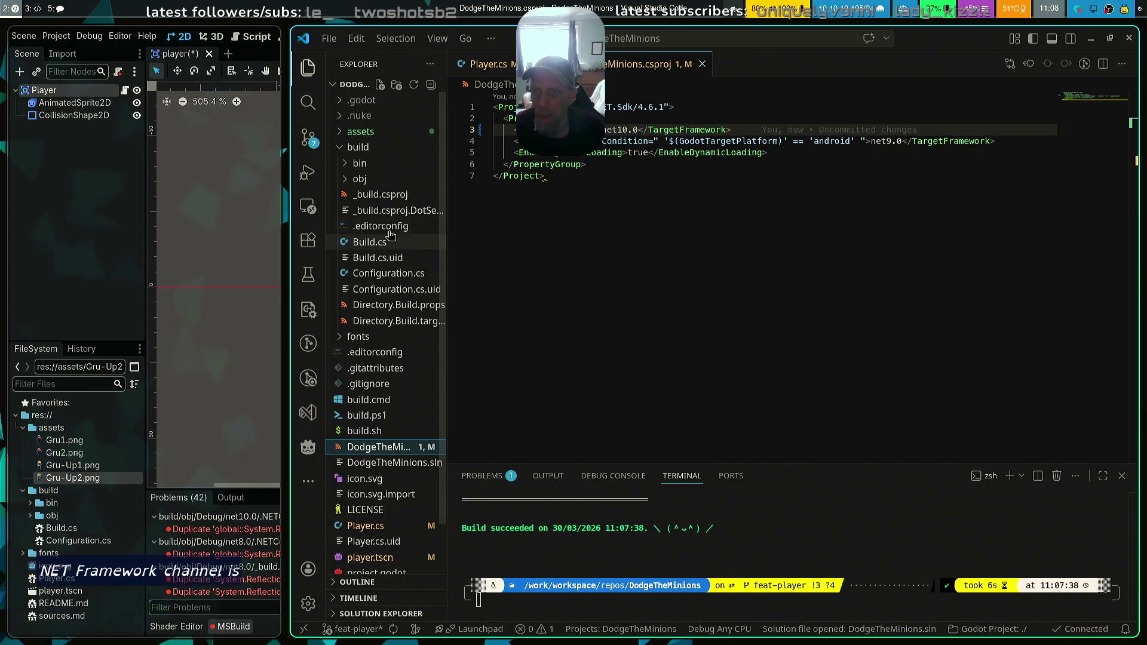
pyautogui.click(380, 195)
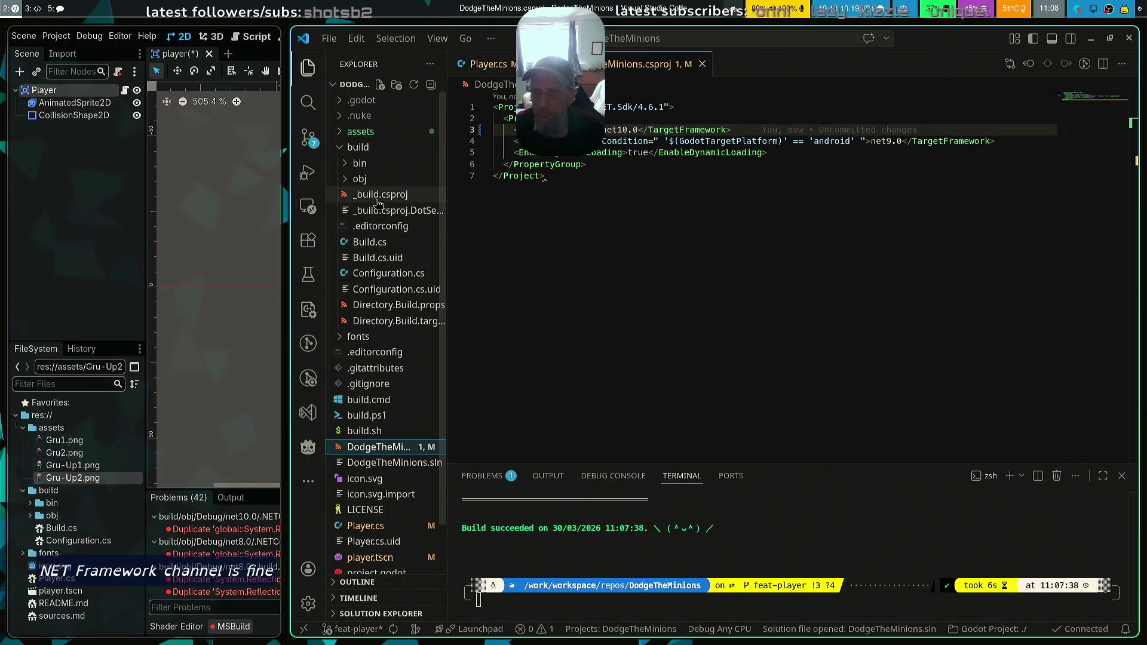